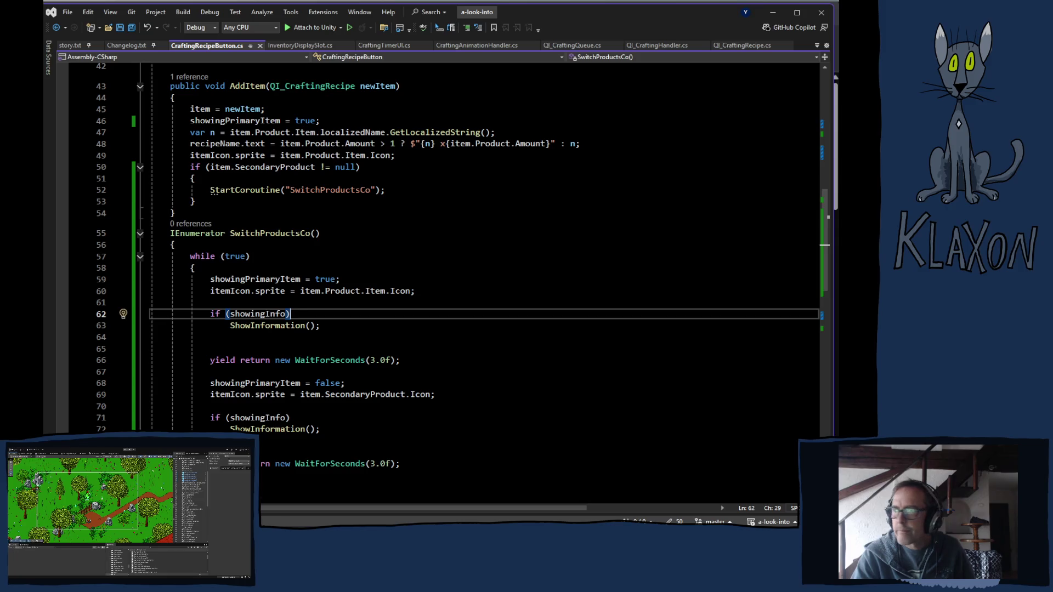
- Leave Visual Studio and bring the Unity Editor with the MainScene-Terrain scene to the front
key("alt+Tab")
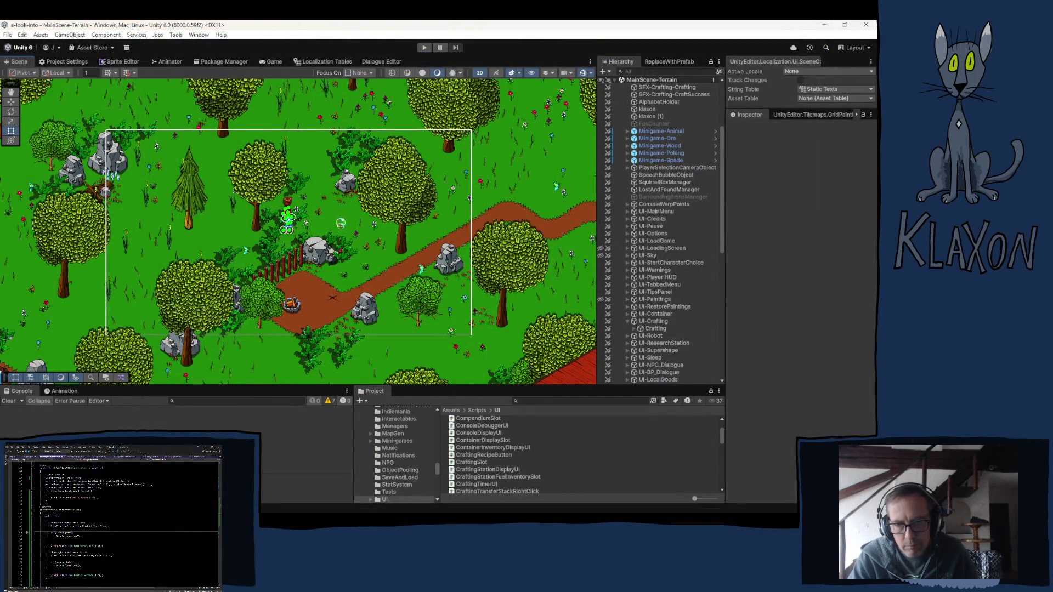
- Start Play mode so the game shows its Continue, New Game and Load Game title menu
scroll(119, 522, "down", 4)
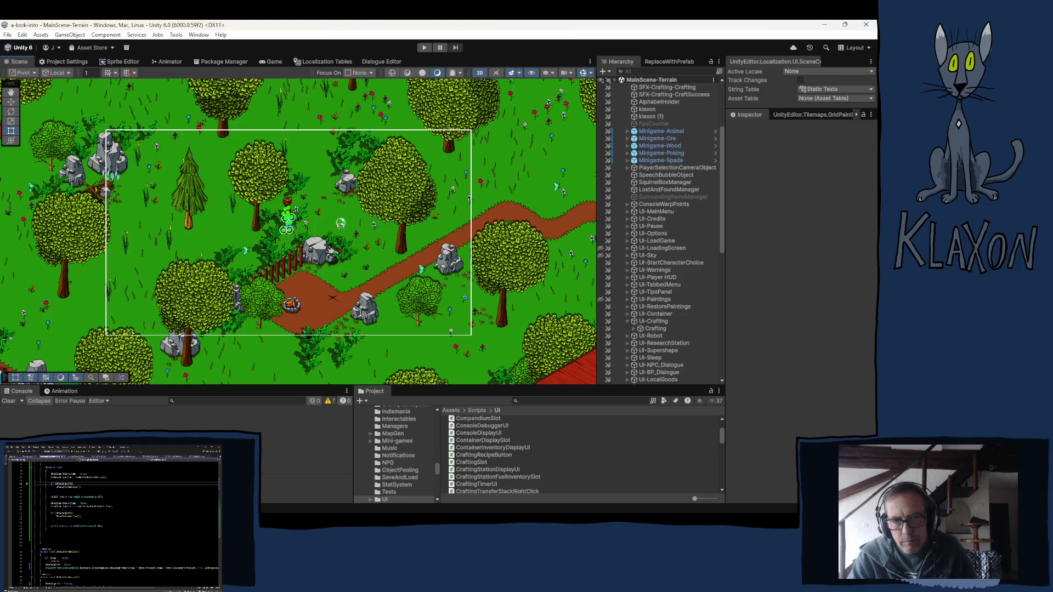
scroll(118, 521, "up", 6)
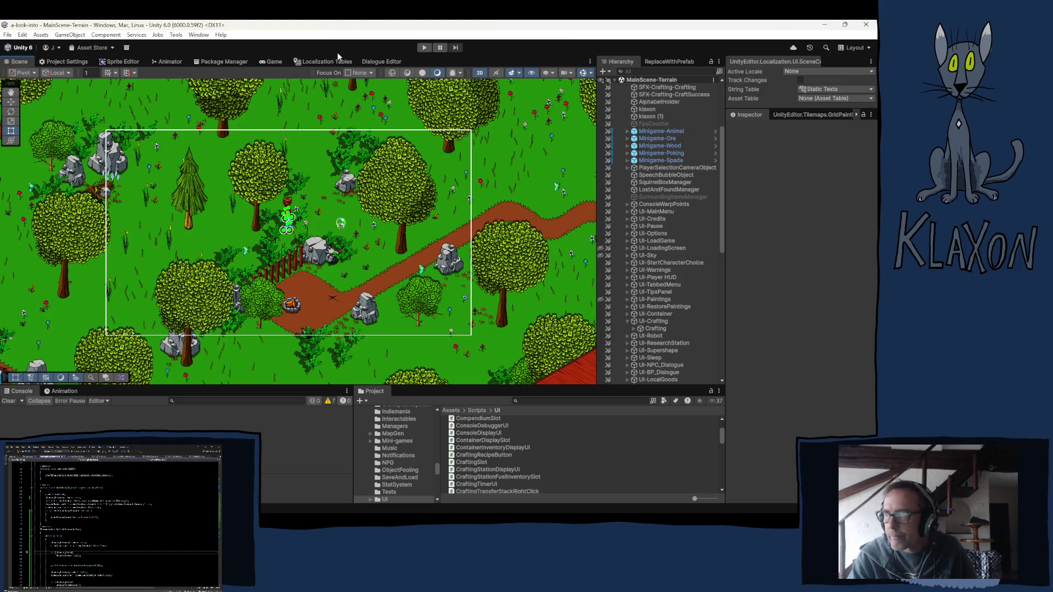
left_click(426, 51)
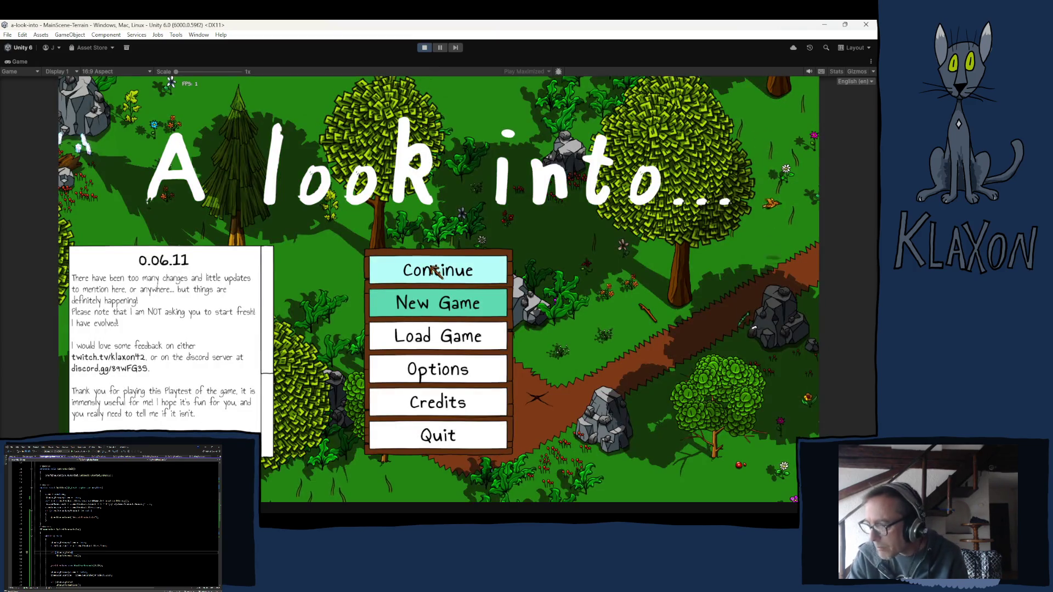
- Load the saved game and add a Spinner to the inventory through the debug tools
left_click(412, 332)
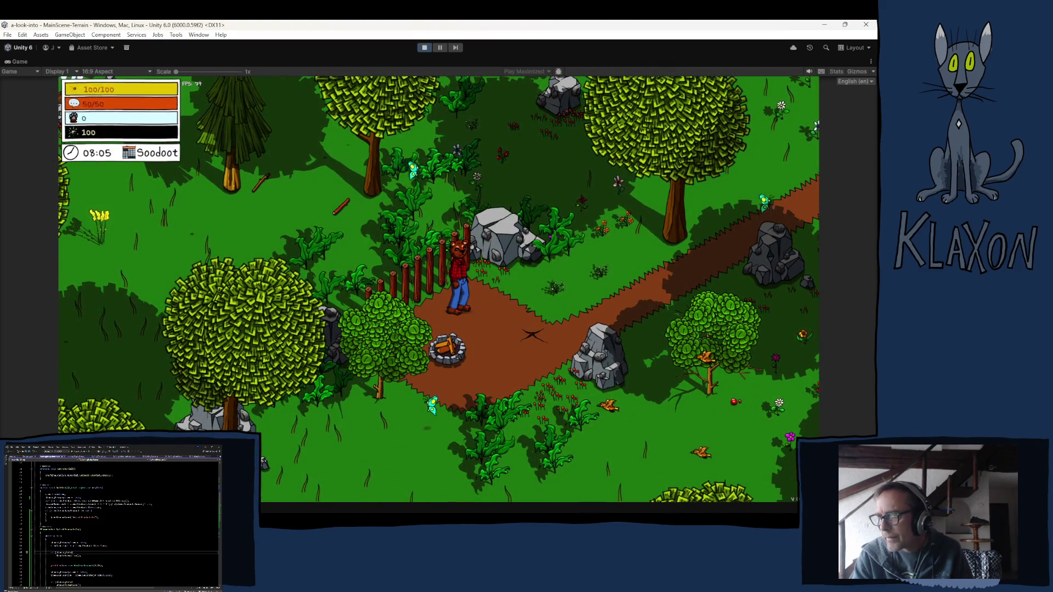
key("w")
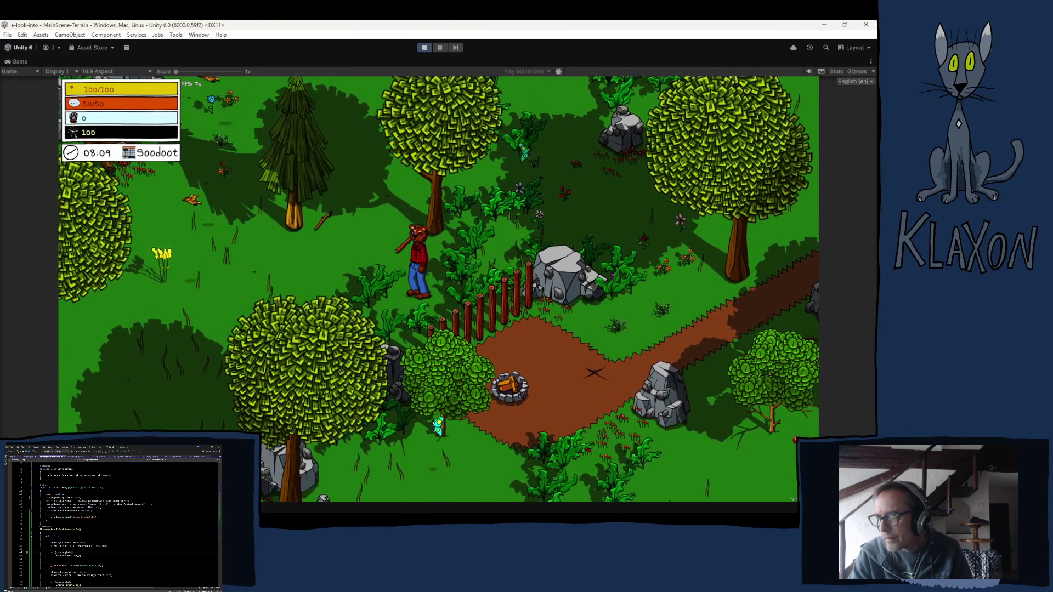
key("F1")
left_click(274, 487)
scroll(227, 404, "down", 10)
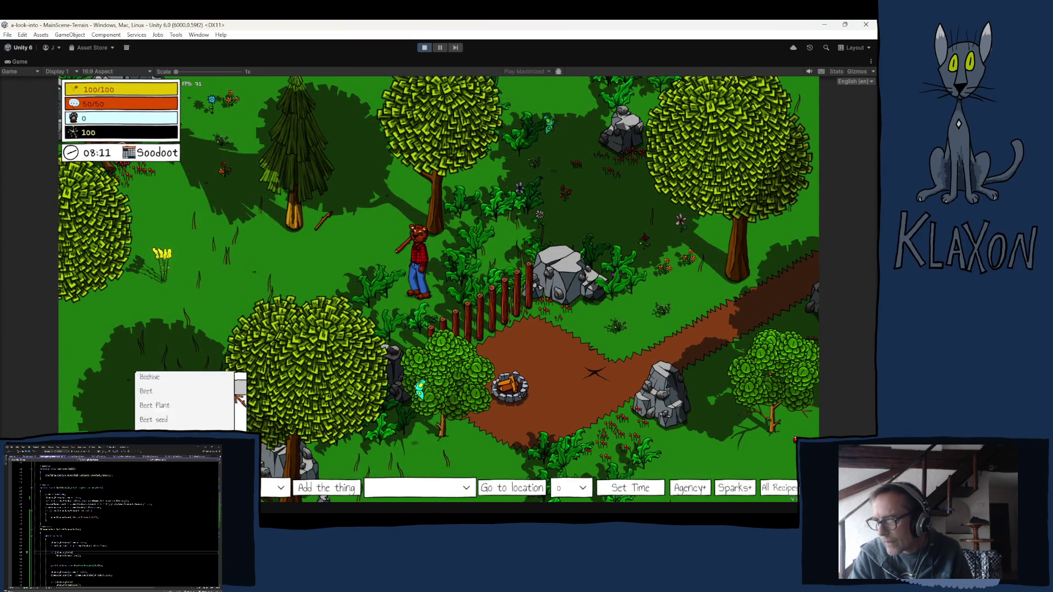
scroll(240, 422, "up", 5)
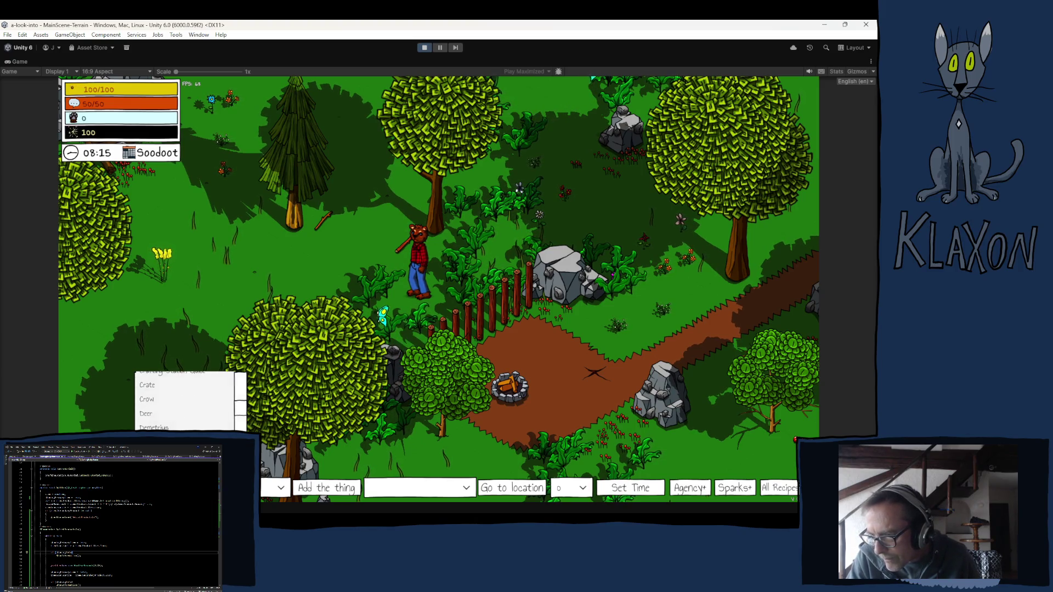
left_click(164, 406)
left_click(312, 487)
- Place the Spinner barrel beside the character and open its crafting panel
left_click(777, 490)
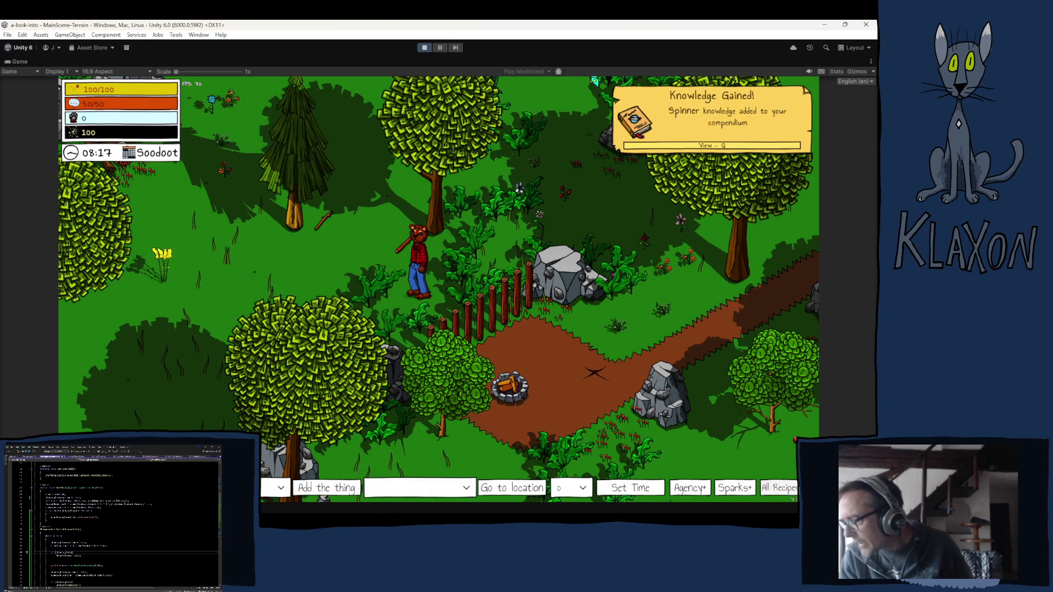
key("grave")
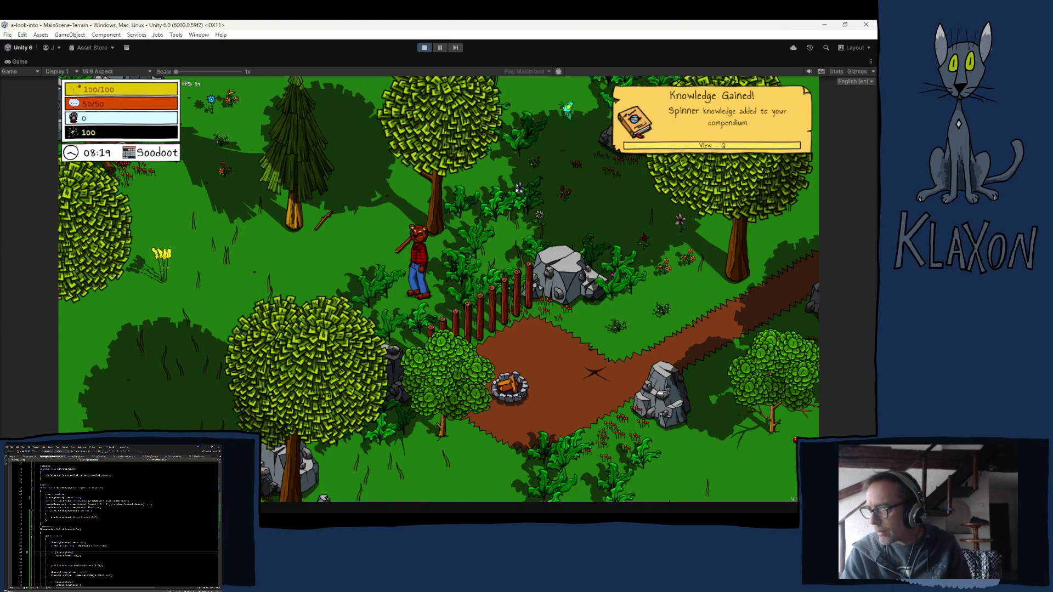
key("Tab")
mouse_move(354, 461)
left_mouse_down()
mouse_move(371, 258)
mouse_move(370, 283)
left_mouse_up()
key("Tab")
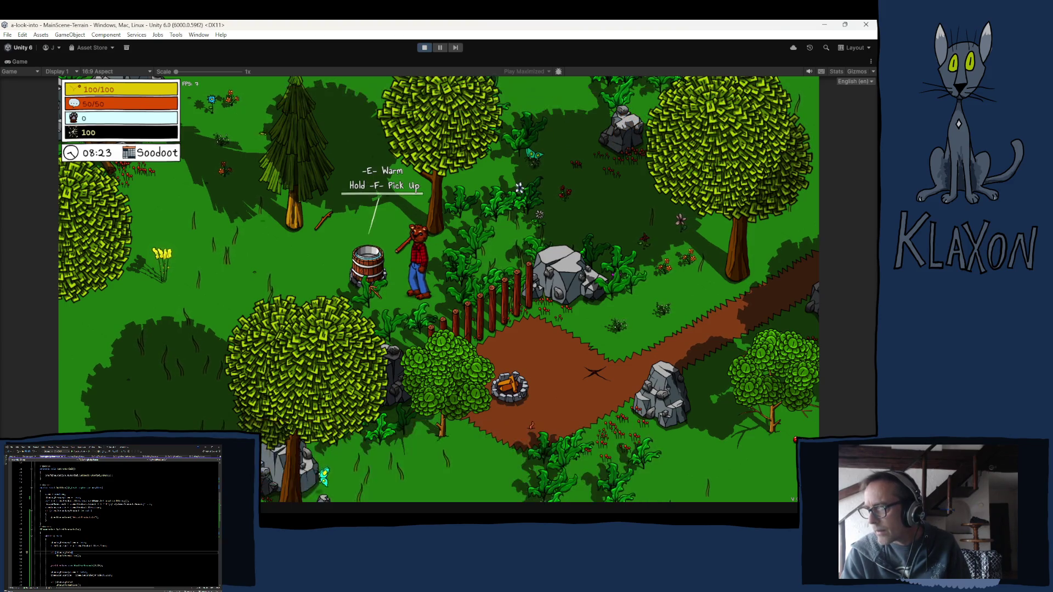
key("e")
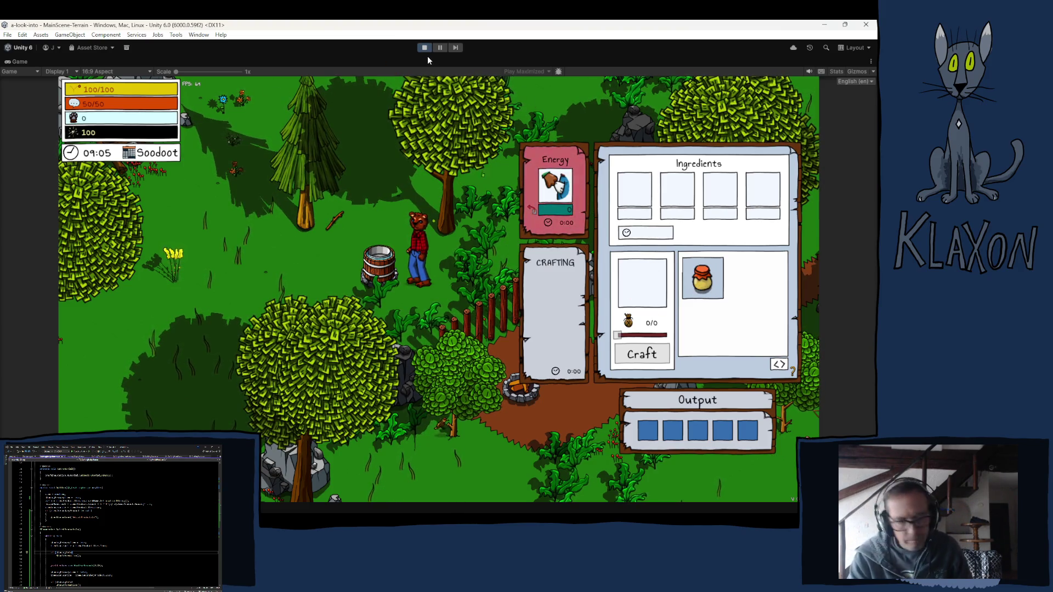
- Close the barrel's crafting panel to return to the forest scene with its Warm and Pick Up prompt
key("Escape")
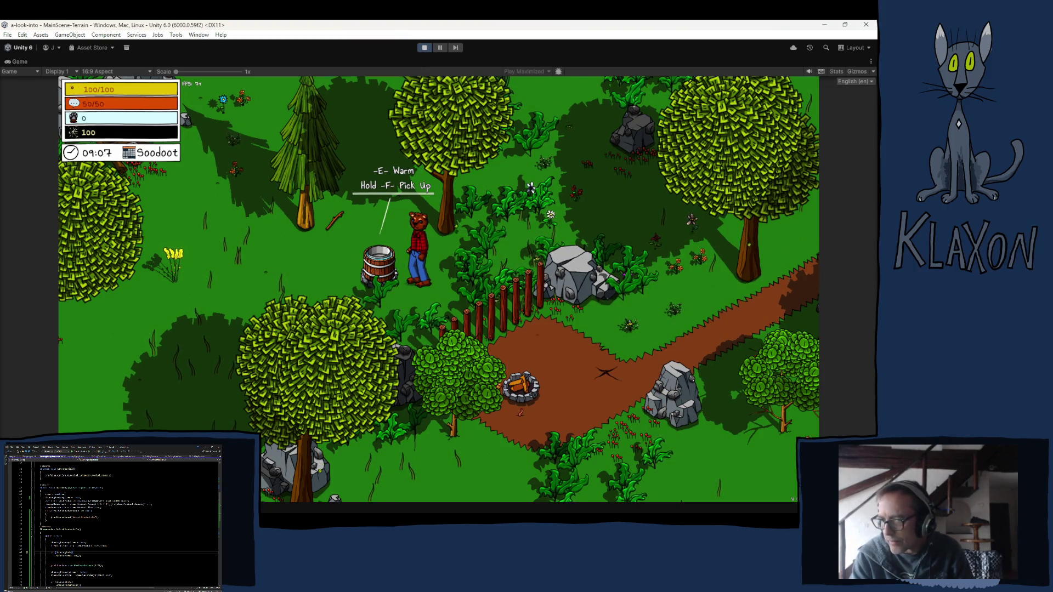
key("F1")
- Add a Cooking Station to the inventory from the debug item list
left_click(230, 387)
scroll(230, 387, "down", 3)
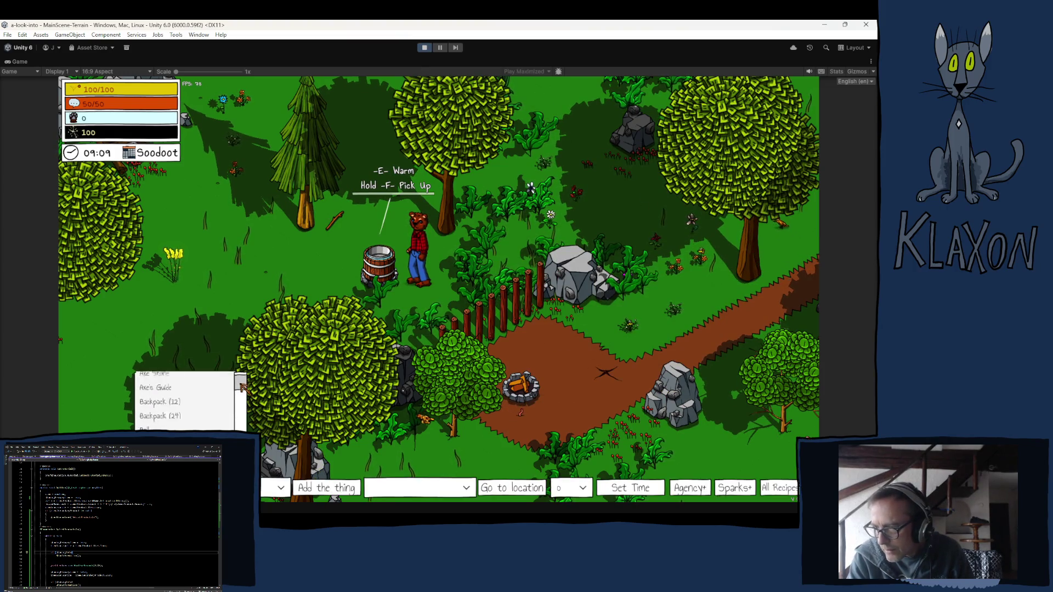
scroll(242, 387, "down", 3)
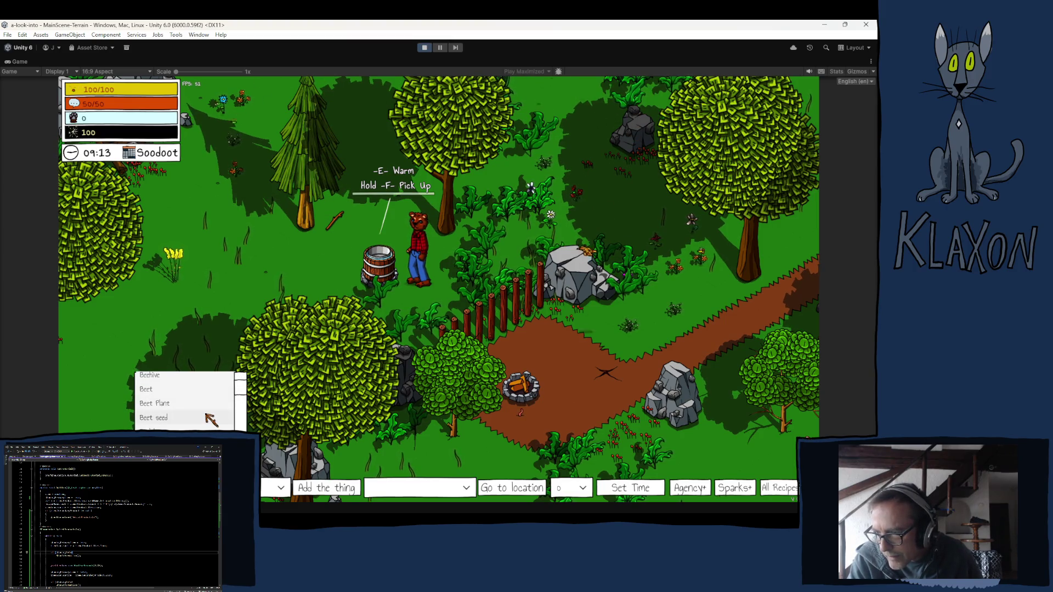
scroll(199, 423, "down", 4)
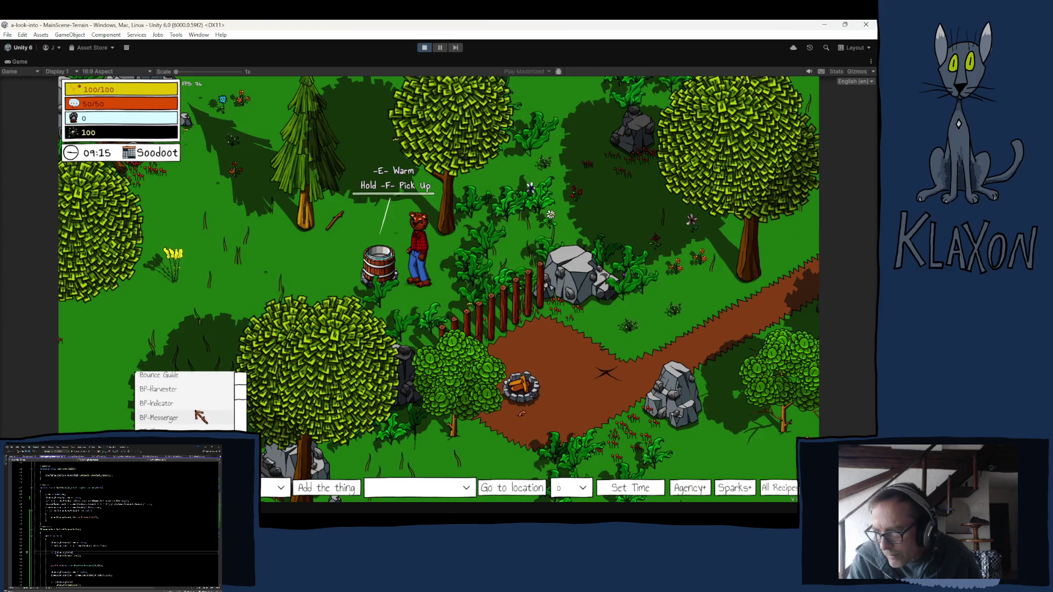
scroll(204, 419, "down", 3)
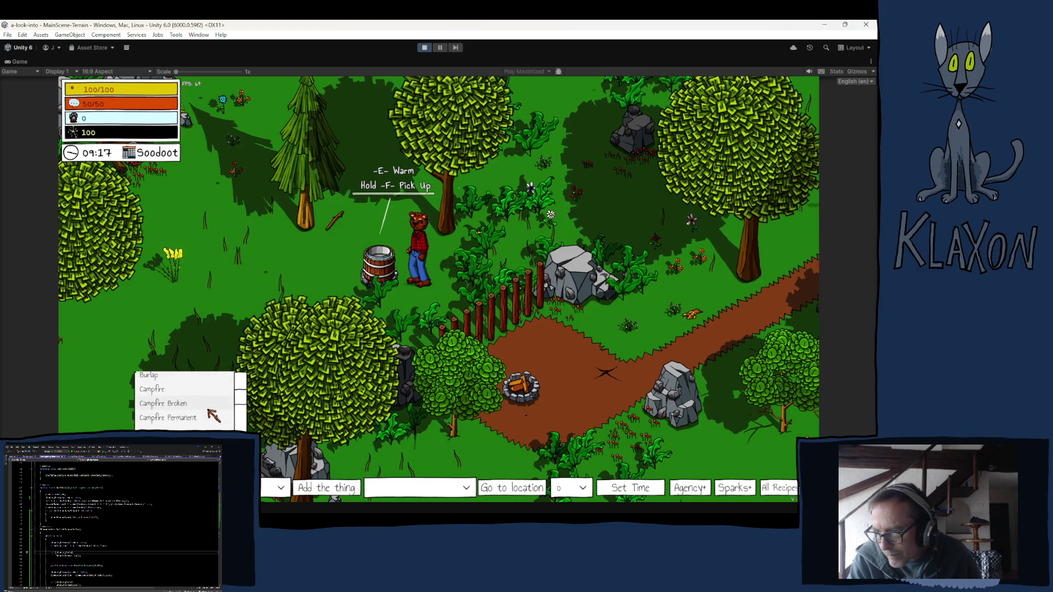
scroll(211, 420, "down", 3)
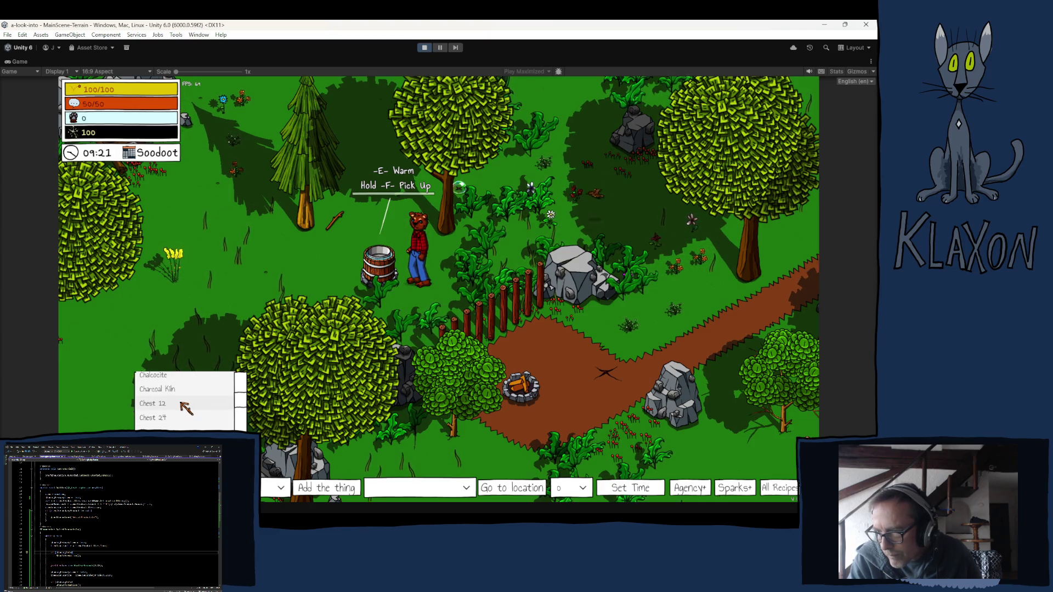
scroll(186, 409, "down", 3)
scroll(186, 408, "down", 9)
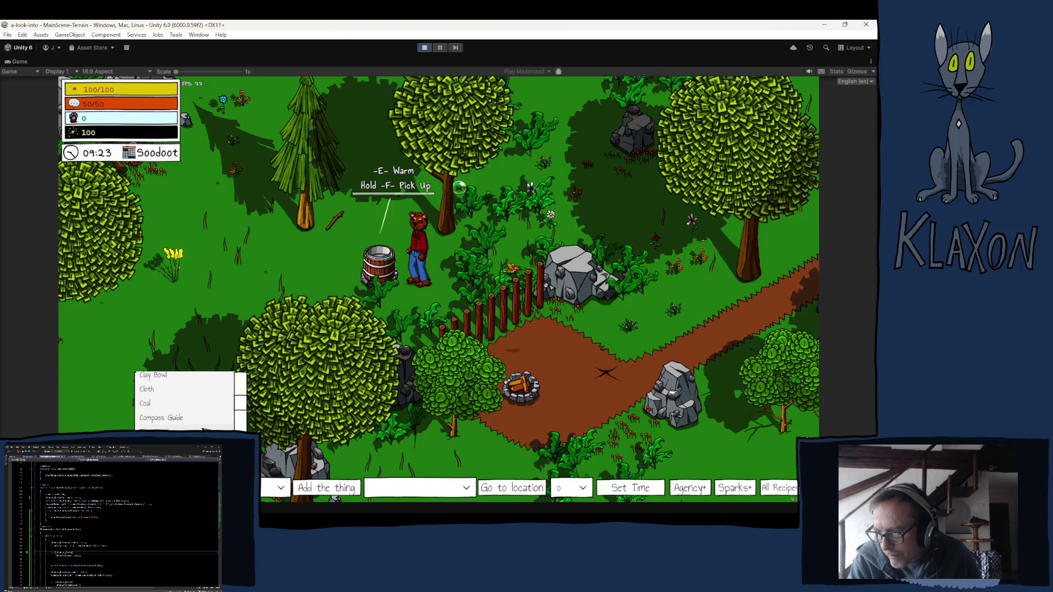
left_click(186, 425)
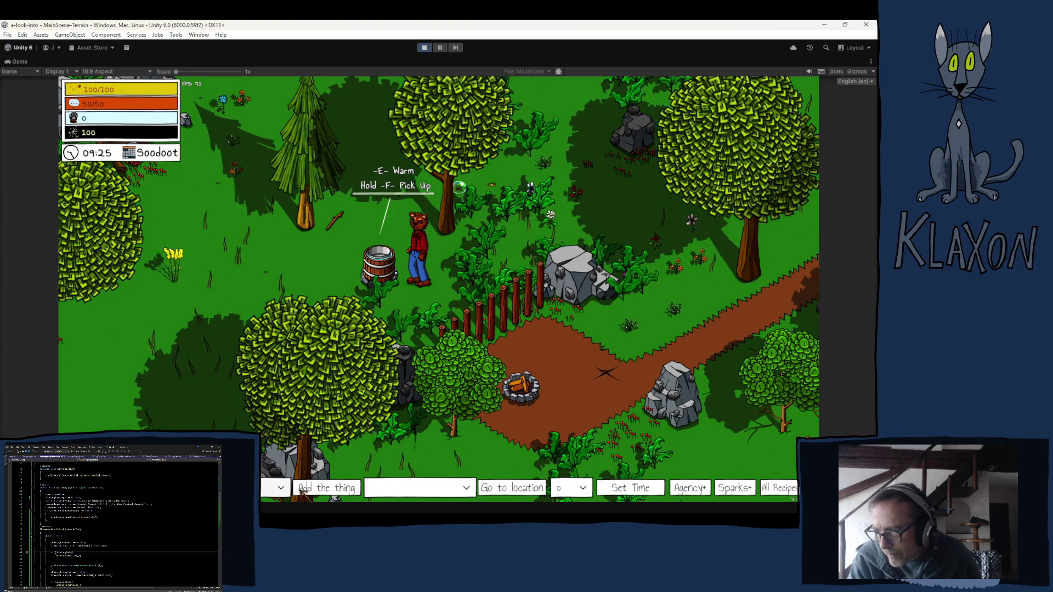
left_click(318, 488)
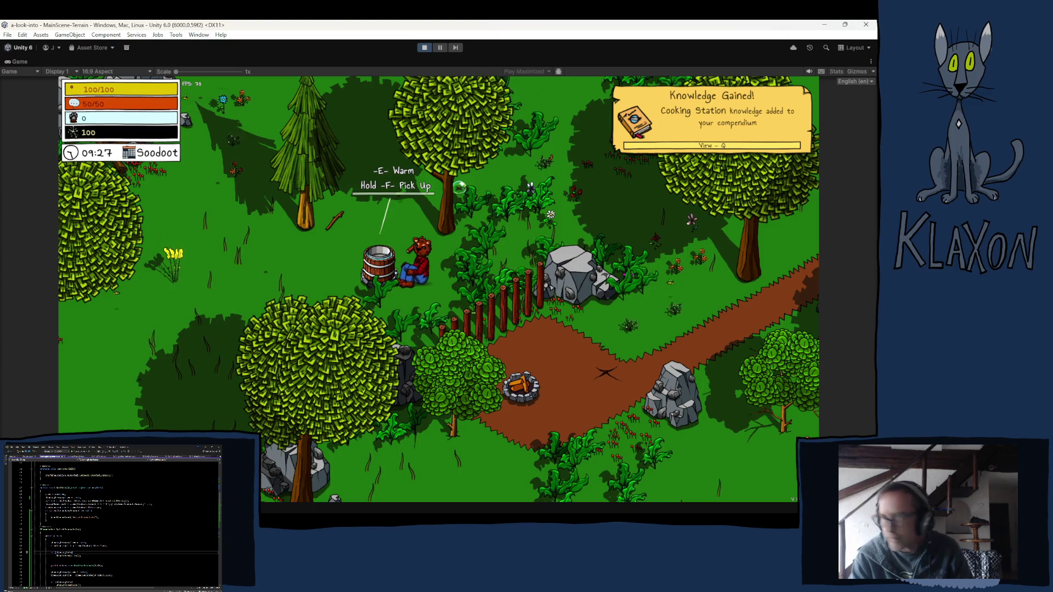
- Place the Cooking Station grill in the world beside the character and the barrel
key("d")
key("a")
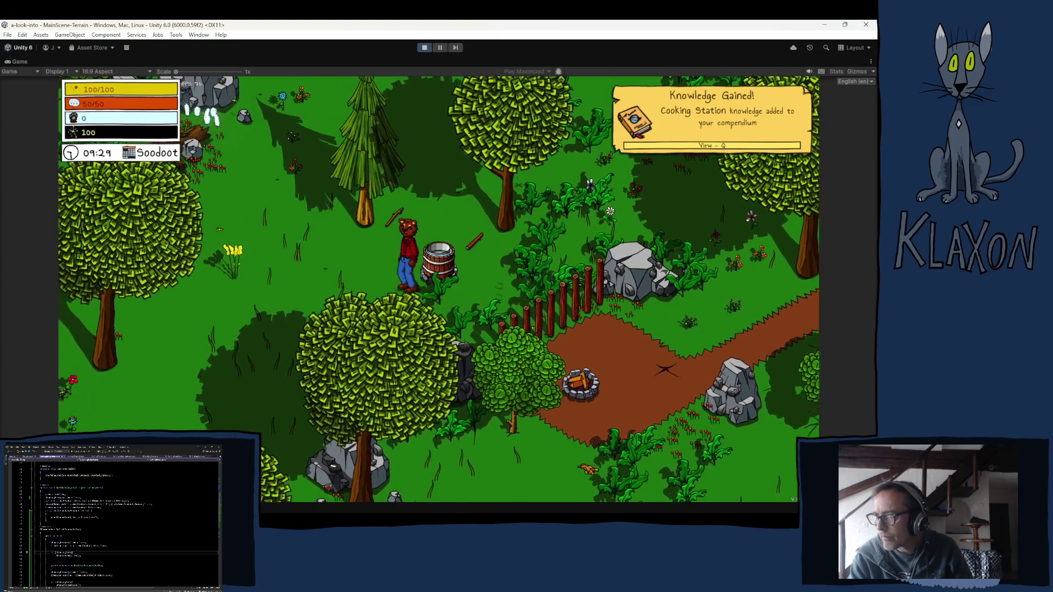
key("Tab")
left_click_drag(355, 461, 376, 244)
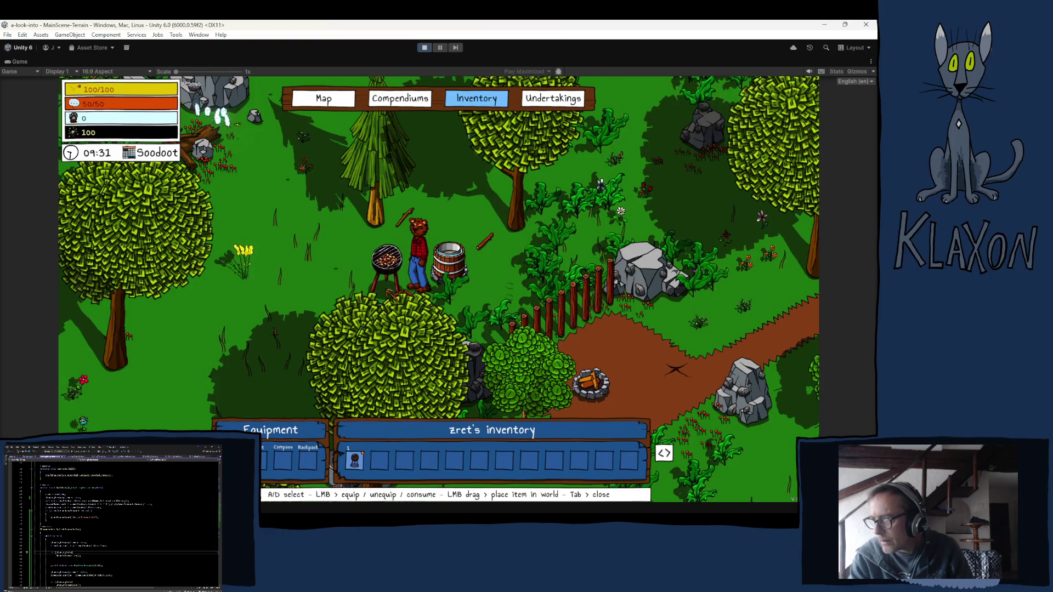
- Open the grill's cooking panel and look through its recipe list
key("Tab")
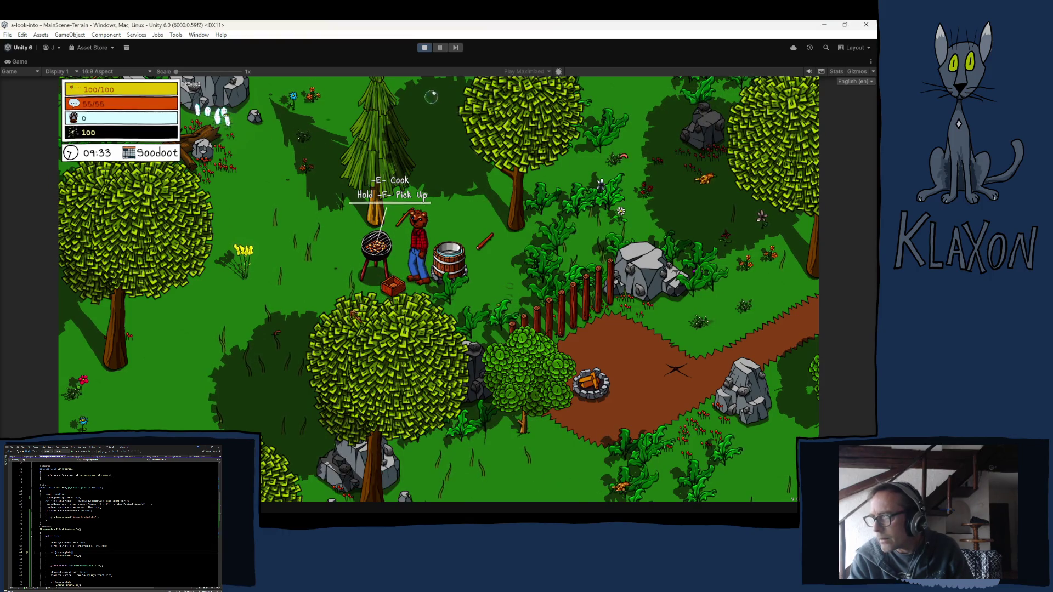
key("e")
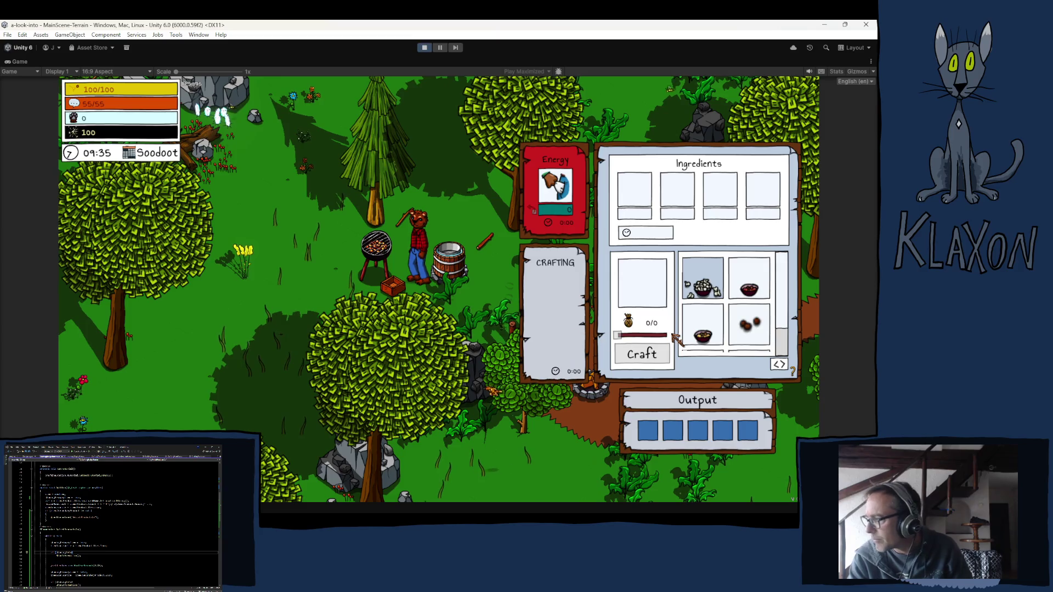
scroll(778, 344, "down", 2)
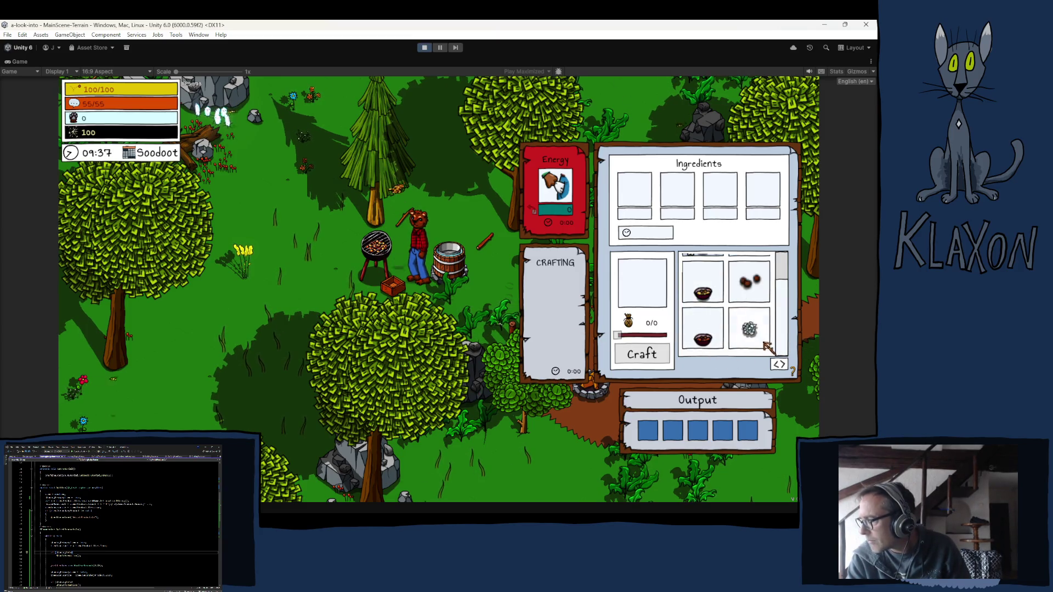
scroll(734, 315, "up", 2)
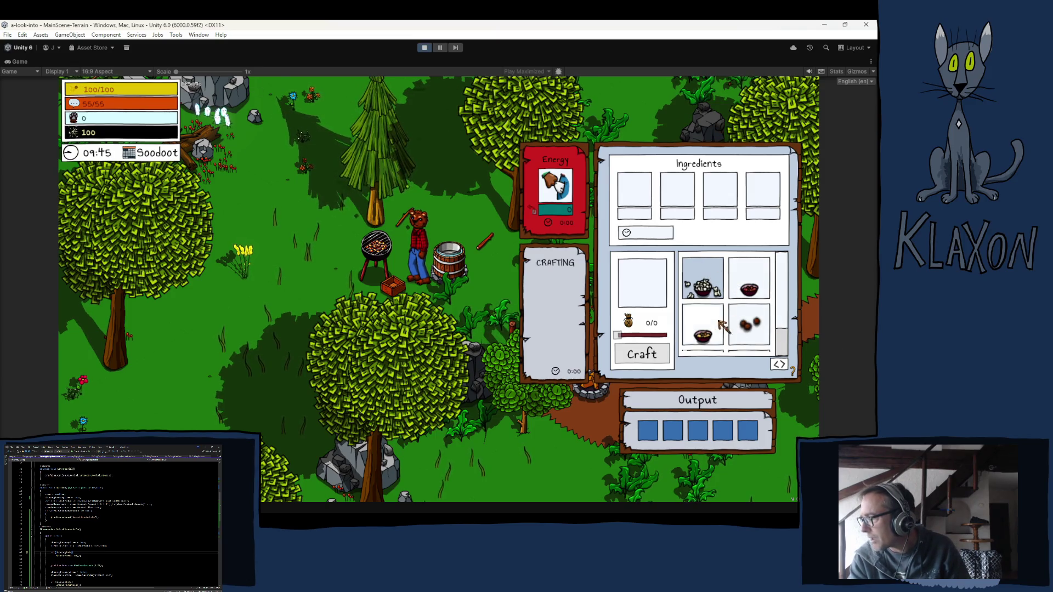
scroll(732, 326, "down", 2)
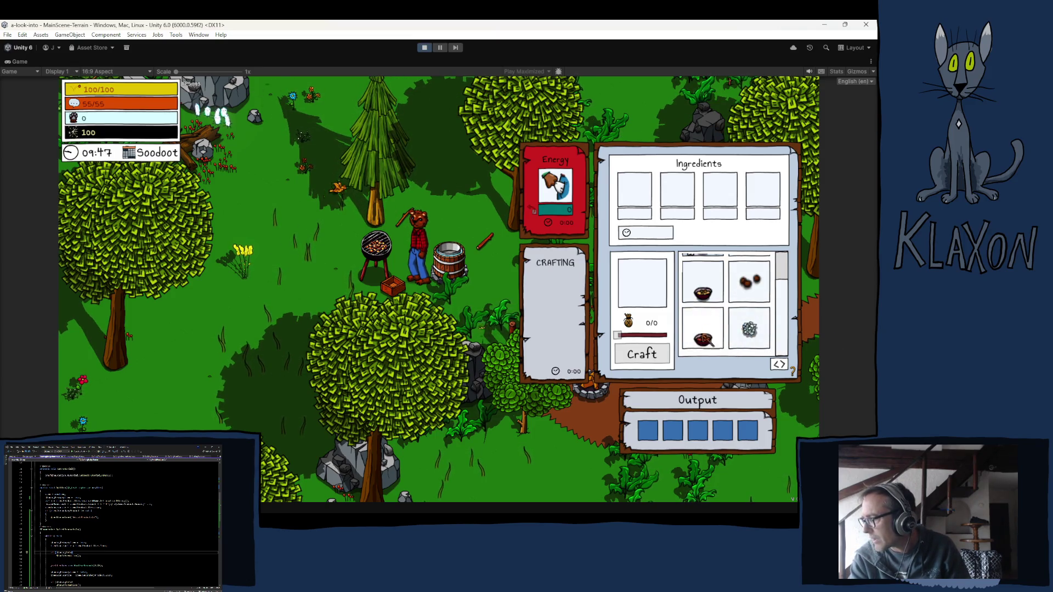
scroll(733, 346, "up", 2)
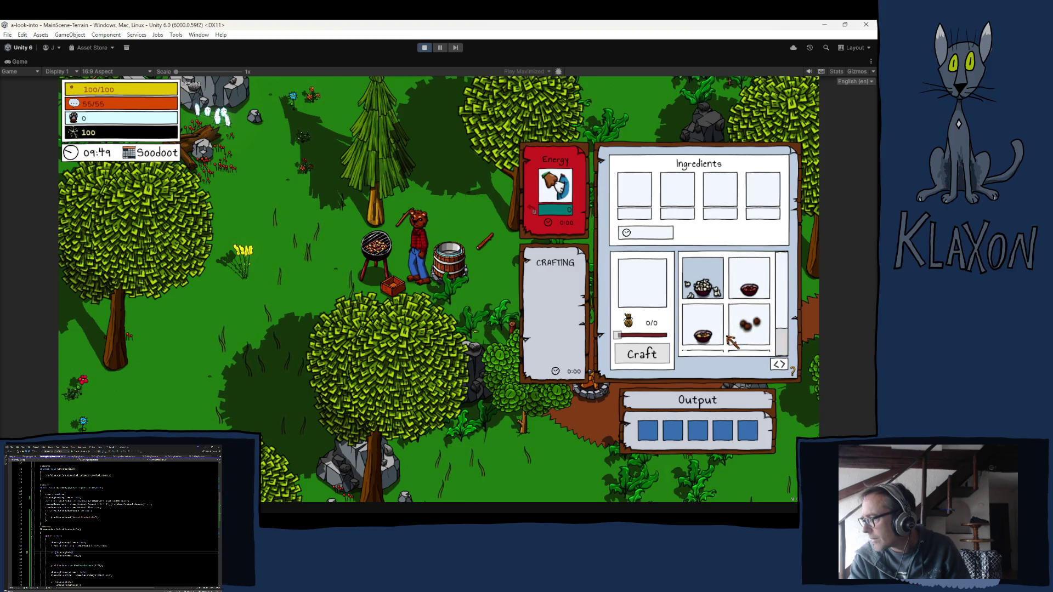
scroll(732, 341, "down", 1)
scroll(734, 342, "up", 1)
- Check the ingredients of the bowl, nuts, popcorn and red bowl recipes
left_click(742, 295)
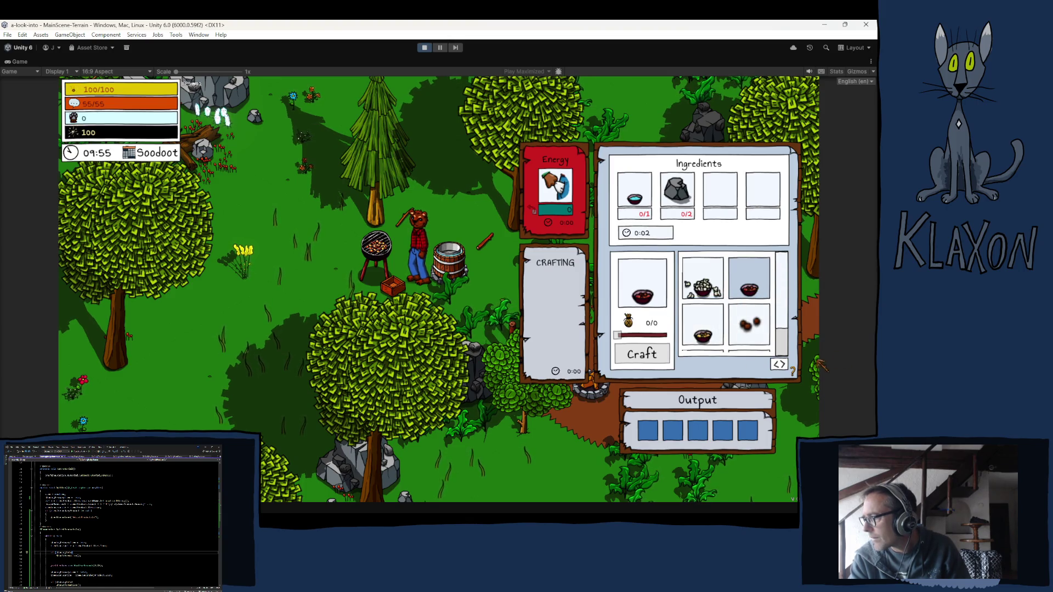
left_click(713, 336)
left_click(749, 336)
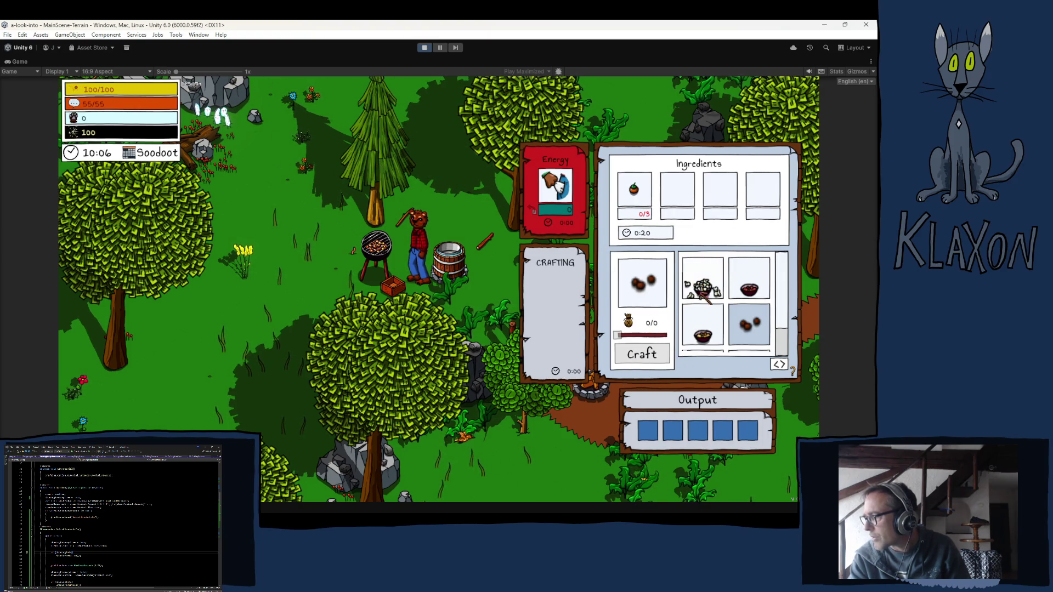
left_click(703, 279)
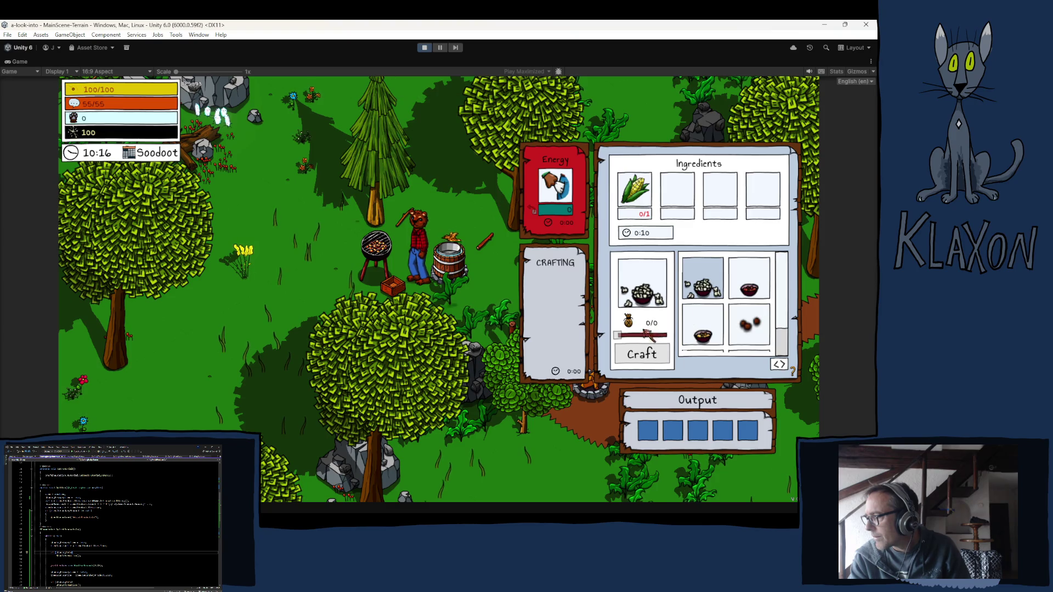
left_click(748, 285)
scroll(742, 337, "down", 2)
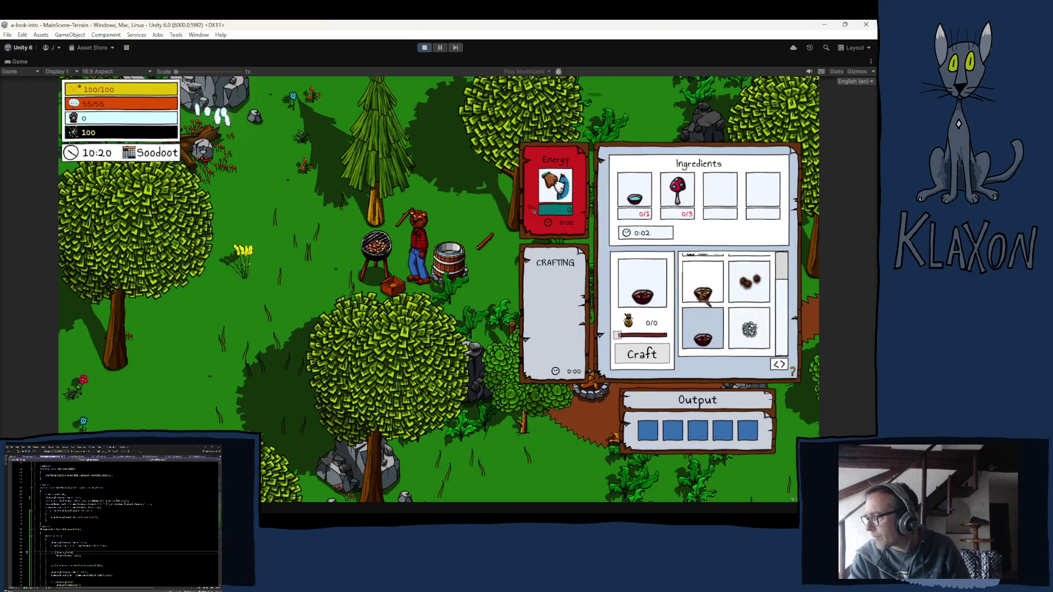
scroll(754, 328, "up", 2)
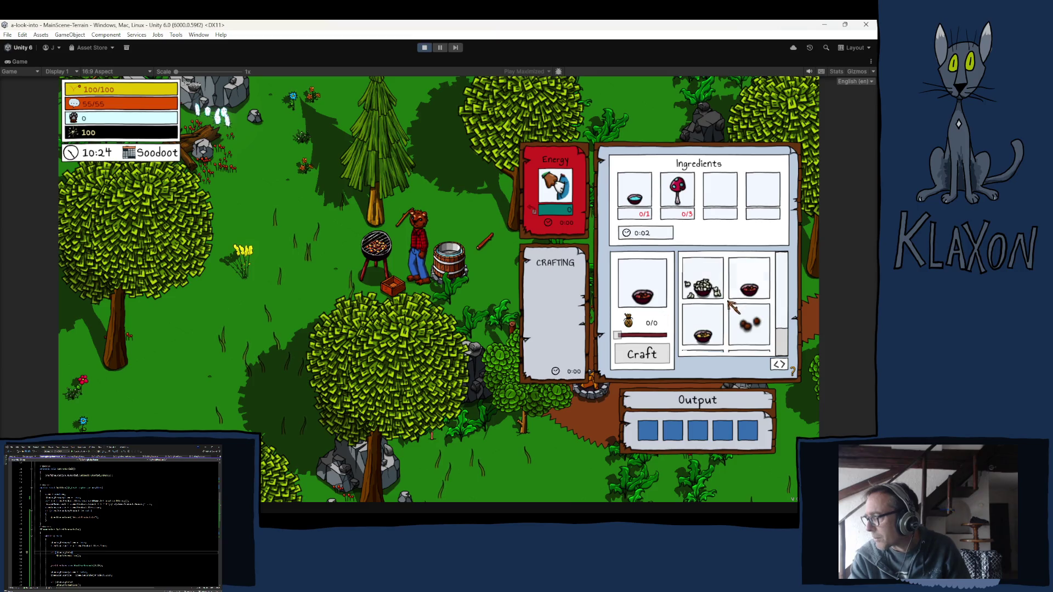
scroll(704, 327, "down", 2)
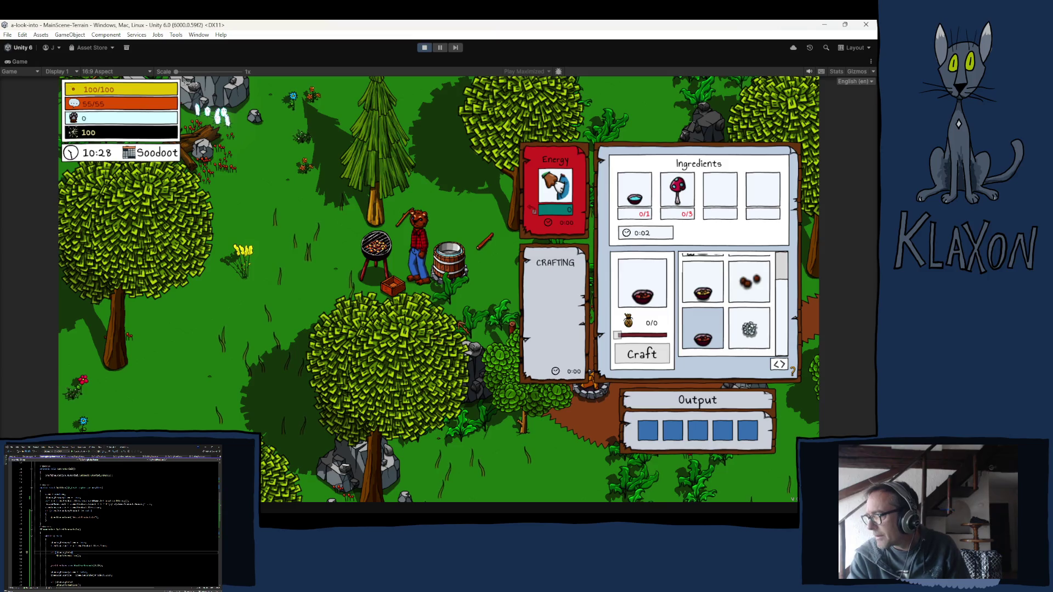
- Stop Play mode and let the exit finish, returning to the MainScene-Terrain scene
left_click(425, 48)
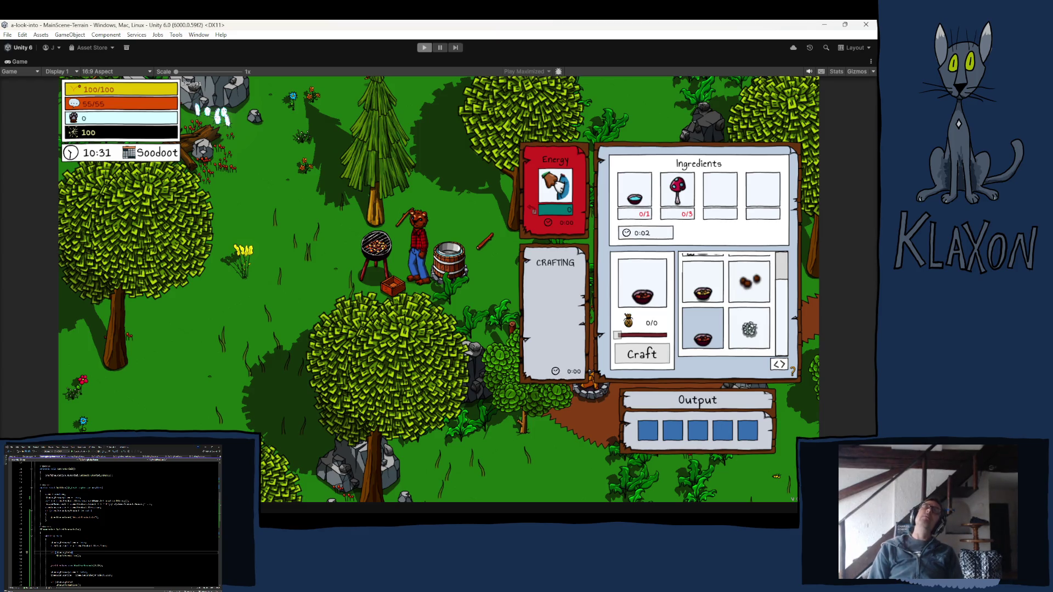
key("ctrl+p")
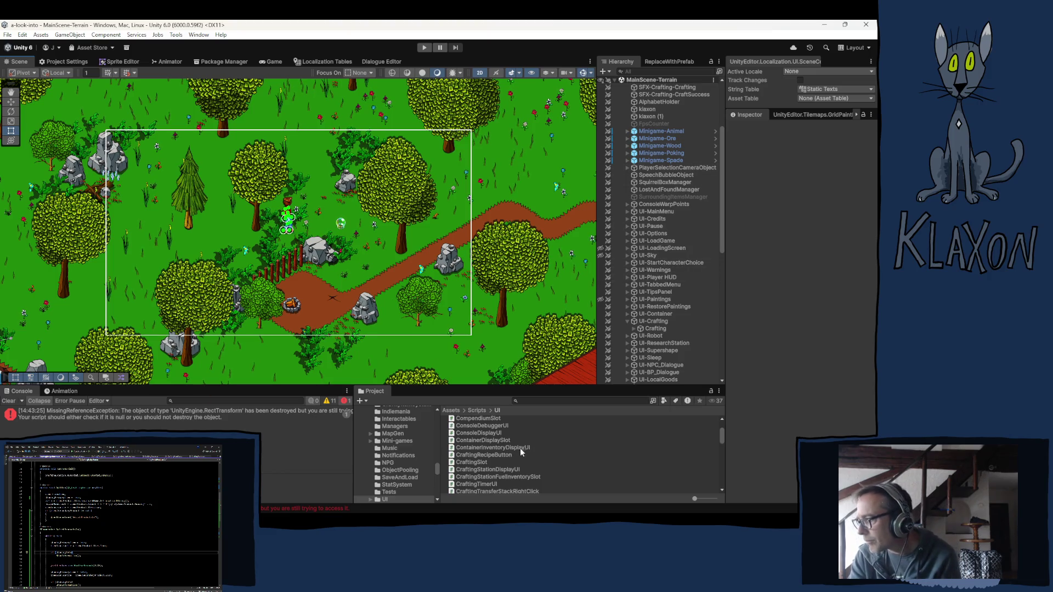
- Locate the RecipeButton prefab via UI-Crafting's Recipe Button field and open it for editing
left_click(657, 321)
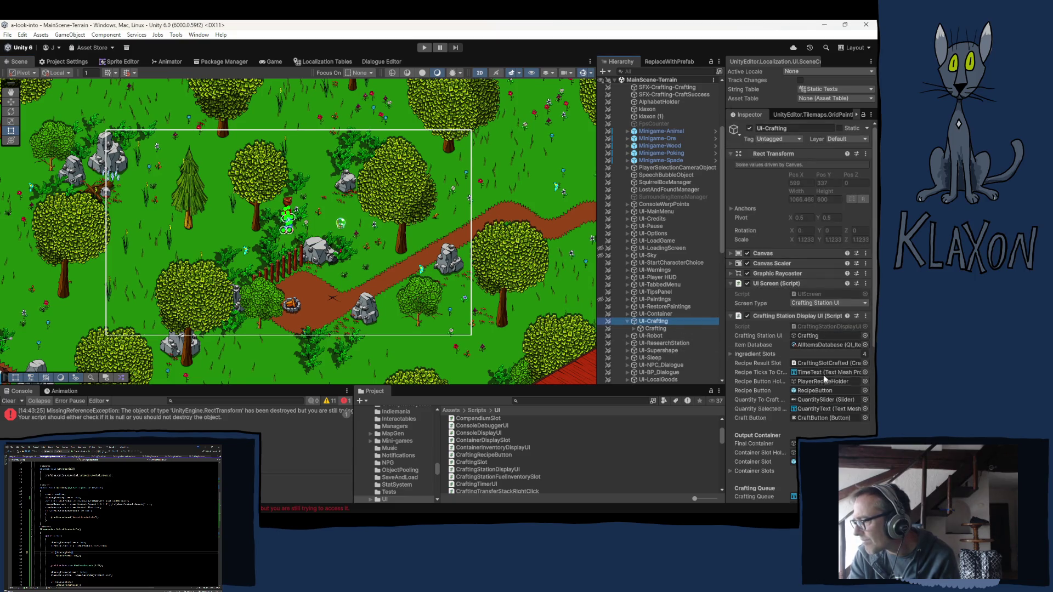
left_click(808, 388)
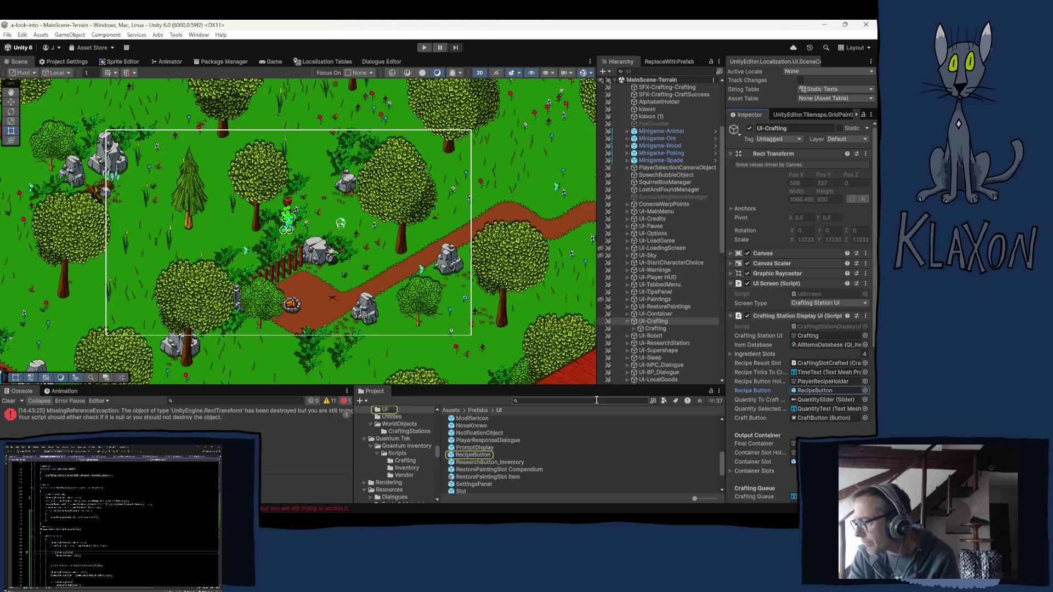
left_click(470, 456)
double_click(470, 456)
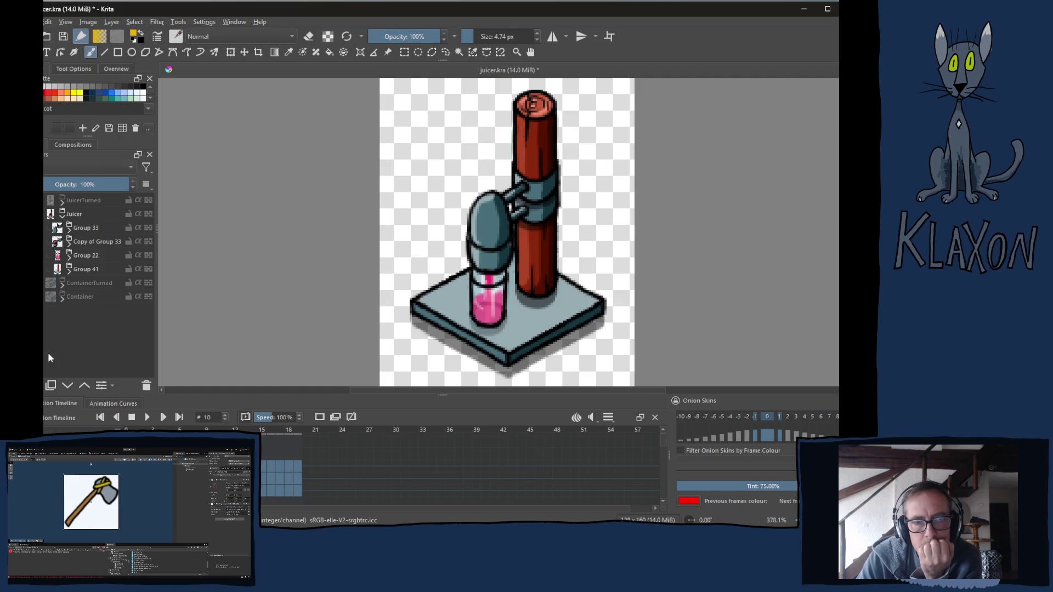
- Open Krita's new document dialog from the File menu, defaulting to 64 × 64 pixels
left_click(48, 22)
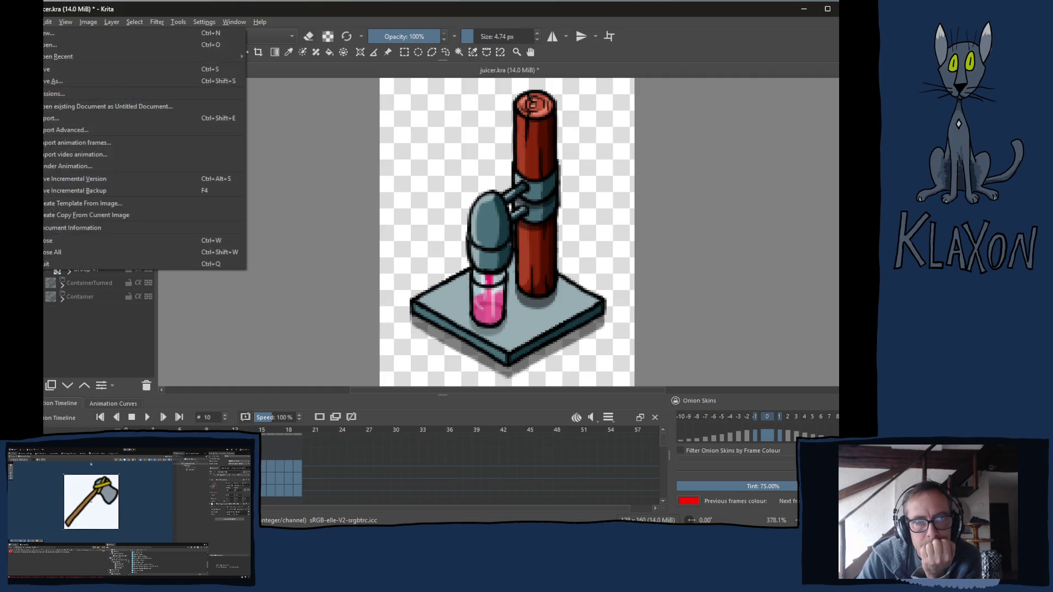
left_click(30, 22)
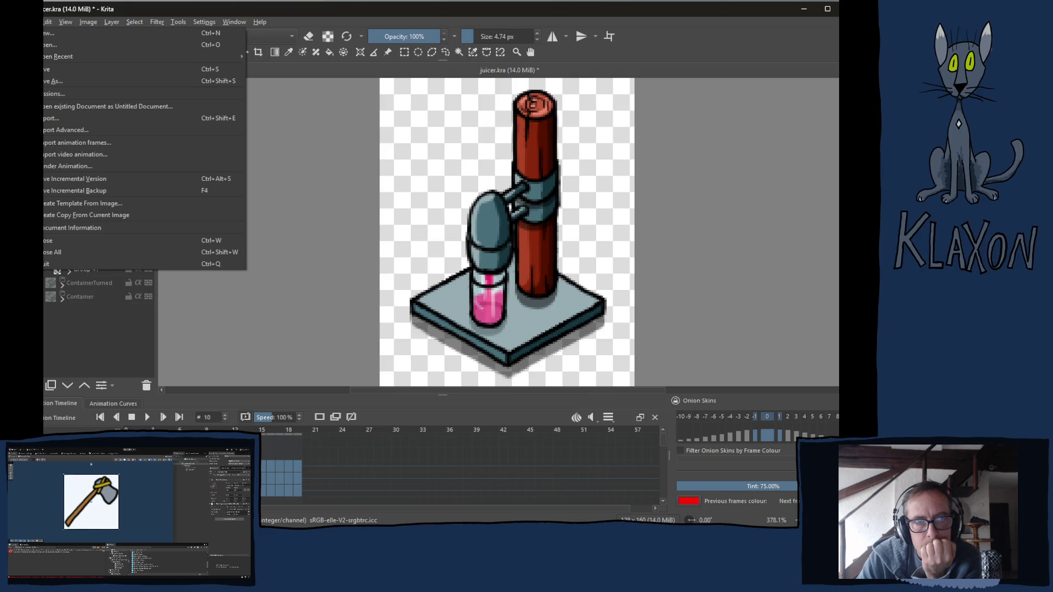
left_click(53, 34)
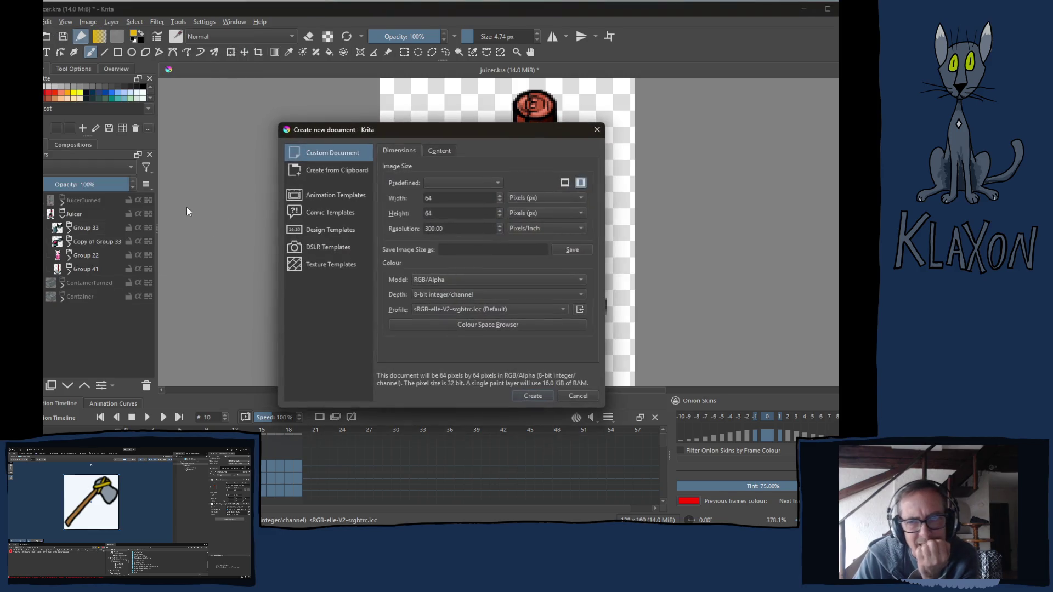
- Create a new 16 × 16 pixel document
double_click(443, 197)
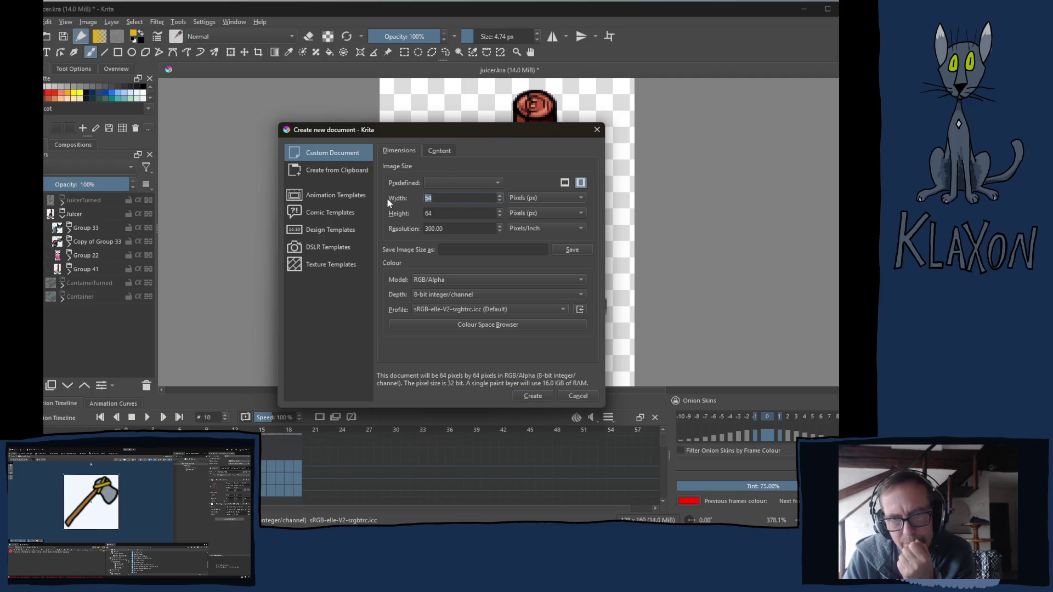
type("16")
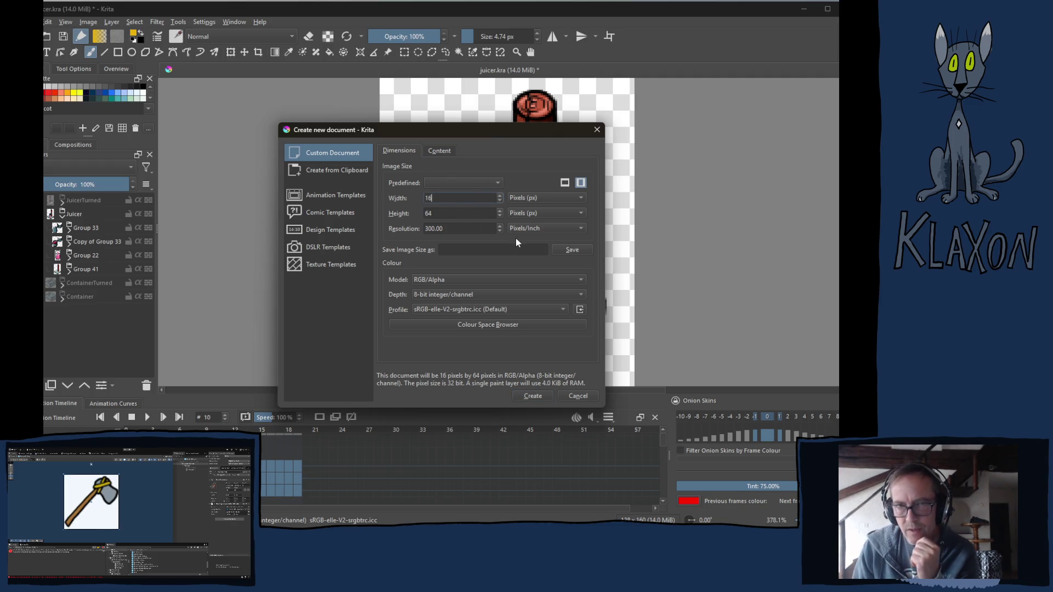
key("Tab")
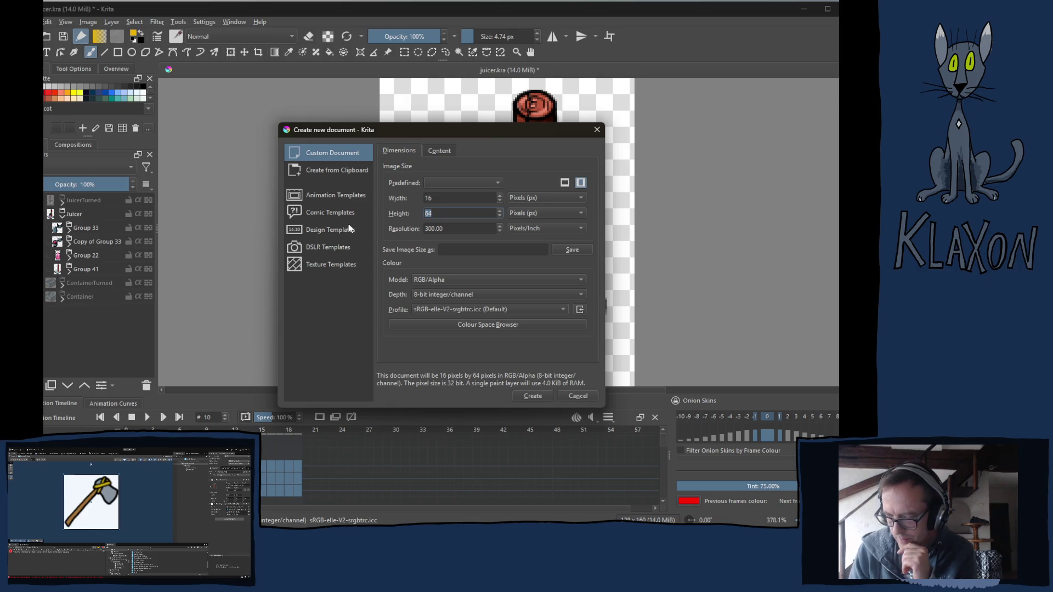
type("16")
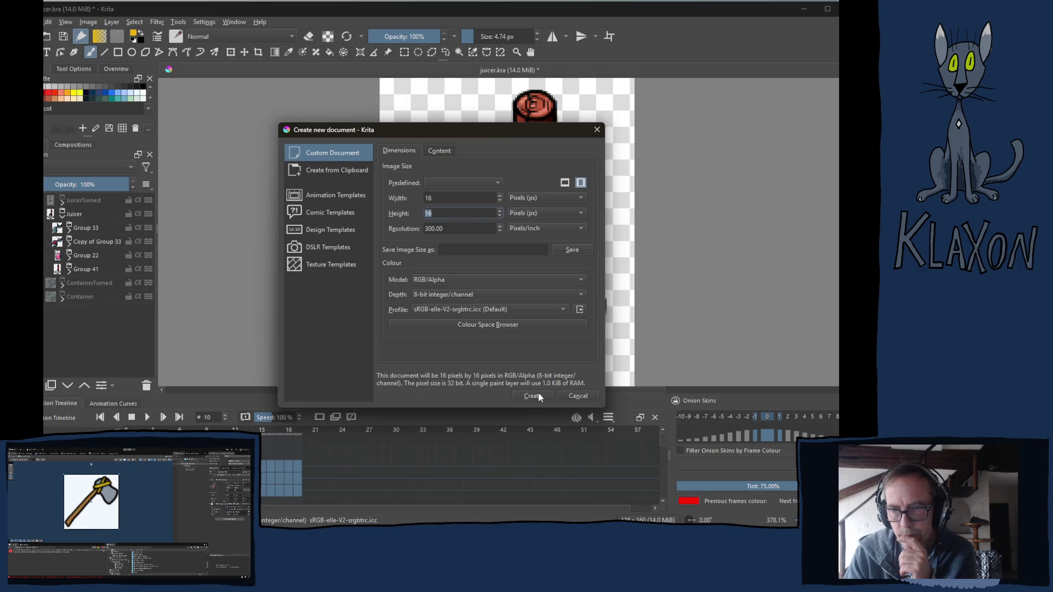
left_click(537, 400)
scroll(469, 216, "down", 2)
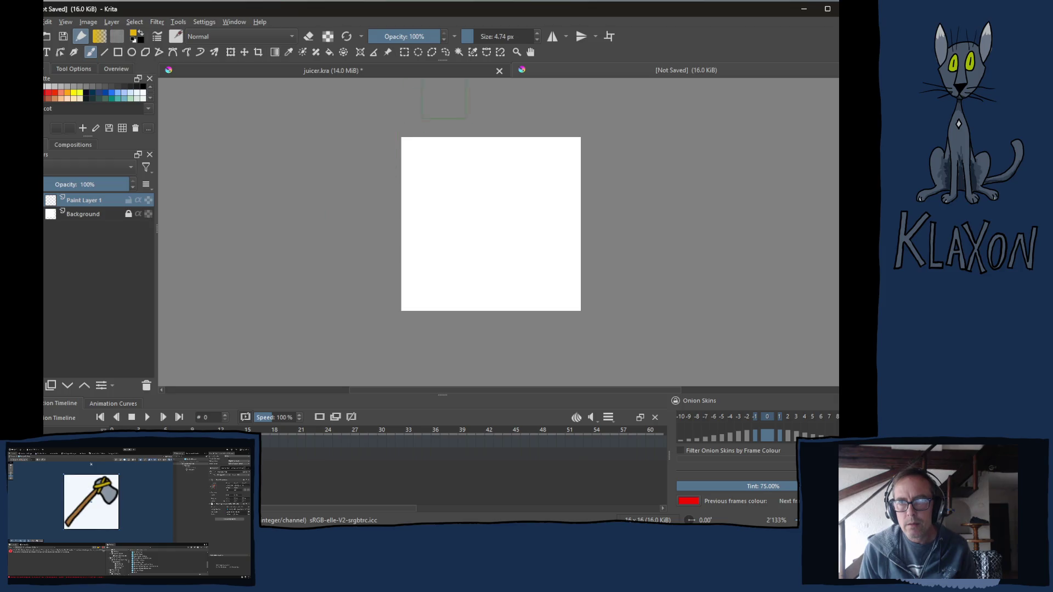
- Set the brush to 2.80 px and paint a black ring in the canvas centre
left_click_drag(502, 36, 490, 68)
right_click(437, 213)
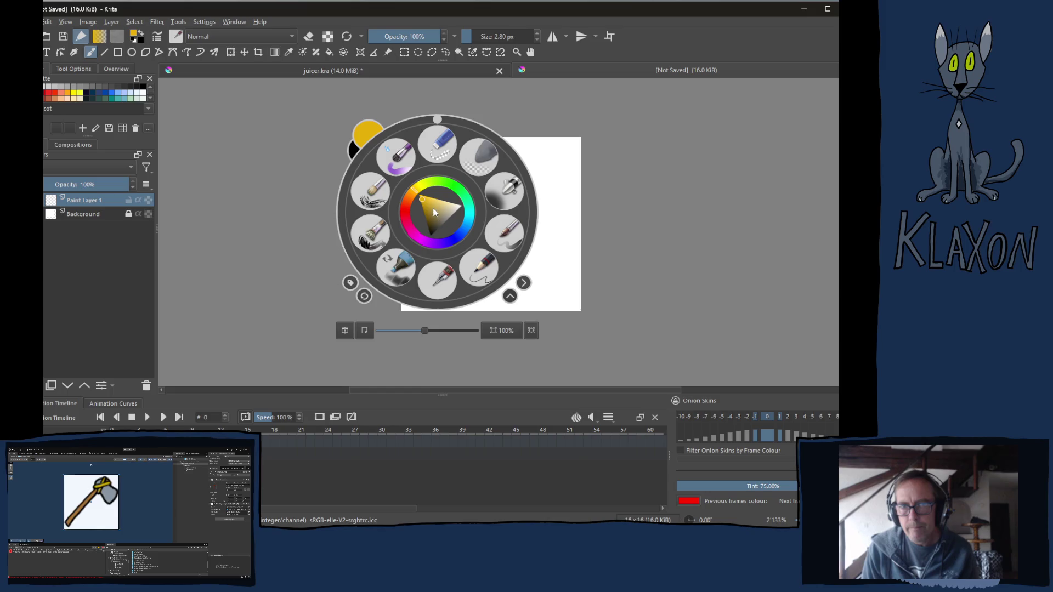
left_click_drag(434, 213, 434, 235)
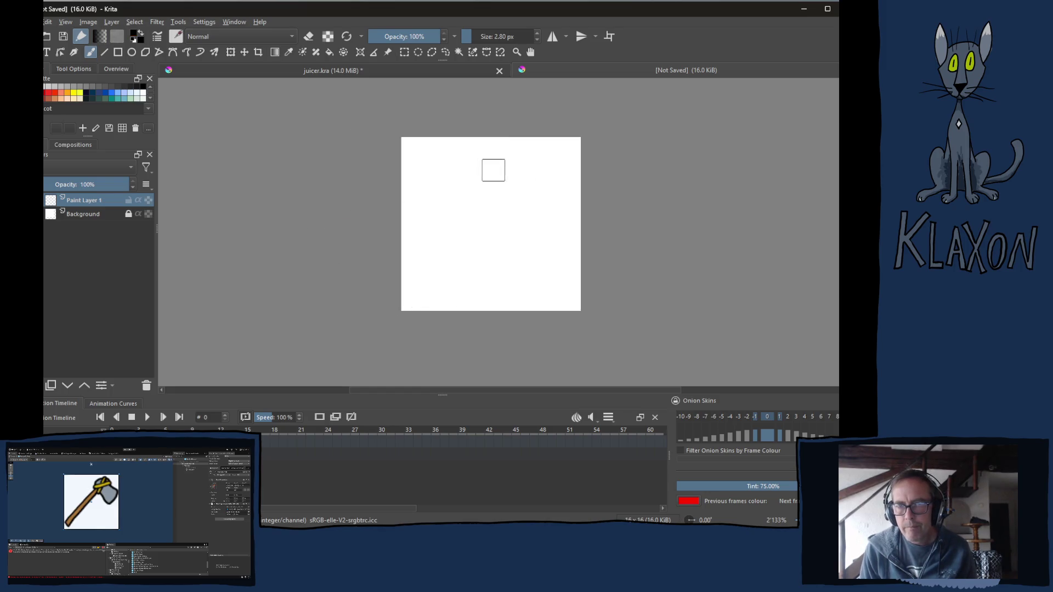
mouse_move(515, 167)
left_mouse_down()
mouse_move(472, 159)
mouse_move(436, 217)
mouse_move(467, 266)
mouse_move(540, 230)
mouse_move(489, 174)
left_mouse_up()
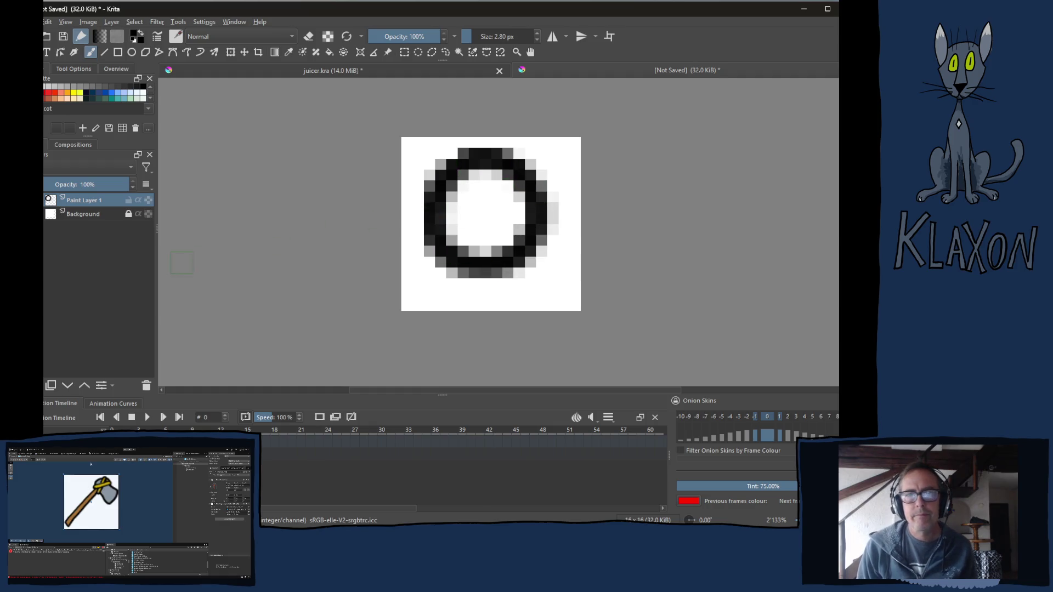
- Hide the Background layer and add Paint Layer 2 below Paint Layer 1
left_click(47, 214)
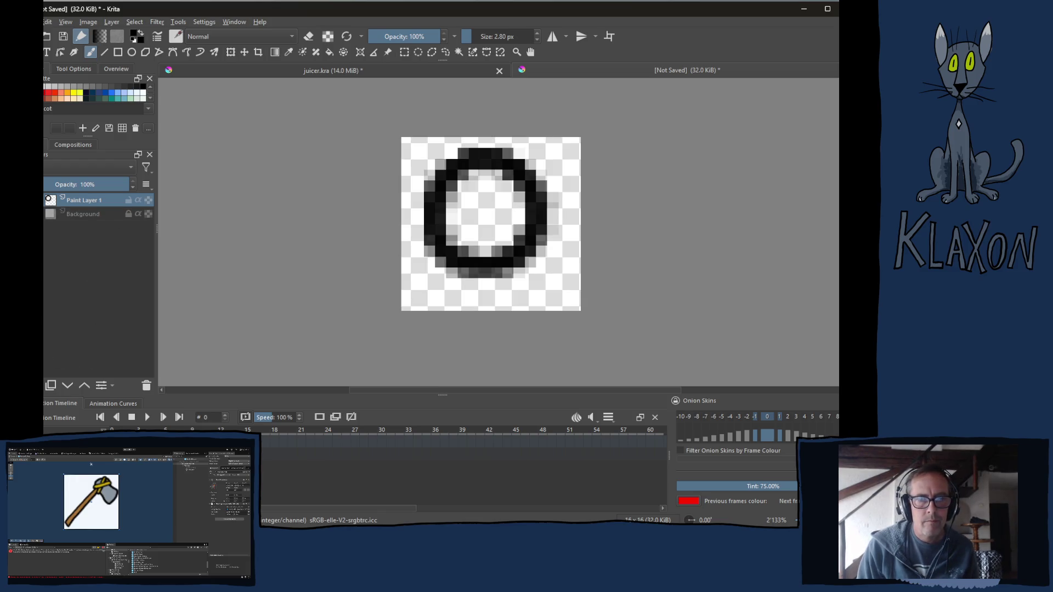
left_click(50, 385)
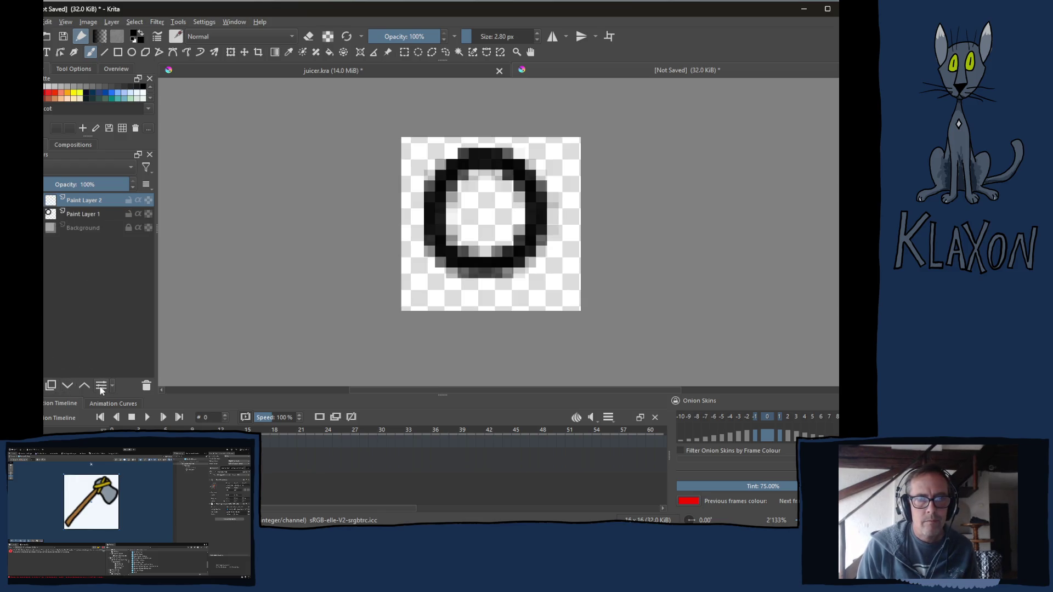
left_click(68, 387)
- Nudge the ring on Paint Layer 1 one pixel down and one pixel right with the Move tool
key("t")
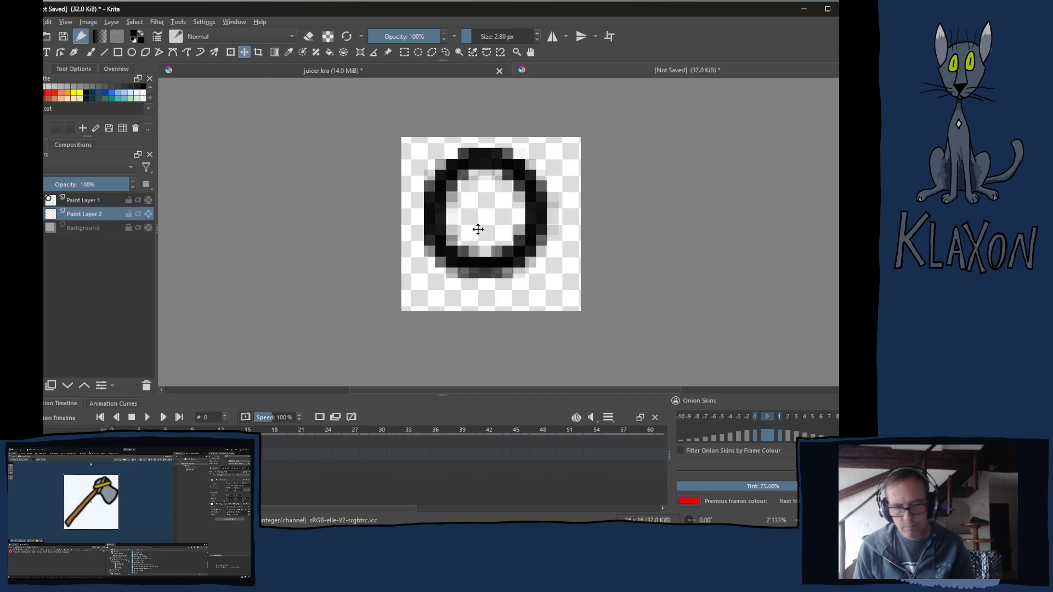
left_click(93, 201)
key("Down")
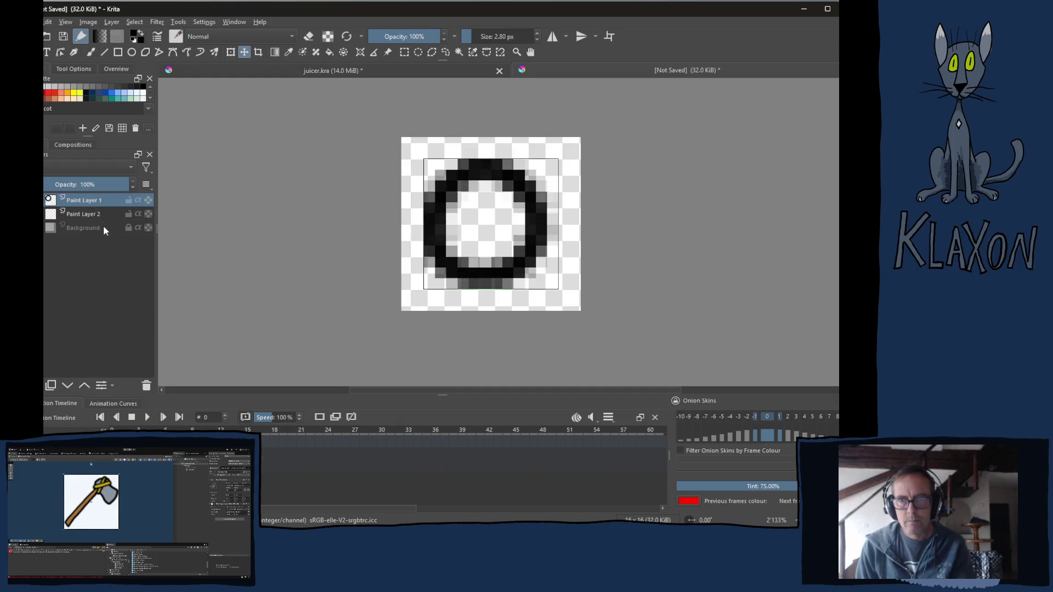
key("Right")
key("Left")
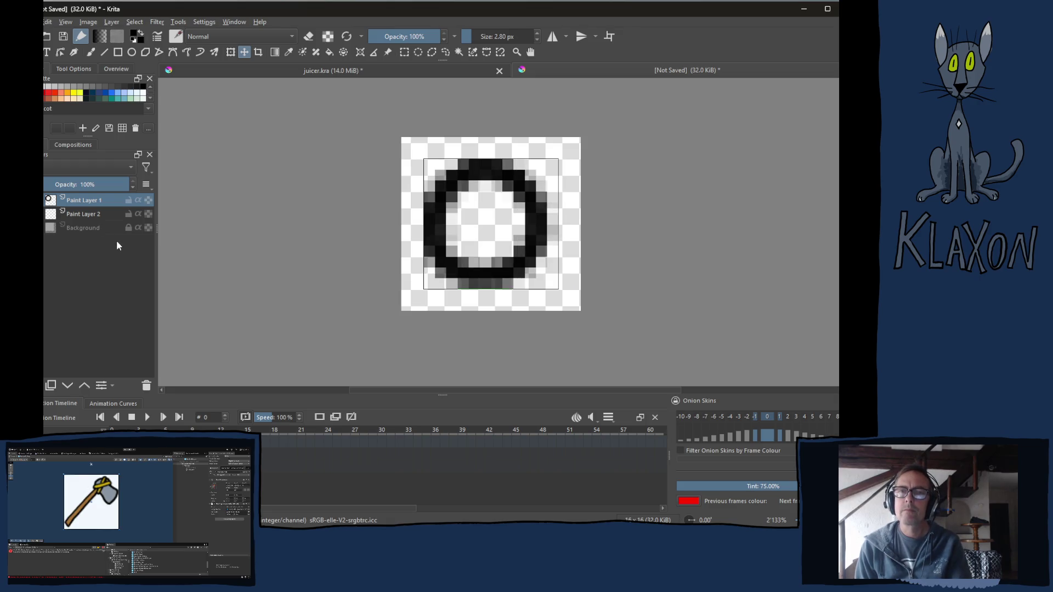
key("Right")
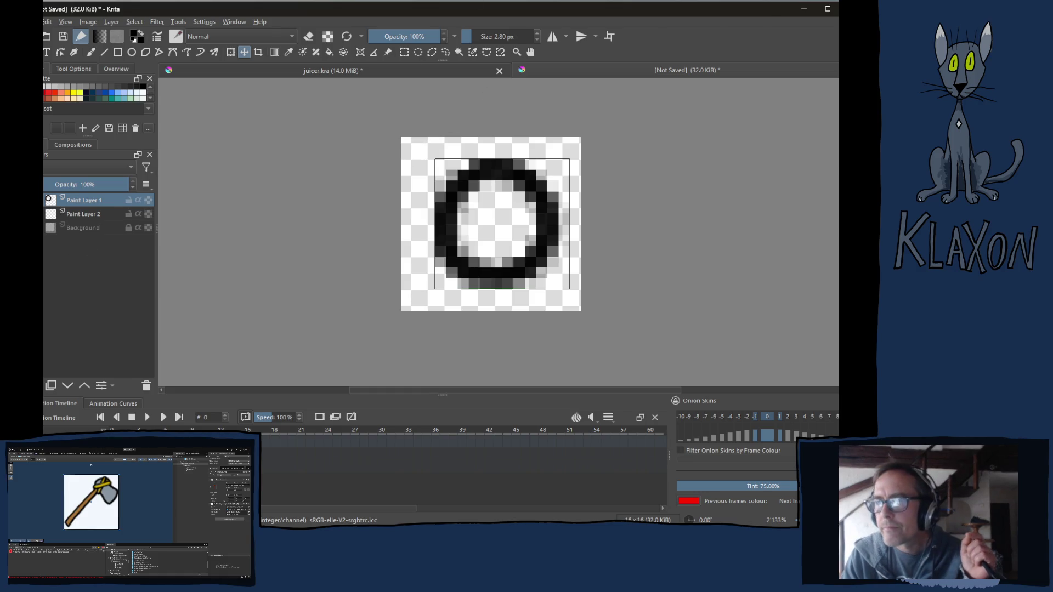
left_click(829, 36)
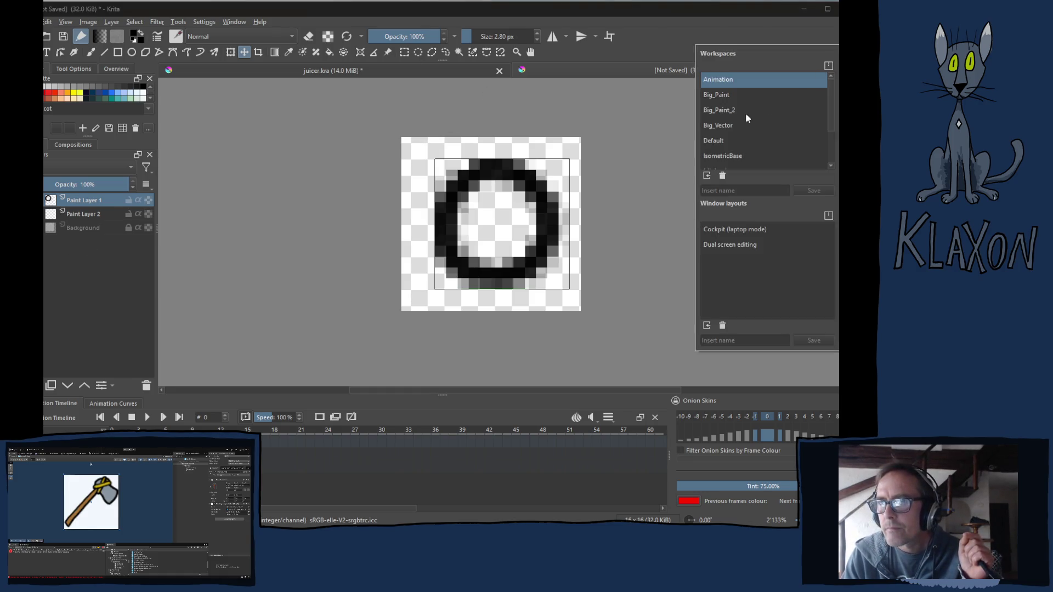
- In the IsometricBase workspace, shift the ring's left half one pixel left, then deselect
left_click(713, 158)
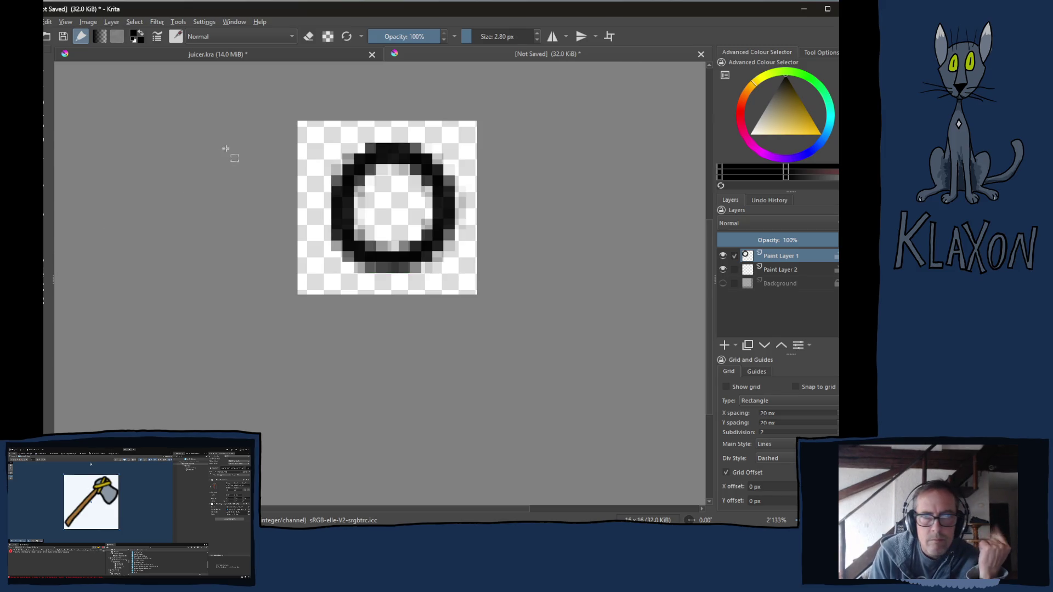
mouse_move(252, 110)
left_mouse_down()
mouse_move(377, 242)
mouse_move(389, 292)
left_mouse_up()
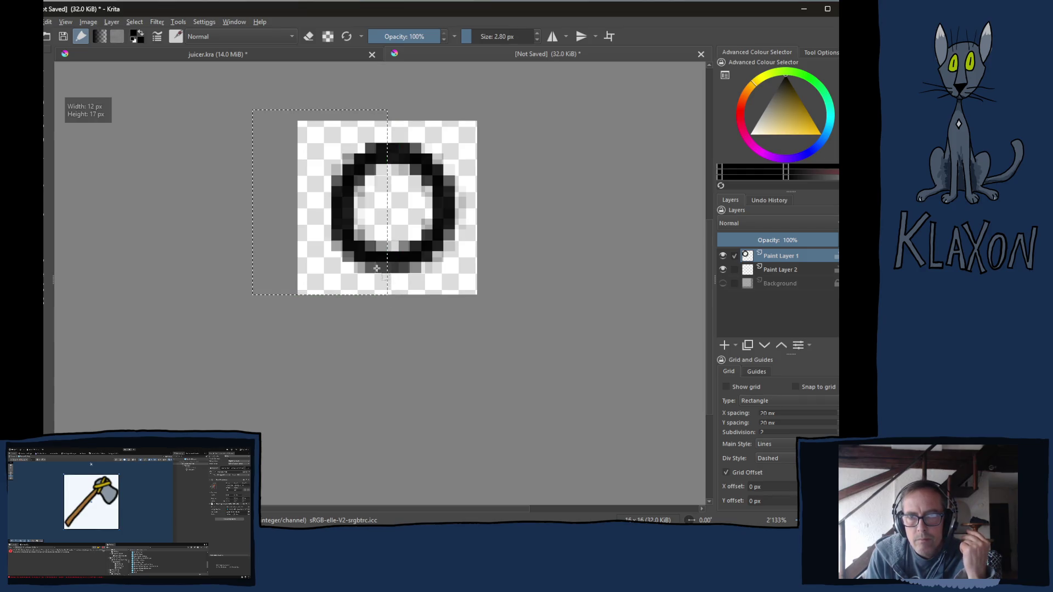
key("Left")
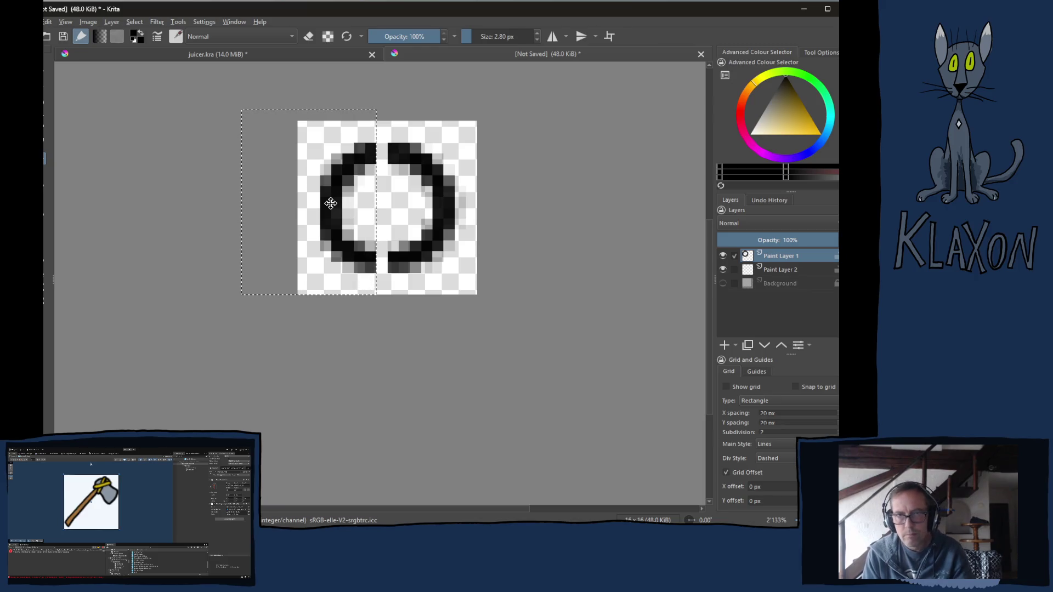
key("ctrl+shift+a")
key("b")
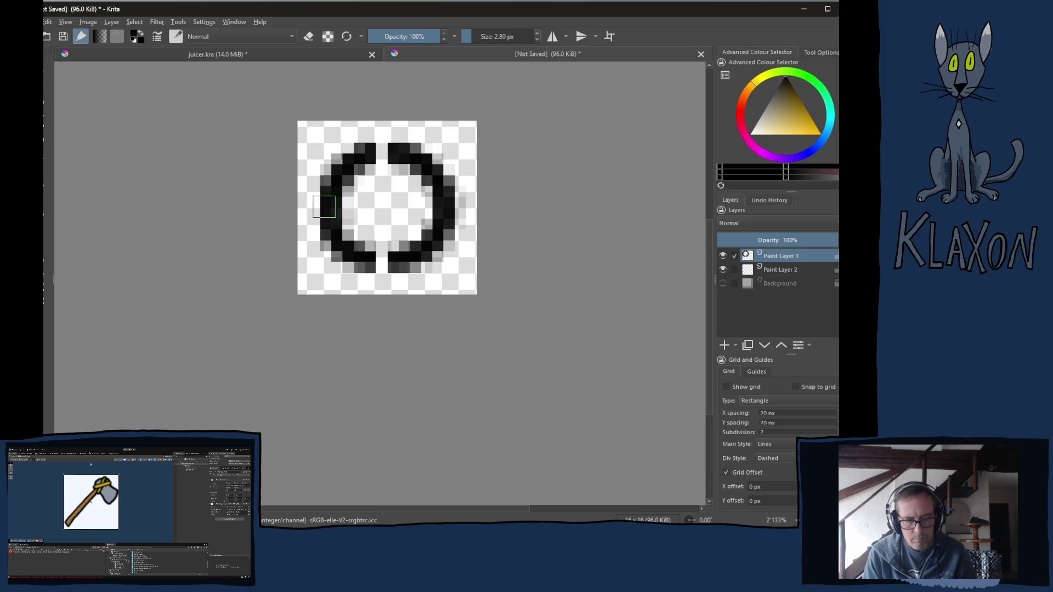
- Fill the gaps at the top and bottom of the ring with black pixels
left_click(382, 148)
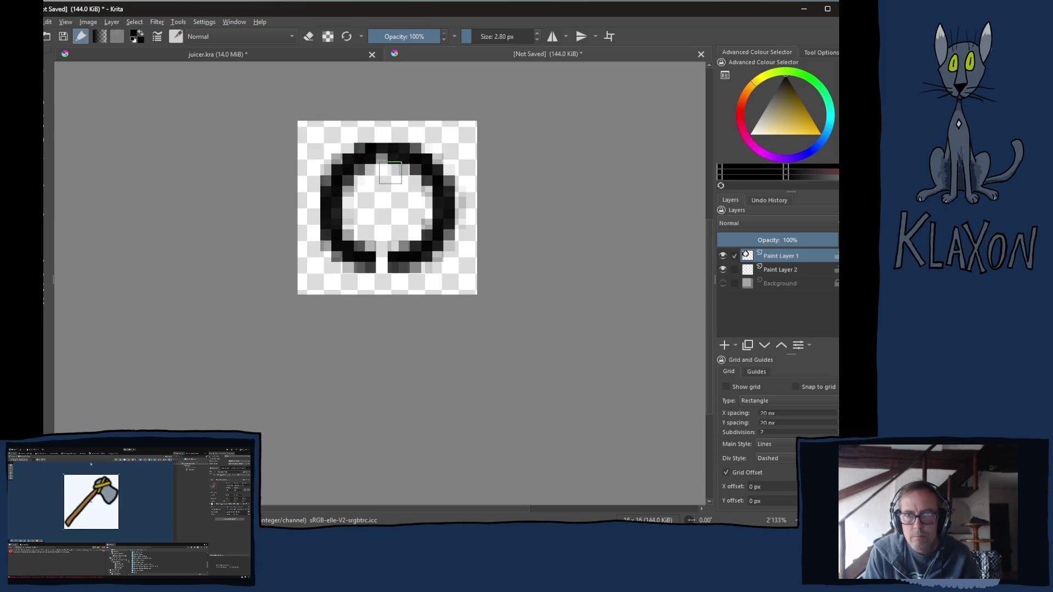
left_click(382, 263)
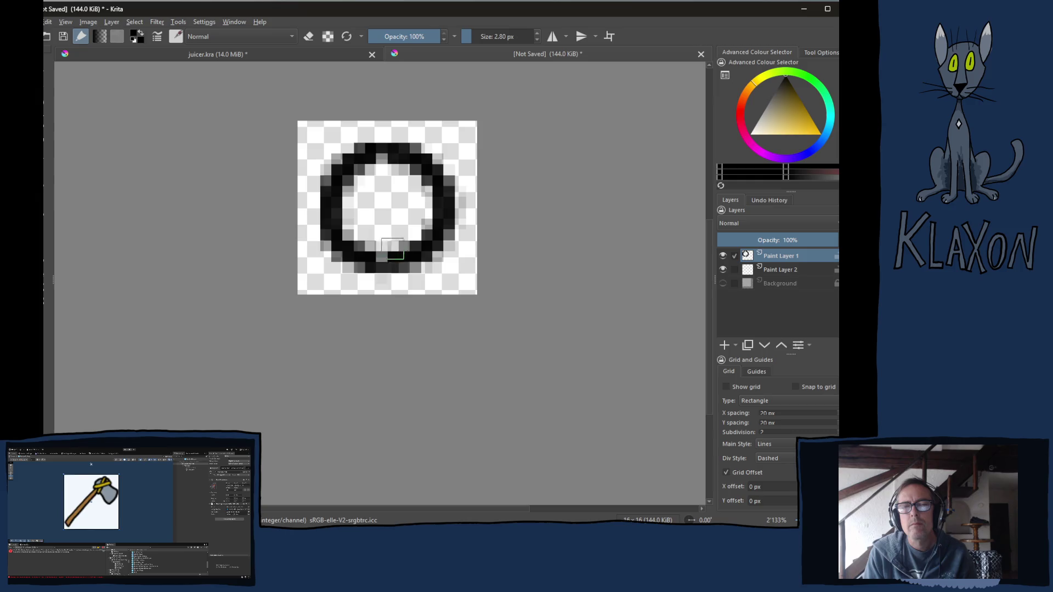
left_click(379, 153)
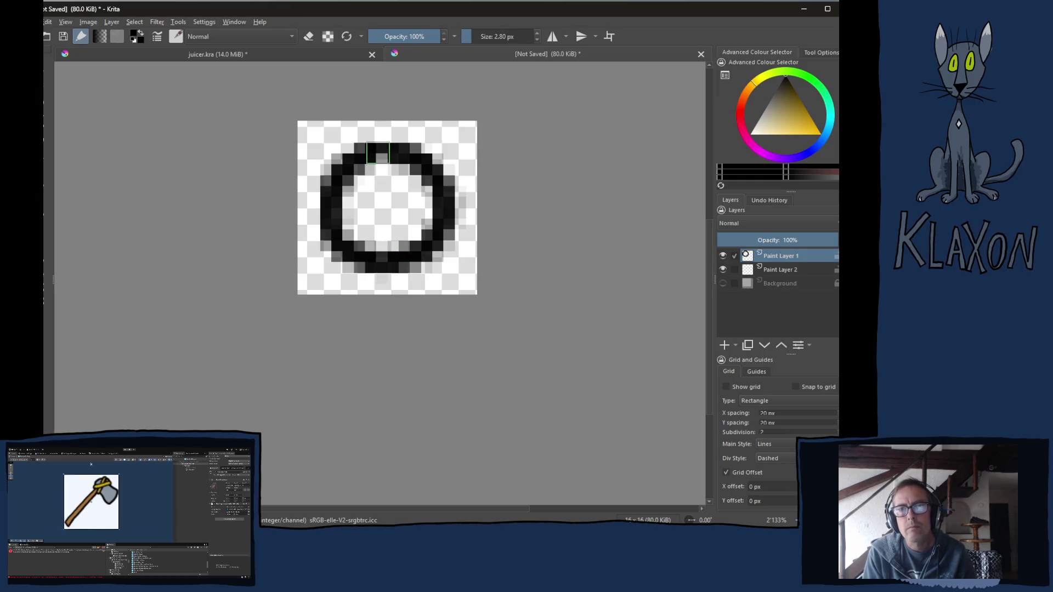
- Erase the grey pixels on the ring's inner edges and add a black pixel lower-right
key("e")
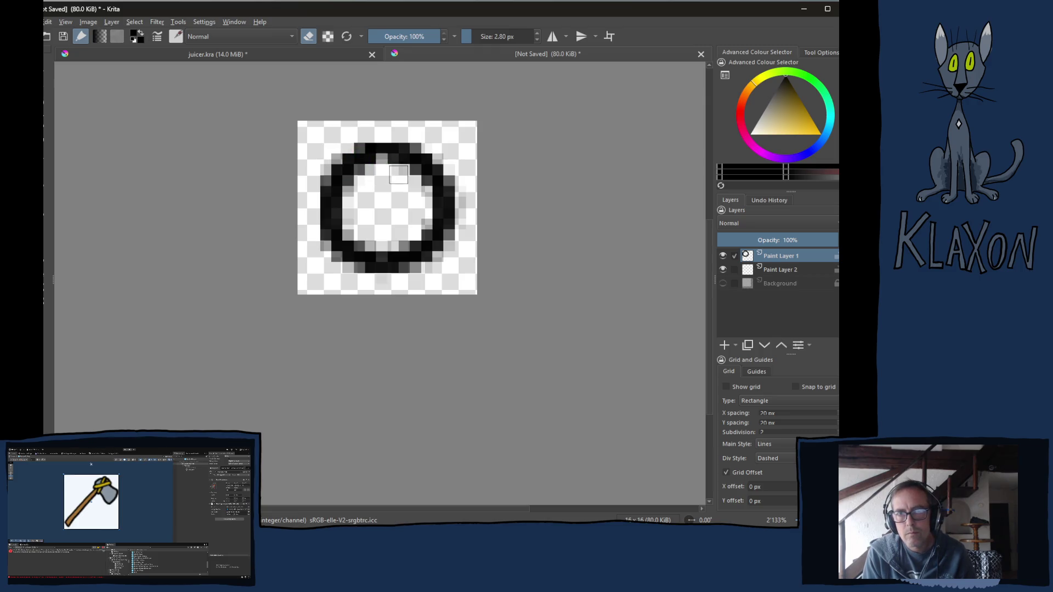
mouse_move(356, 210)
left_mouse_down()
mouse_move(347, 209)
mouse_move(357, 222)
mouse_move(431, 213)
mouse_move(390, 247)
mouse_move(401, 250)
mouse_move(402, 190)
left_mouse_up()
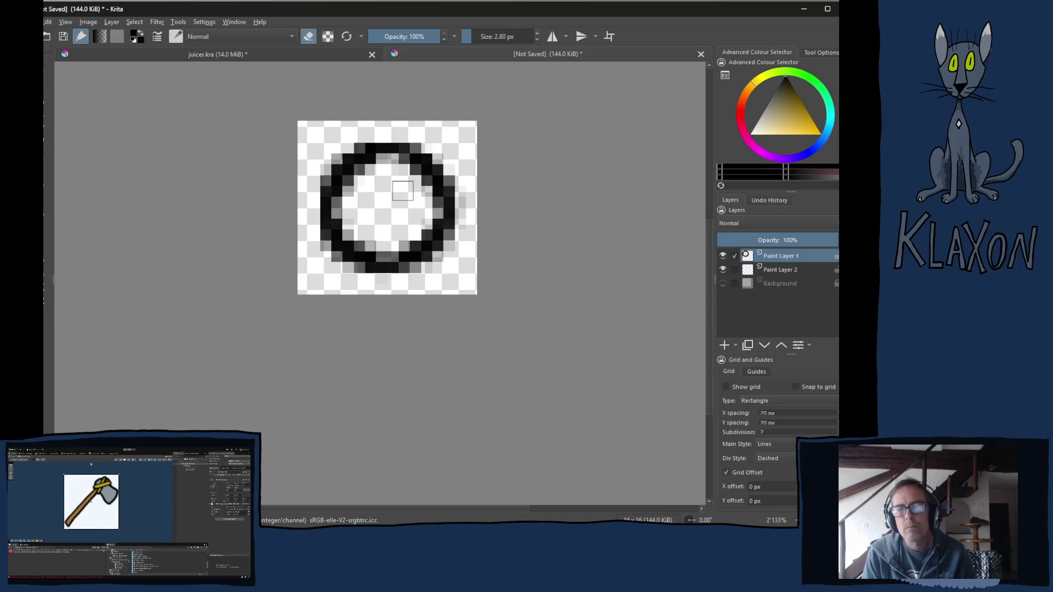
key("e")
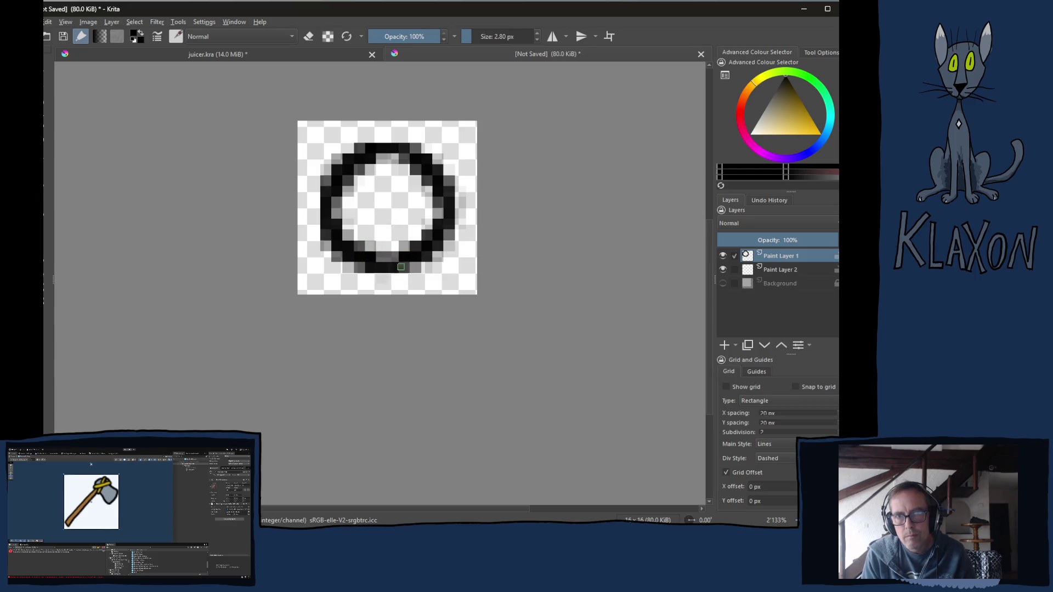
left_click(415, 259)
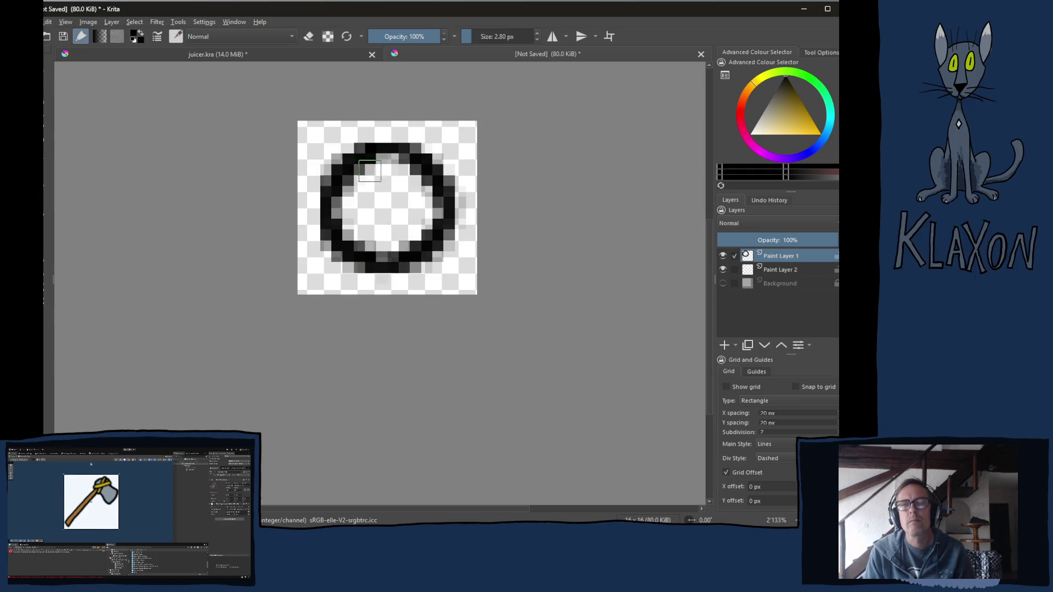
left_click(775, 271)
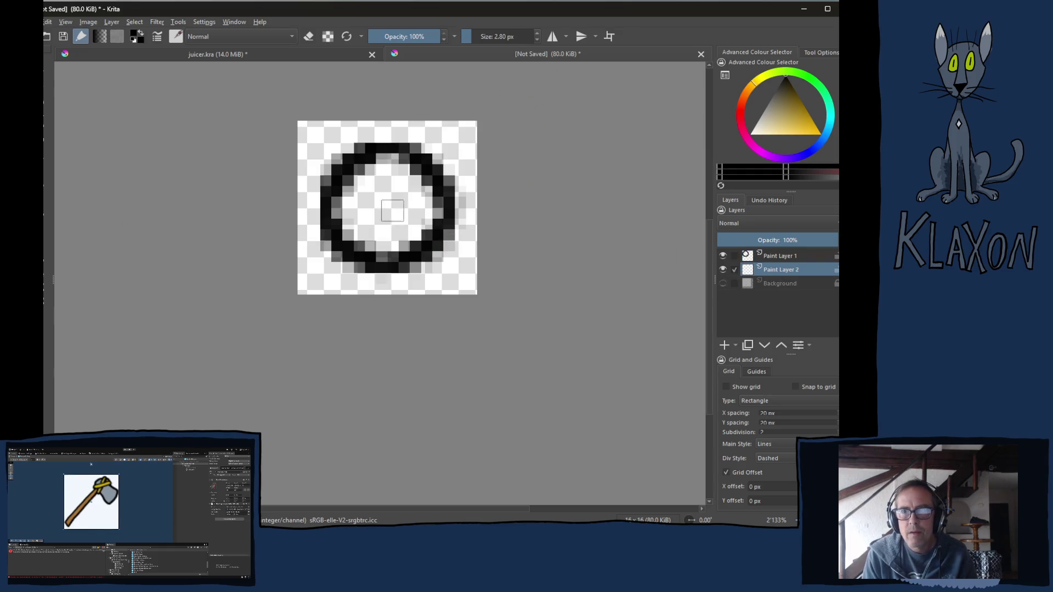
- Paint the ring's interior white on Paint Layer 2
key("e")
right_click(327, 248)
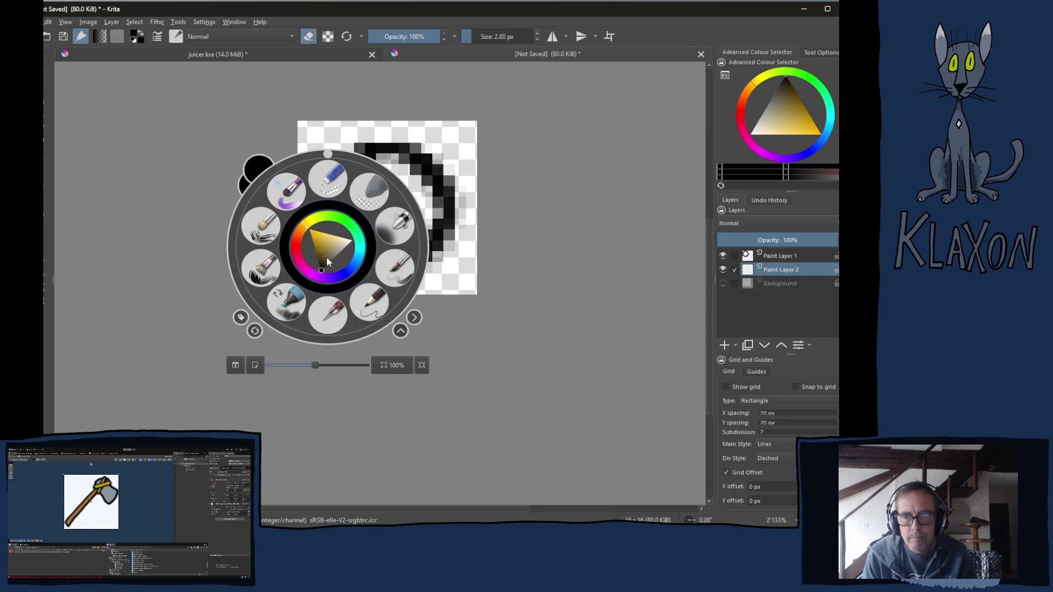
left_click(330, 246)
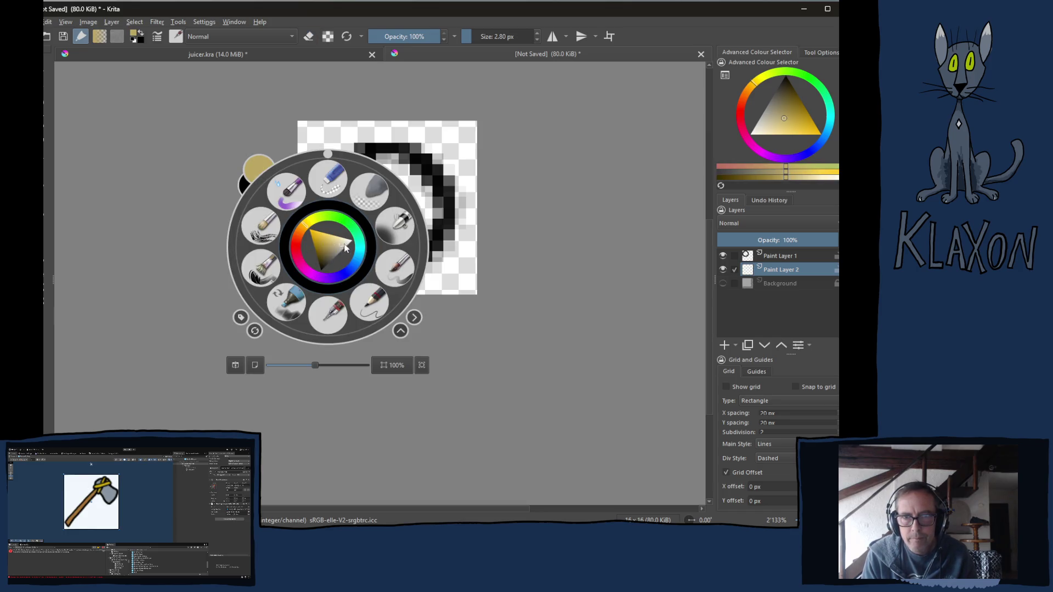
left_click_drag(346, 248, 384, 242)
left_click(174, 196)
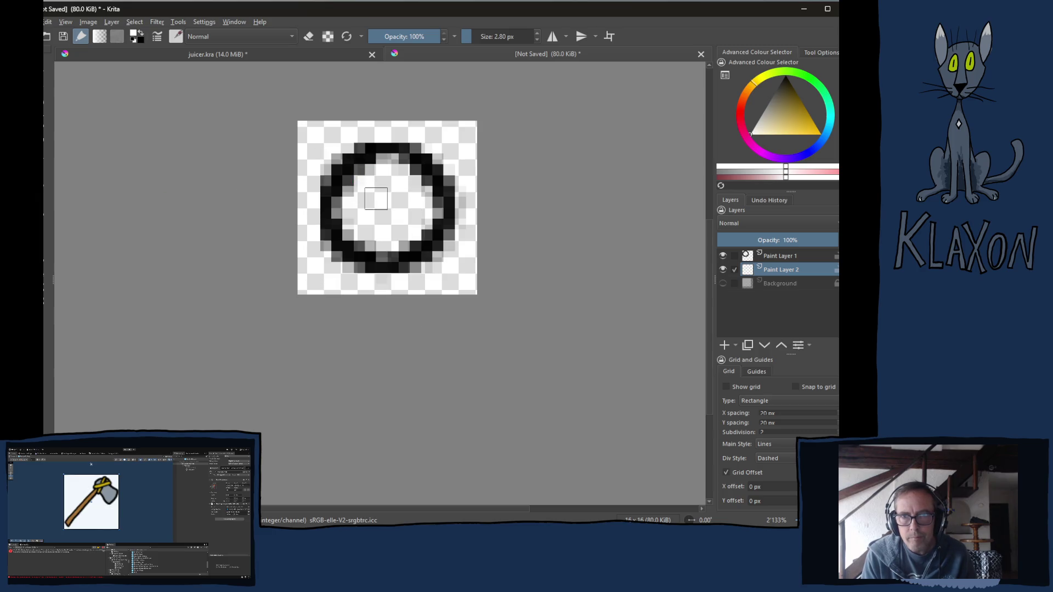
mouse_move(364, 199)
left_mouse_down()
mouse_move(383, 183)
mouse_move(387, 209)
mouse_move(352, 211)
mouse_move(388, 213)
mouse_move(399, 239)
mouse_move(376, 200)
mouse_move(407, 195)
mouse_move(403, 229)
mouse_move(370, 205)
mouse_move(384, 214)
left_mouse_up()
- Add Paint Layer 3 and paint grey over the ring's interior
left_click(725, 346)
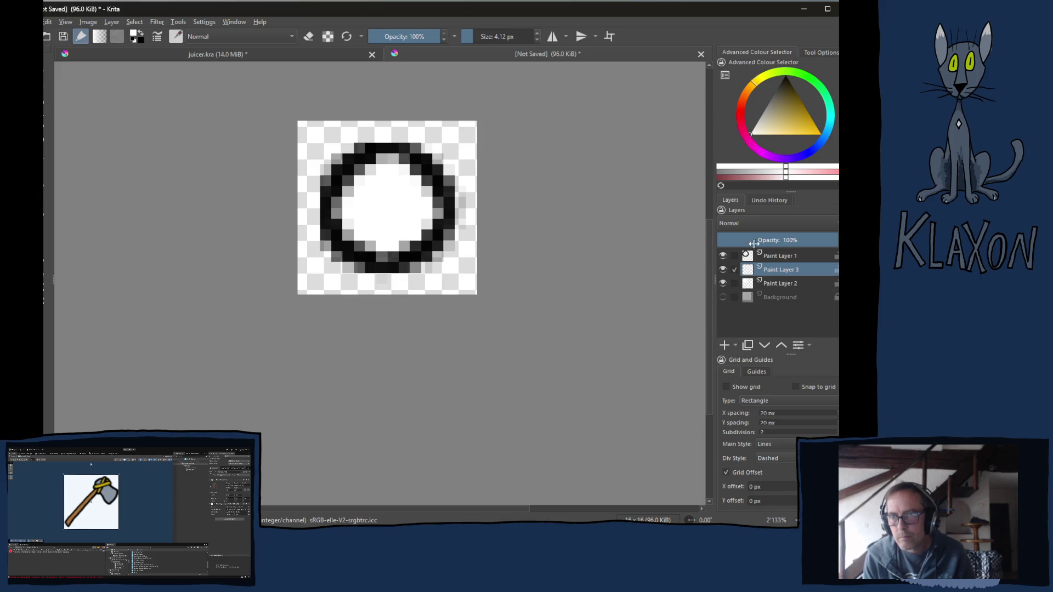
left_click(721, 175)
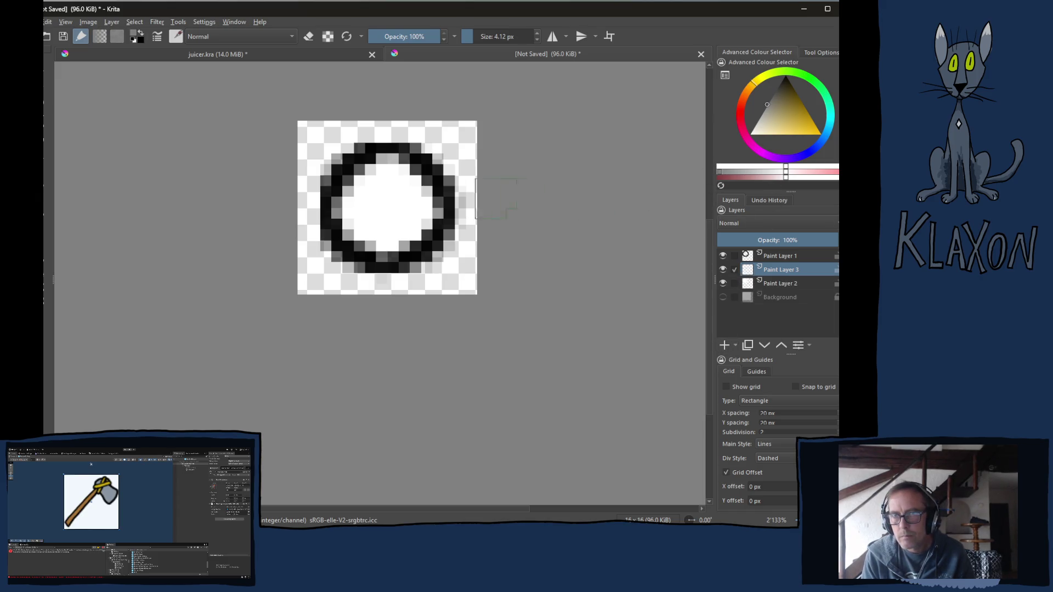
mouse_move(384, 200)
left_mouse_down()
mouse_move(400, 214)
mouse_move(406, 175)
mouse_move(417, 198)
mouse_move(373, 195)
mouse_move(352, 212)
mouse_move(392, 247)
mouse_move(393, 234)
mouse_move(433, 208)
mouse_move(420, 175)
mouse_move(411, 200)
mouse_move(395, 198)
mouse_move(345, 227)
left_mouse_up()
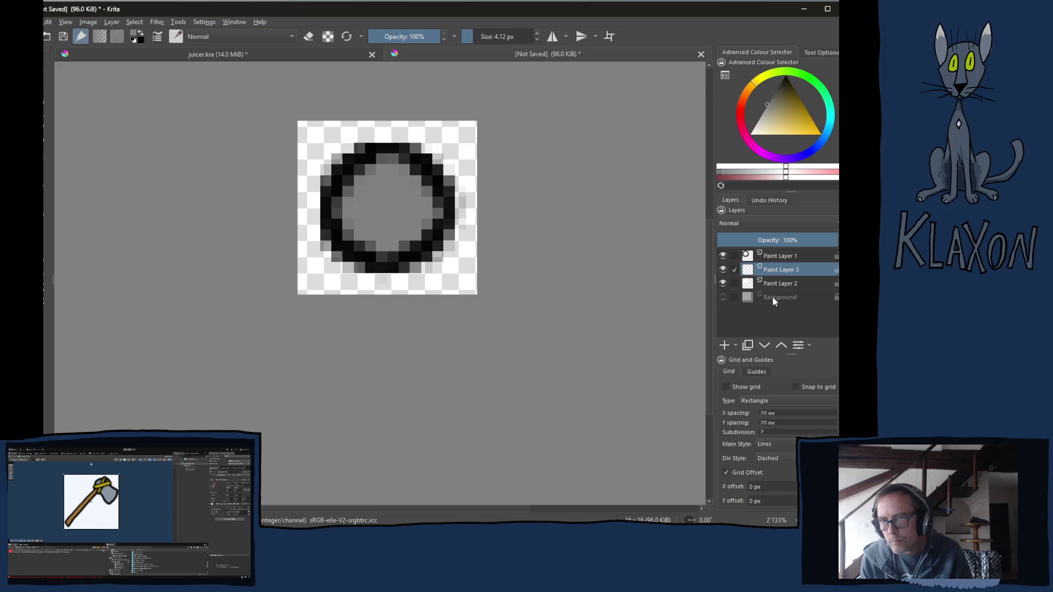
- Fill the Background layer with a dark red colour
left_click_drag(723, 283, 725, 267)
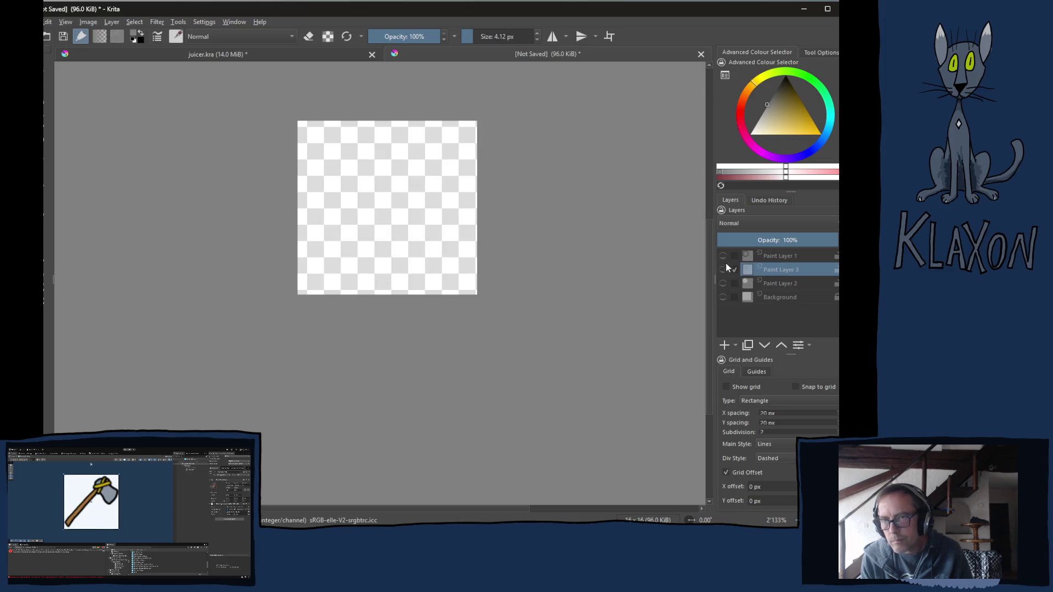
left_click(723, 297)
left_click(773, 297)
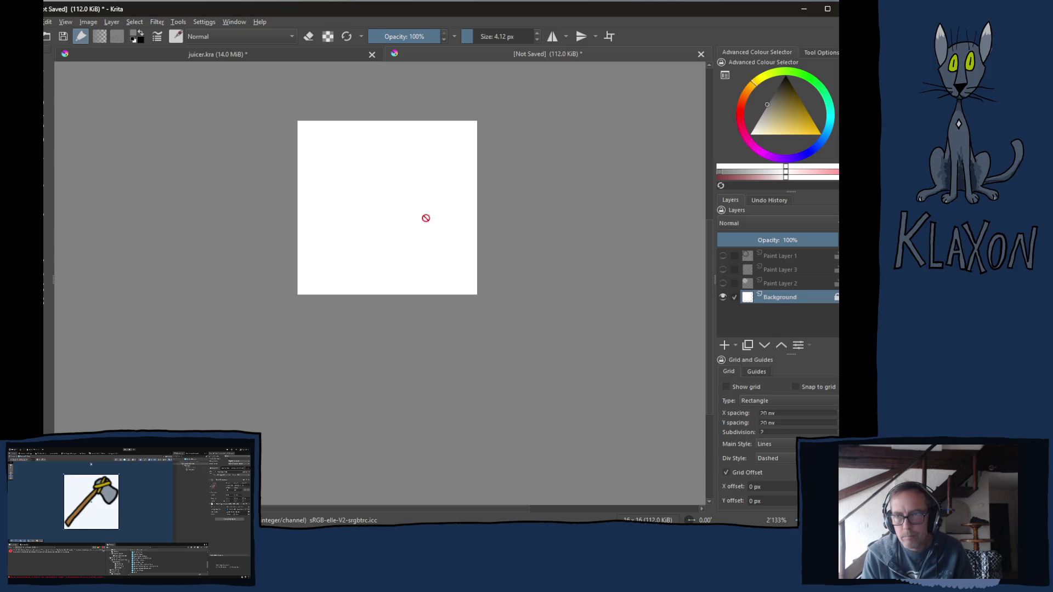
left_click(791, 111)
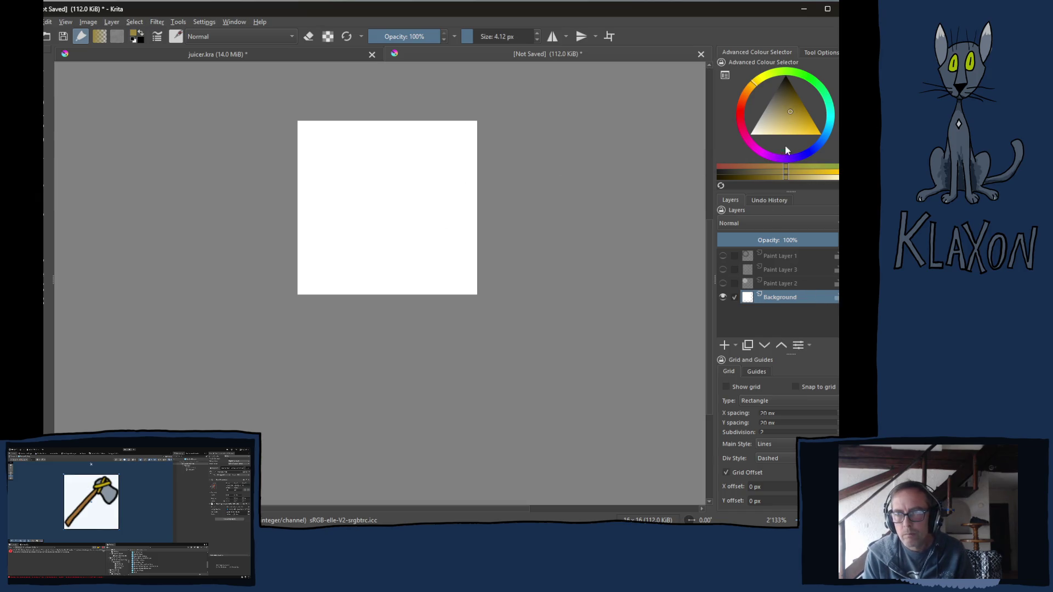
left_click(743, 132)
left_click_drag(785, 132, 804, 98)
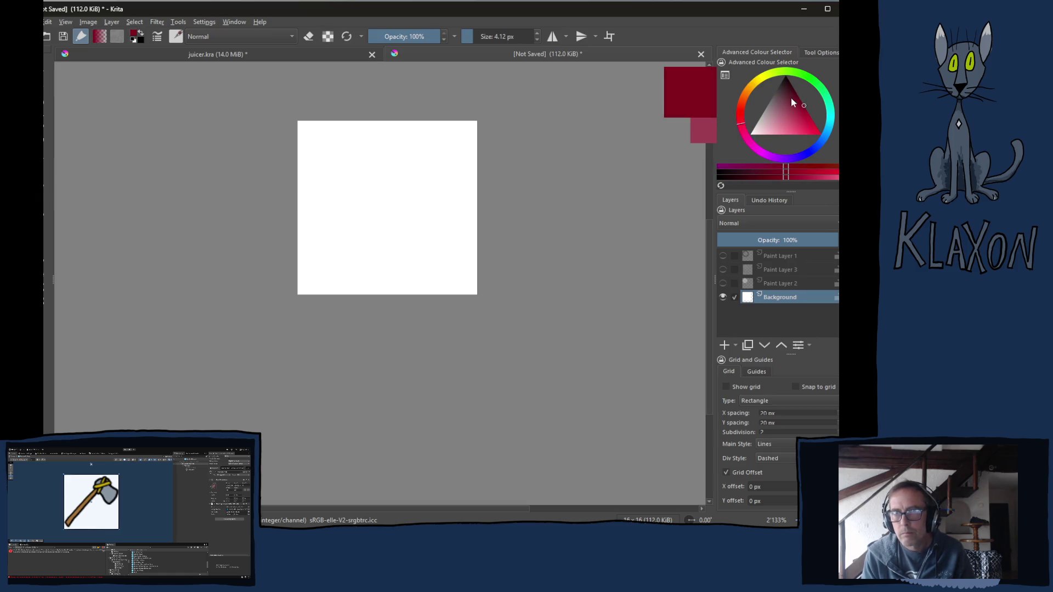
key("BackSpace")
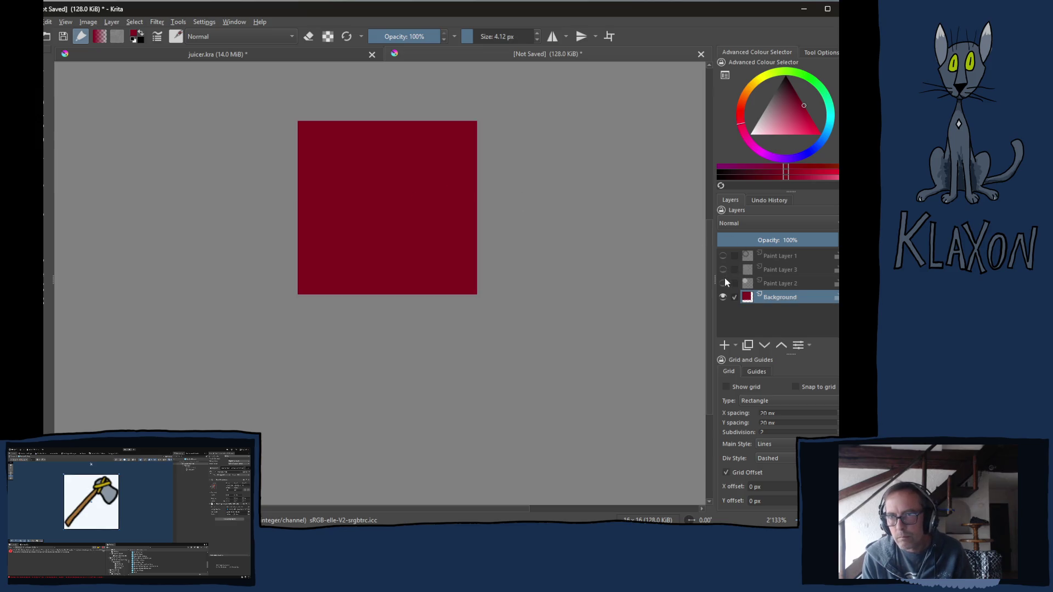
- Hide Paint Layer 3's grey fill and paint the ring's interior solid white on Paint Layer 2
left_click_drag(723, 283, 723, 256)
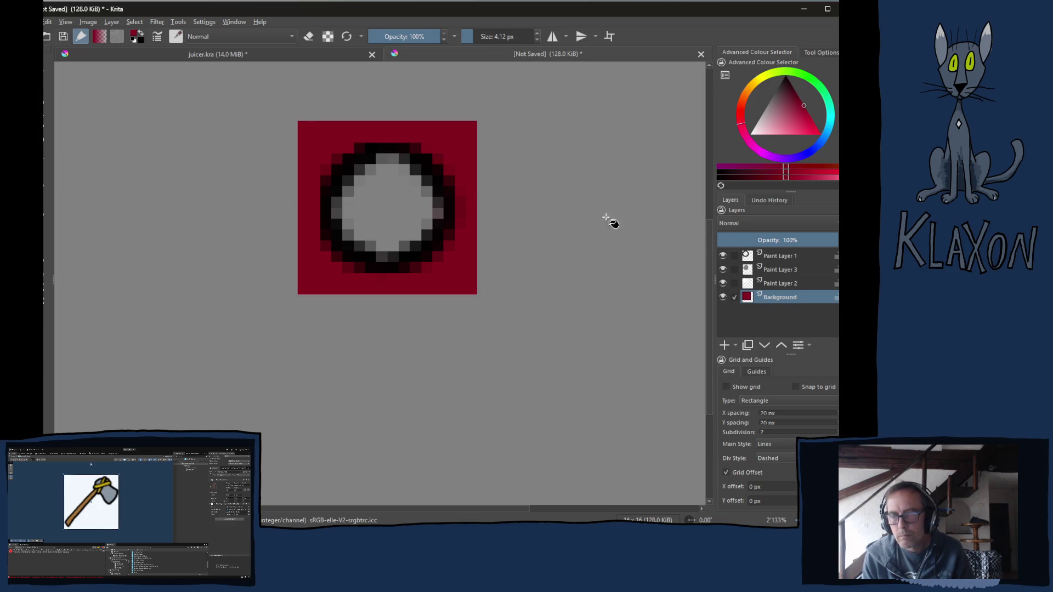
right_click(650, 291)
left_click(723, 270)
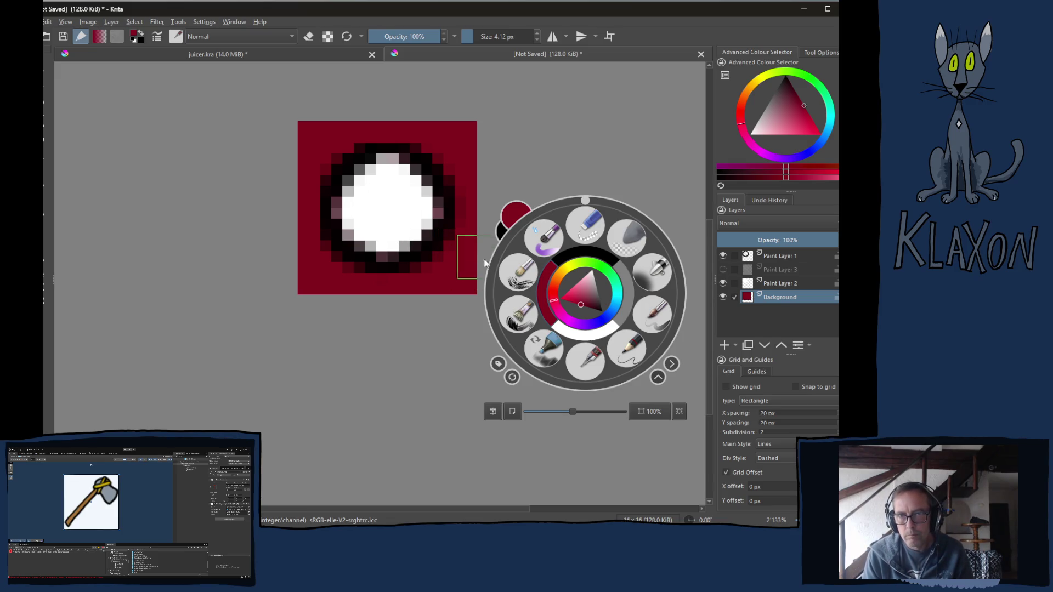
left_click(775, 284)
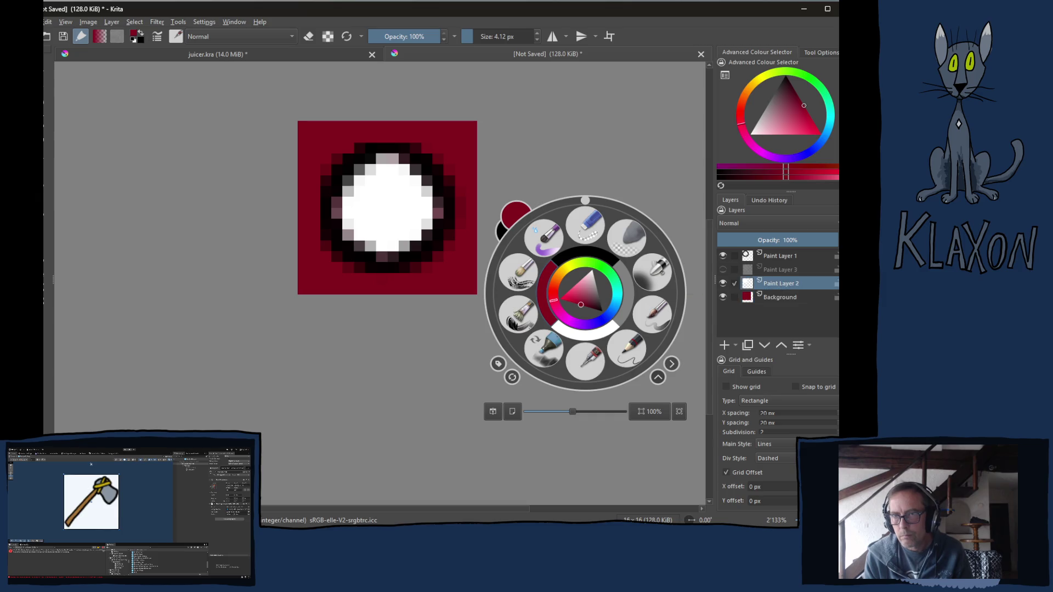
left_click(580, 330)
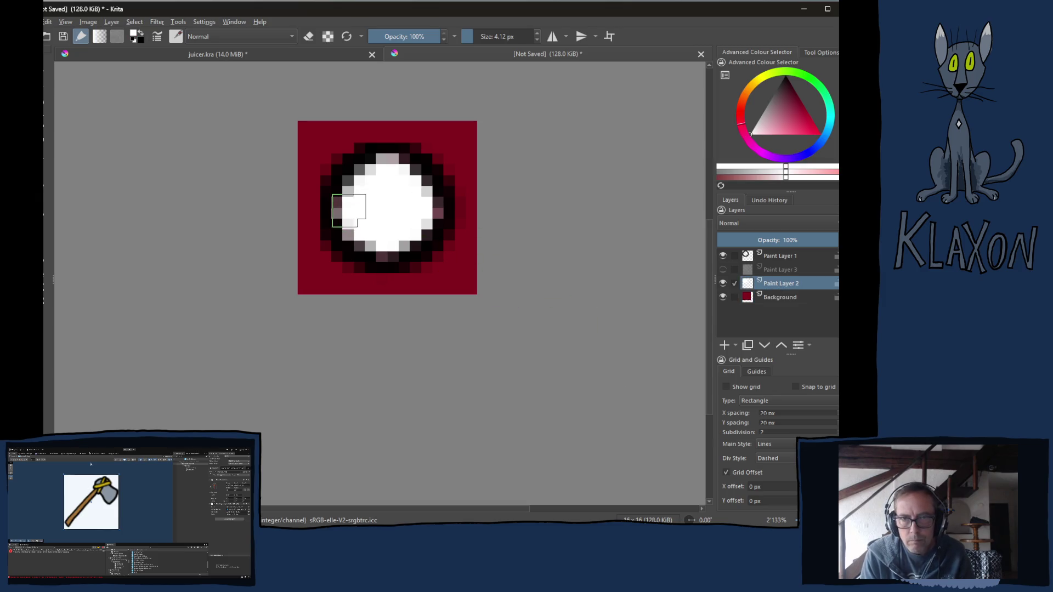
mouse_move(348, 210)
left_mouse_down()
mouse_move(381, 230)
mouse_move(419, 219)
mouse_move(400, 178)
mouse_move(362, 218)
mouse_move(390, 189)
mouse_move(425, 215)
mouse_move(413, 214)
left_mouse_up()
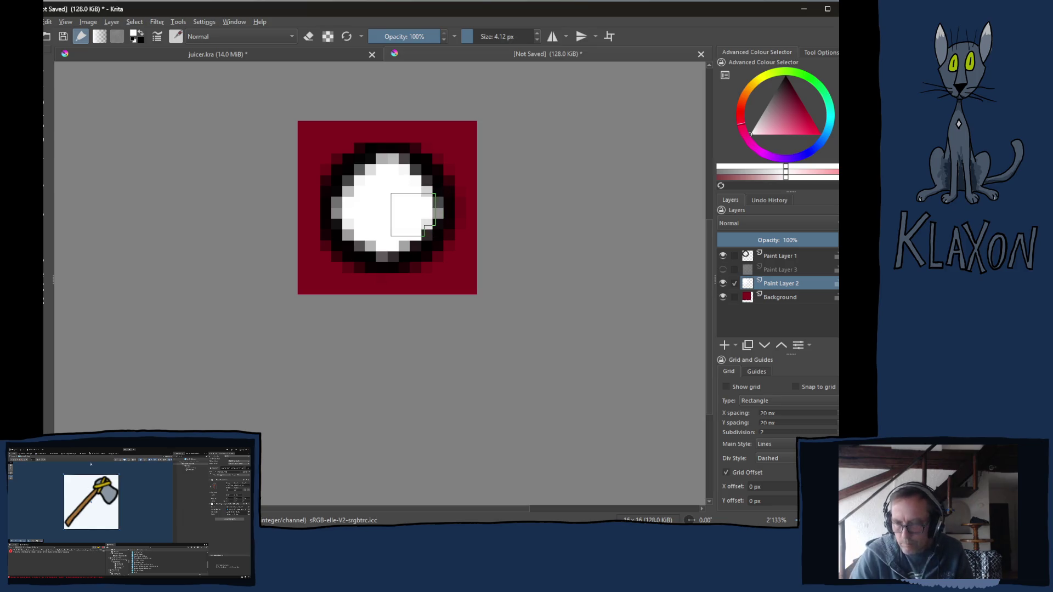
- View the icon at actual size to check the white centre on dark red
key("1")
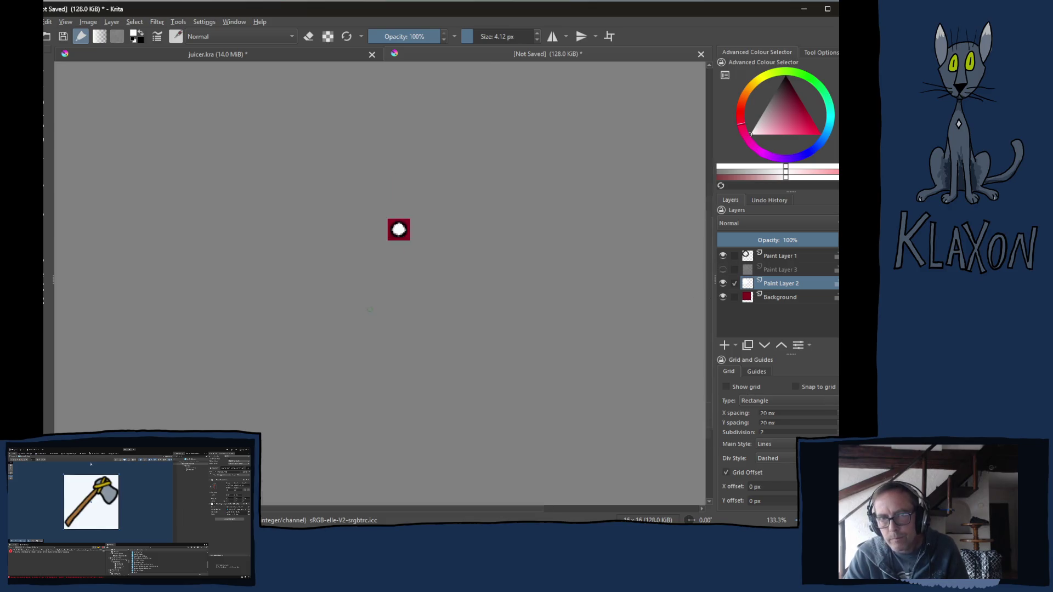
scroll(370, 300, "up", 7)
scroll(368, 207, "up", 3)
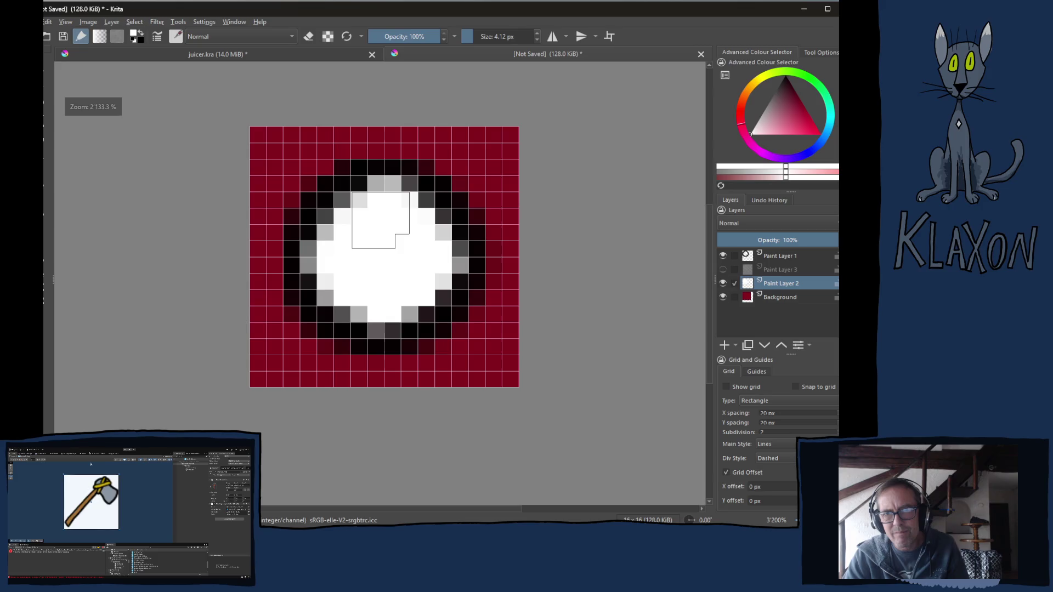
scroll(378, 225, "down", 1)
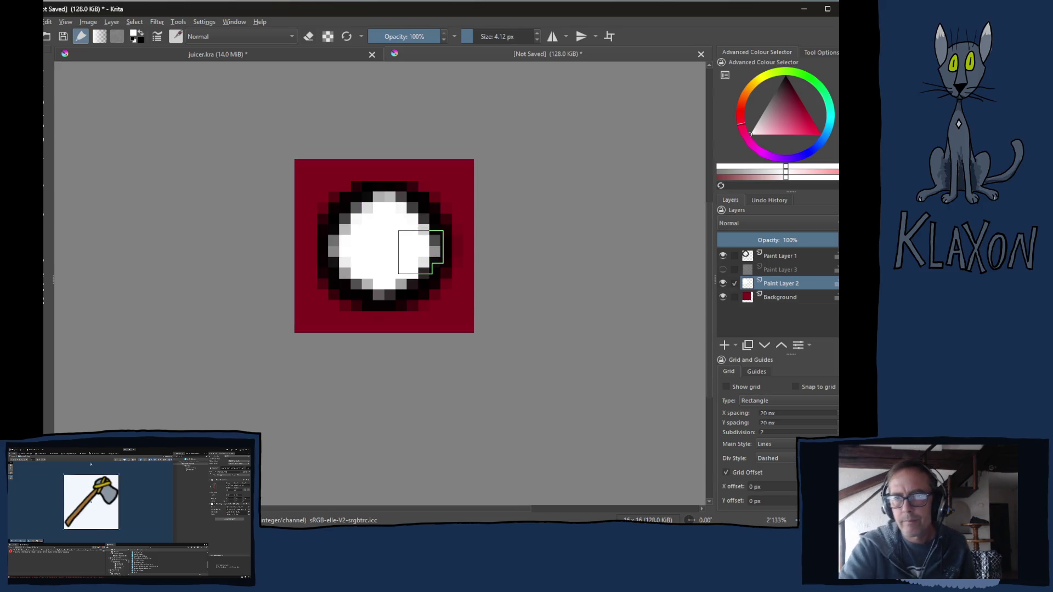
left_click(779, 257)
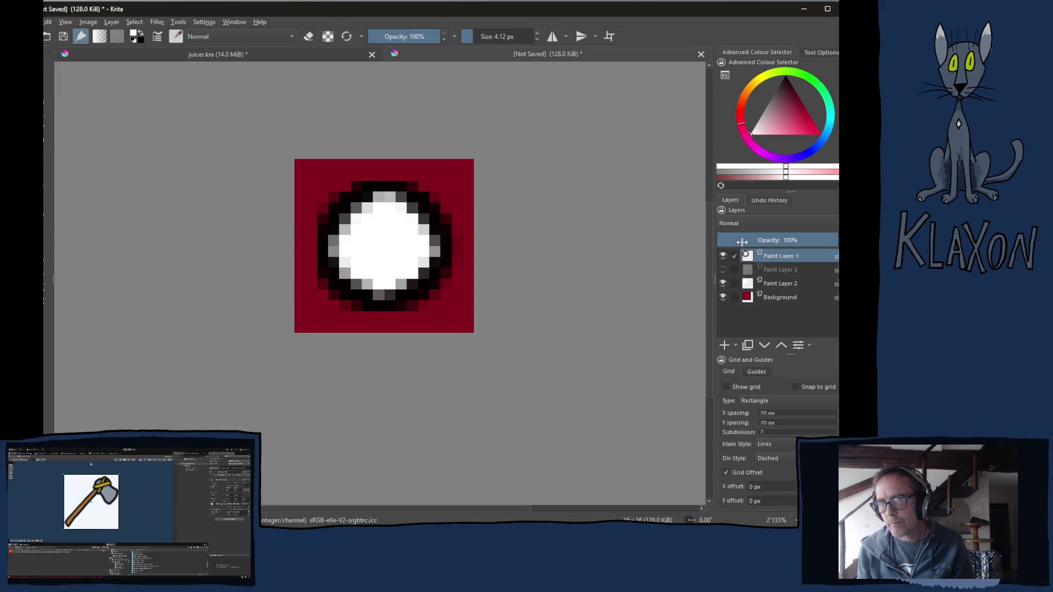
- With a 2 px black brush, thicken and darken the ring's rim on Paint Layer 1
right_click(381, 242)
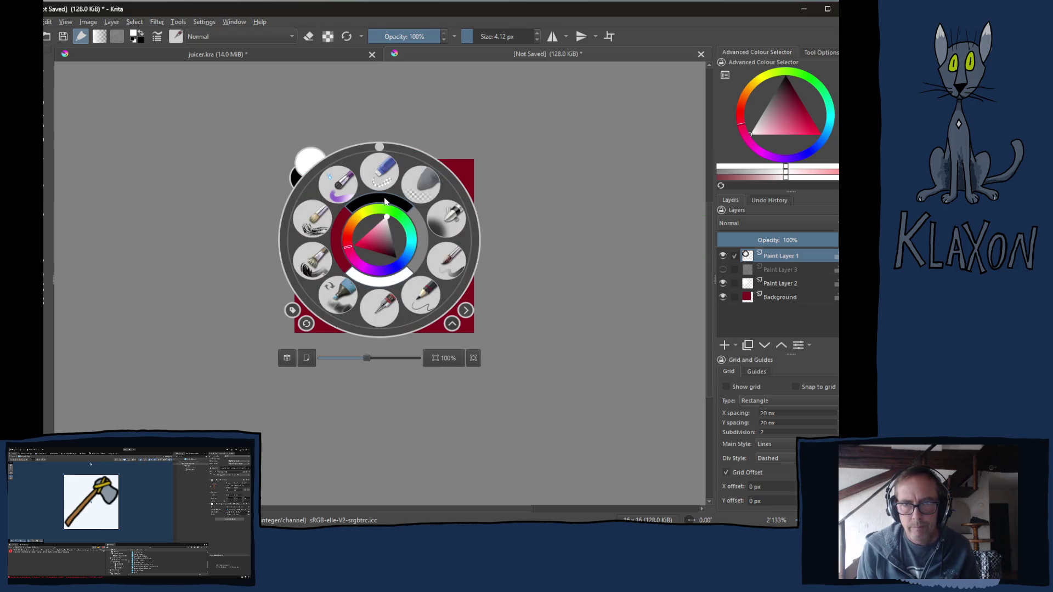
left_click(385, 202)
double_click(492, 36)
type("2")
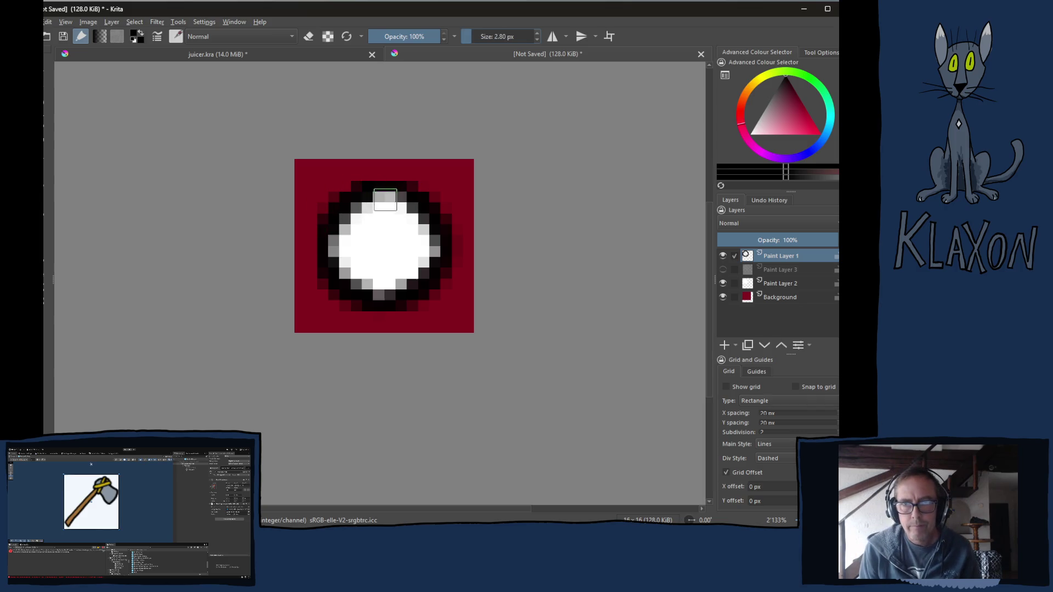
mouse_move(390, 197)
left_mouse_down()
mouse_move(351, 213)
mouse_move(336, 241)
mouse_move(334, 263)
mouse_move(375, 291)
mouse_move(416, 277)
mouse_move(436, 252)
mouse_move(427, 219)
mouse_move(380, 195)
left_mouse_up()
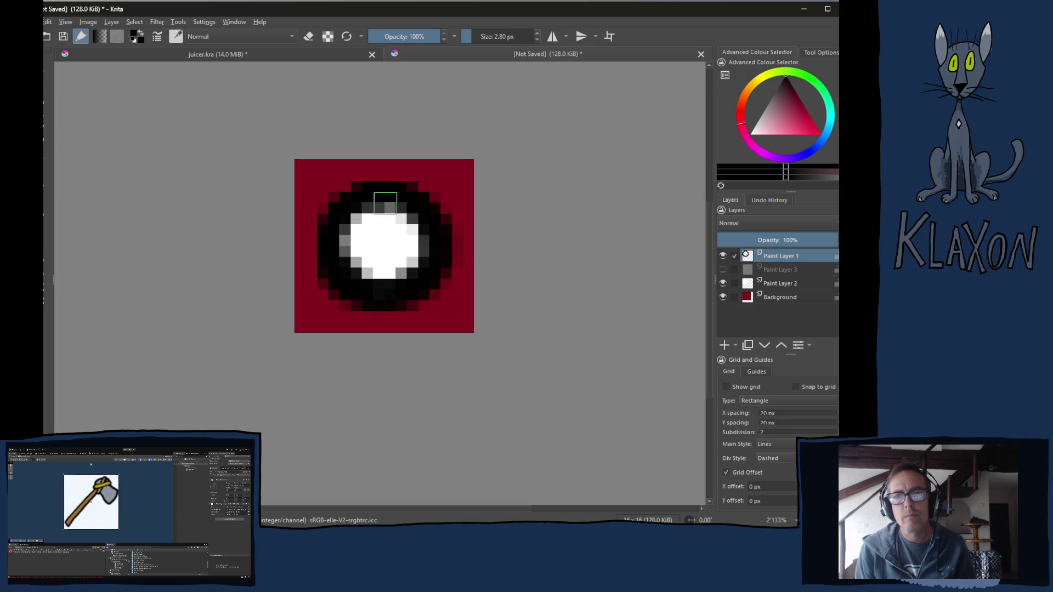
mouse_move(331, 252)
left_mouse_down()
mouse_move(383, 291)
mouse_move(430, 249)
mouse_move(397, 192)
mouse_move(359, 214)
mouse_move(380, 228)
mouse_move(365, 244)
mouse_move(373, 274)
mouse_move(390, 274)
mouse_move(416, 247)
mouse_move(390, 211)
mouse_move(395, 231)
mouse_move(383, 228)
mouse_move(369, 252)
mouse_move(397, 242)
left_mouse_up()
key("e")
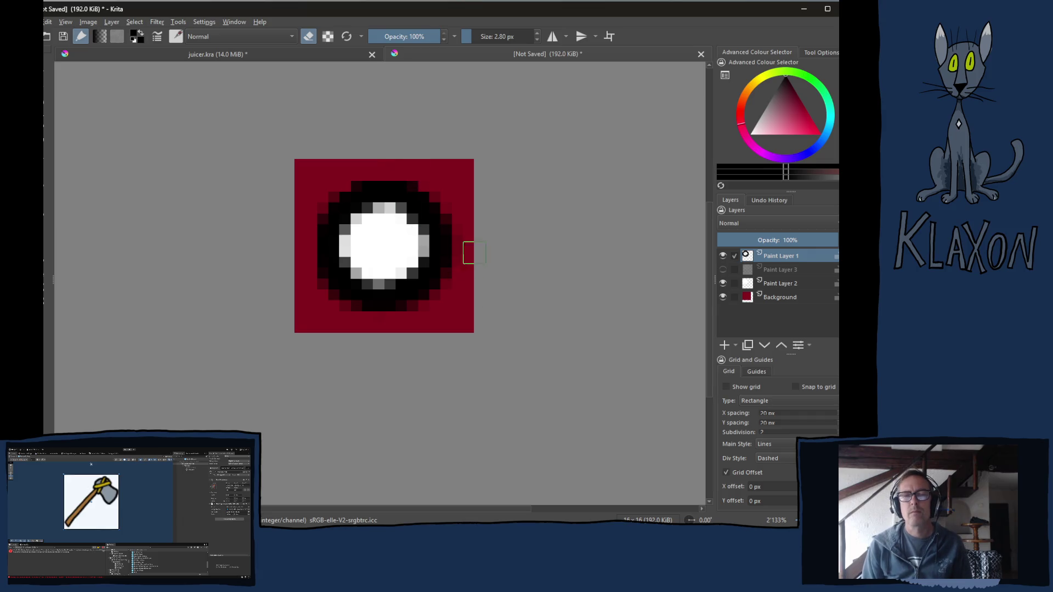
key("e")
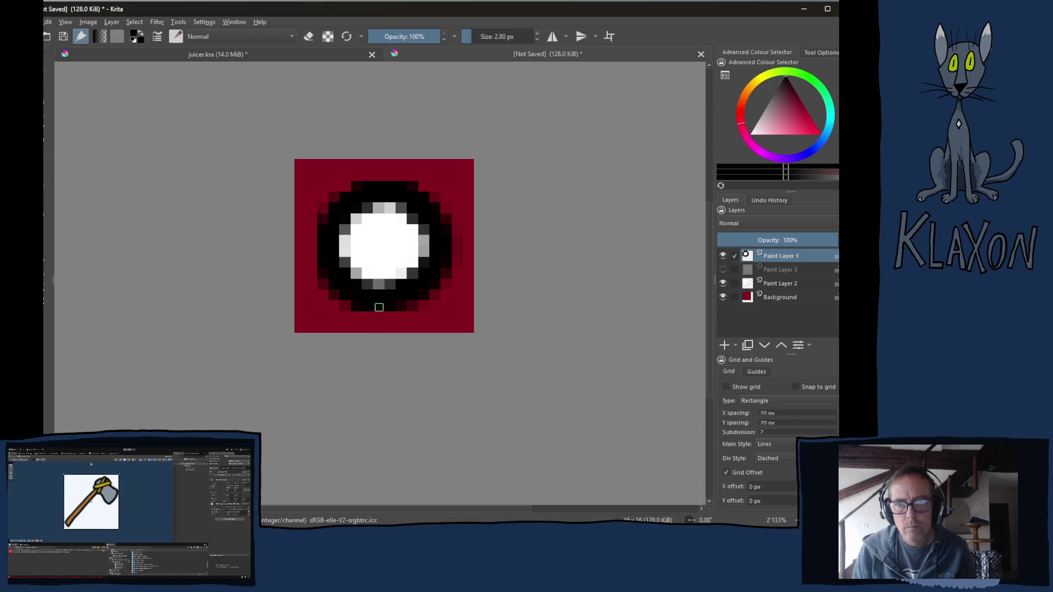
key("1")
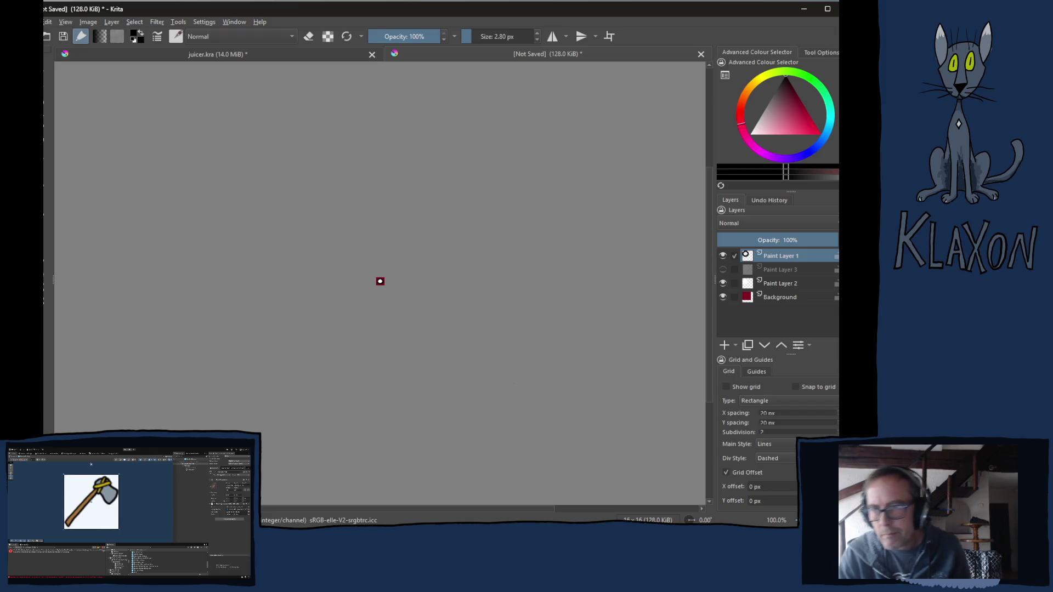
- Hide the Background and export a PNG named UI_Dot_White into Assets/Sprites/UI
left_click(723, 298)
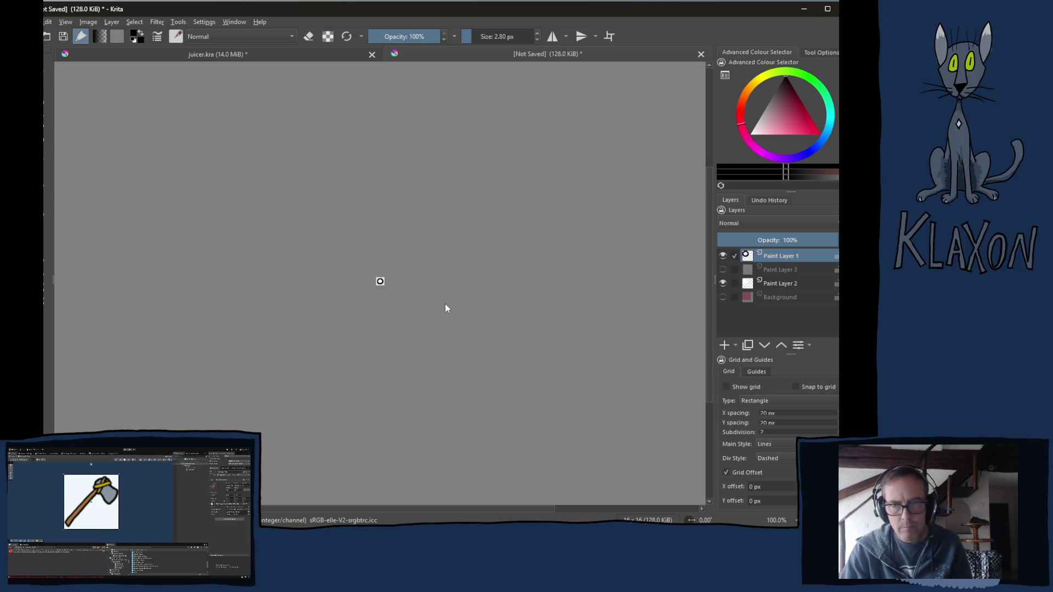
key("ctrl+shift+e")
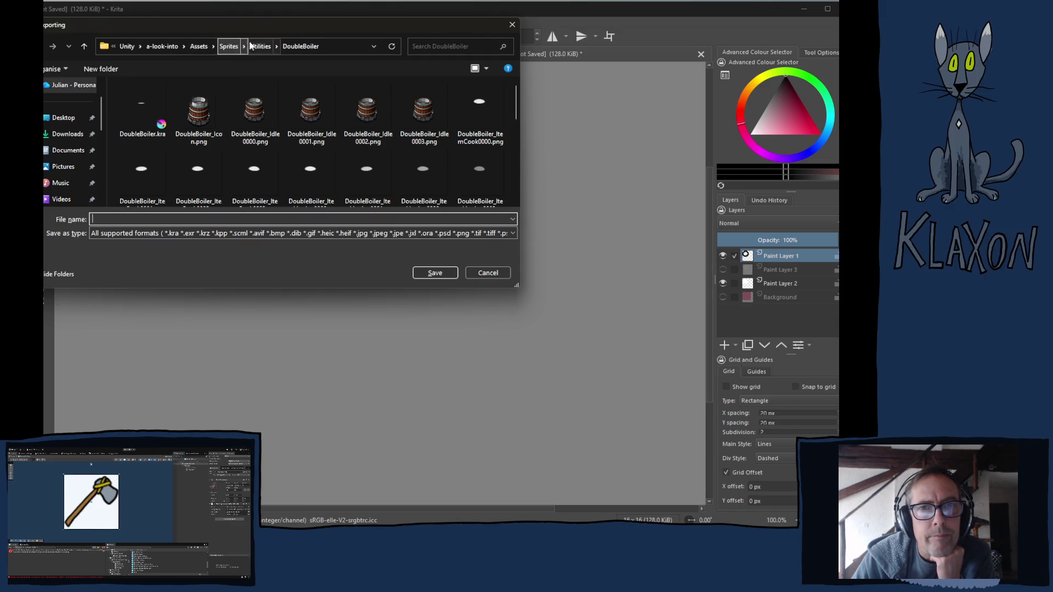
left_click(233, 47)
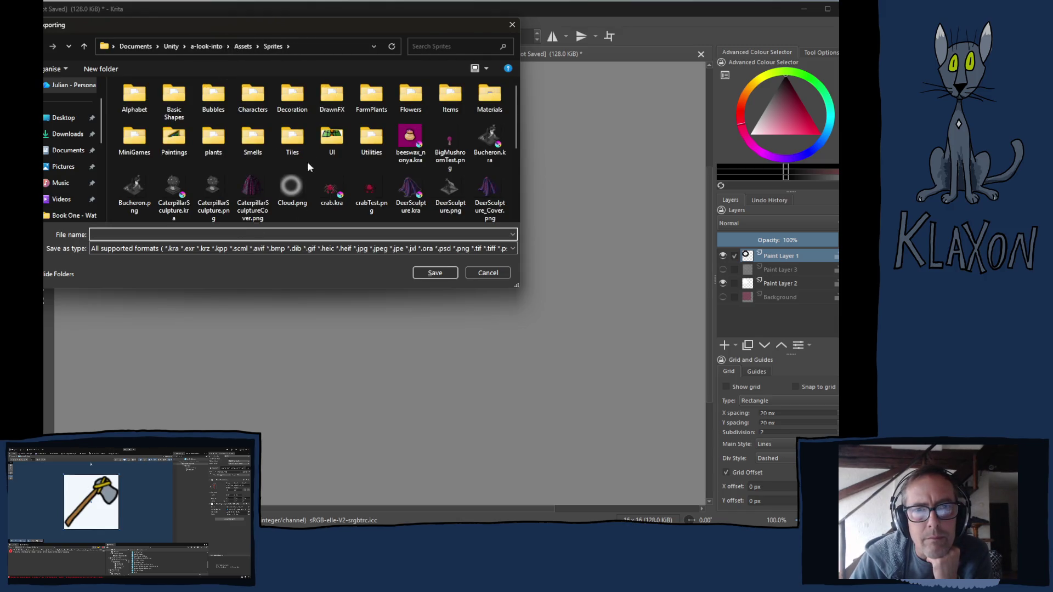
double_click(331, 141)
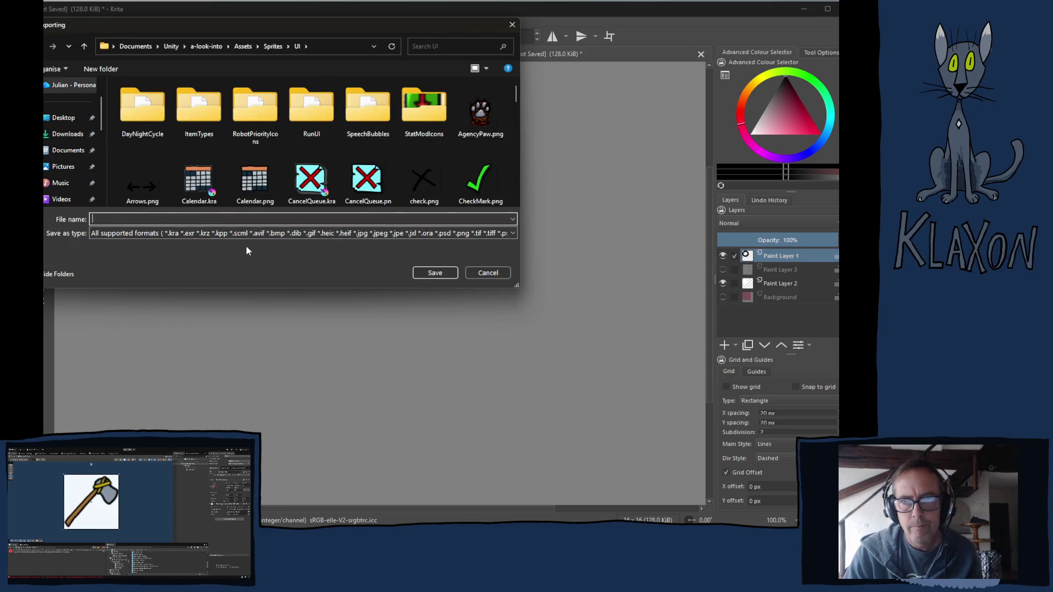
left_click(144, 236)
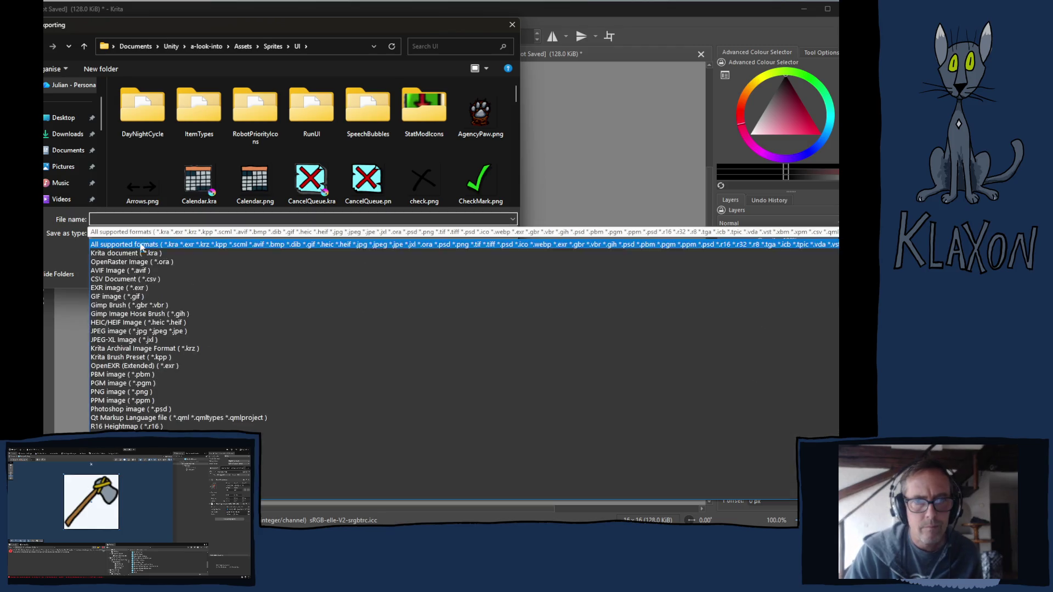
left_click(137, 398)
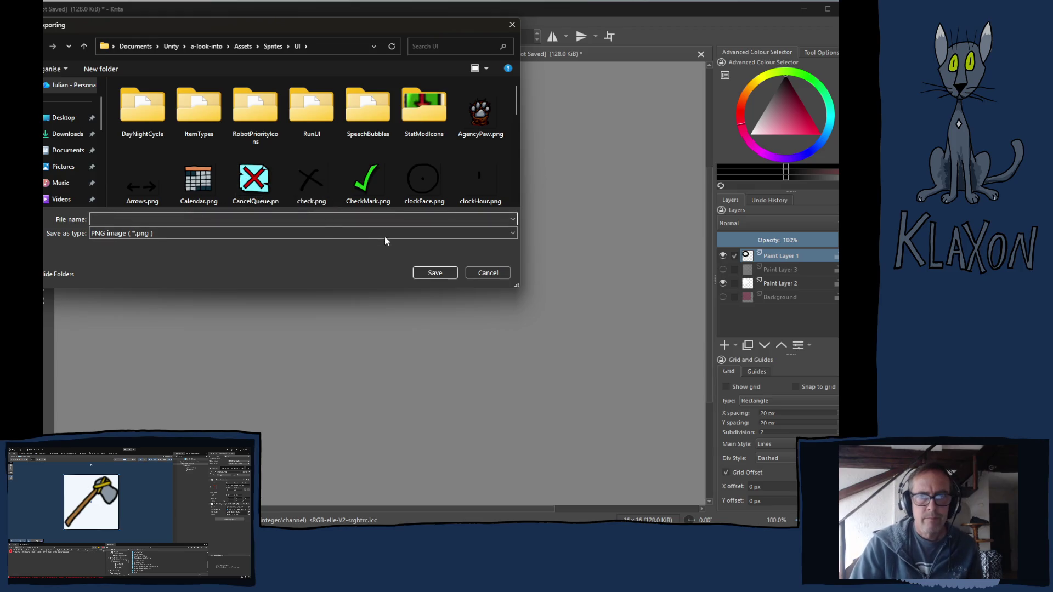
left_click(314, 216)
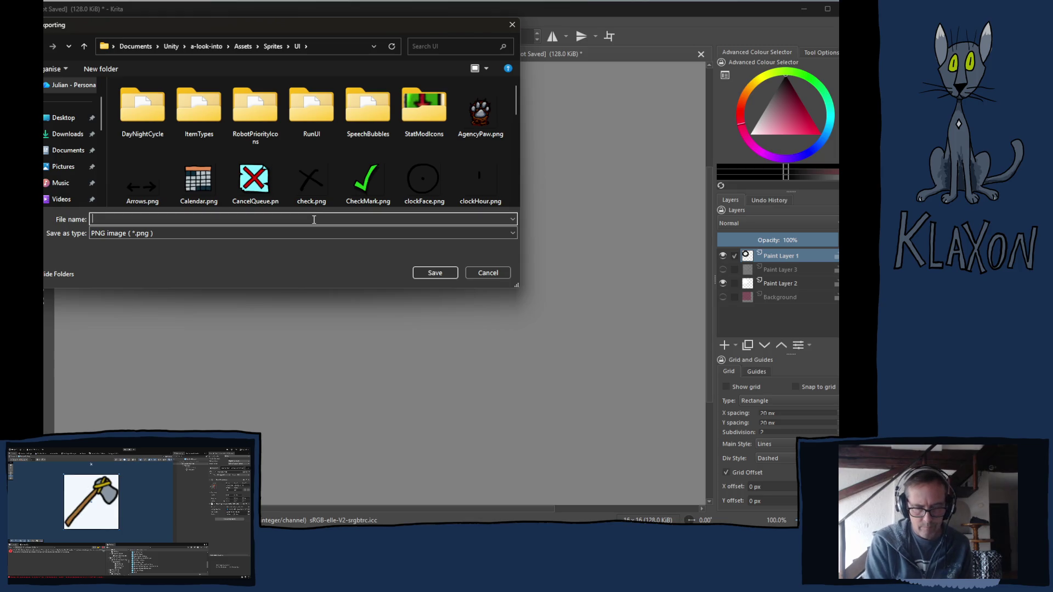
type("UI")
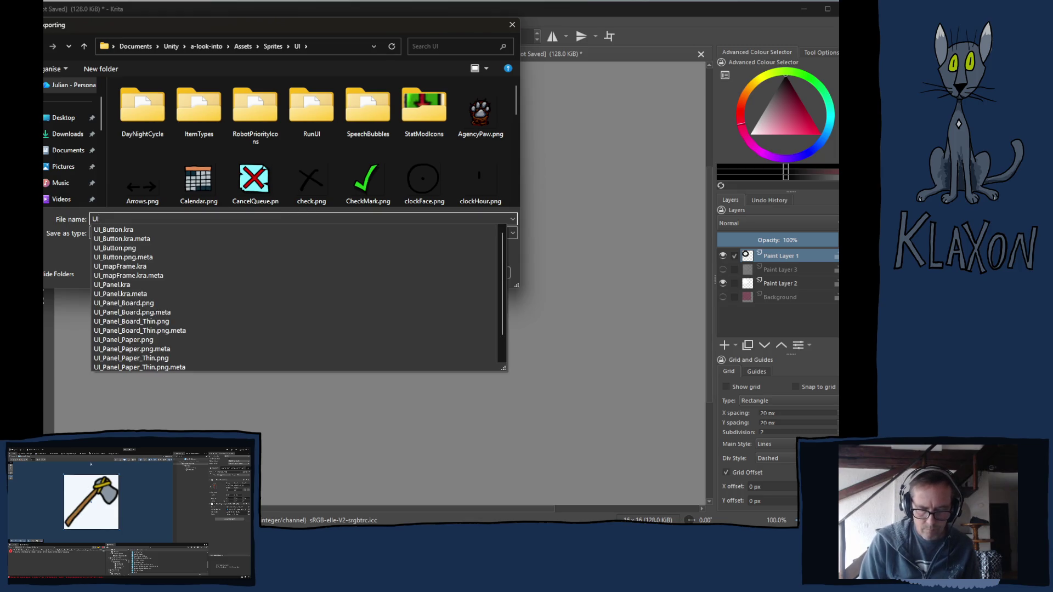
type("_")
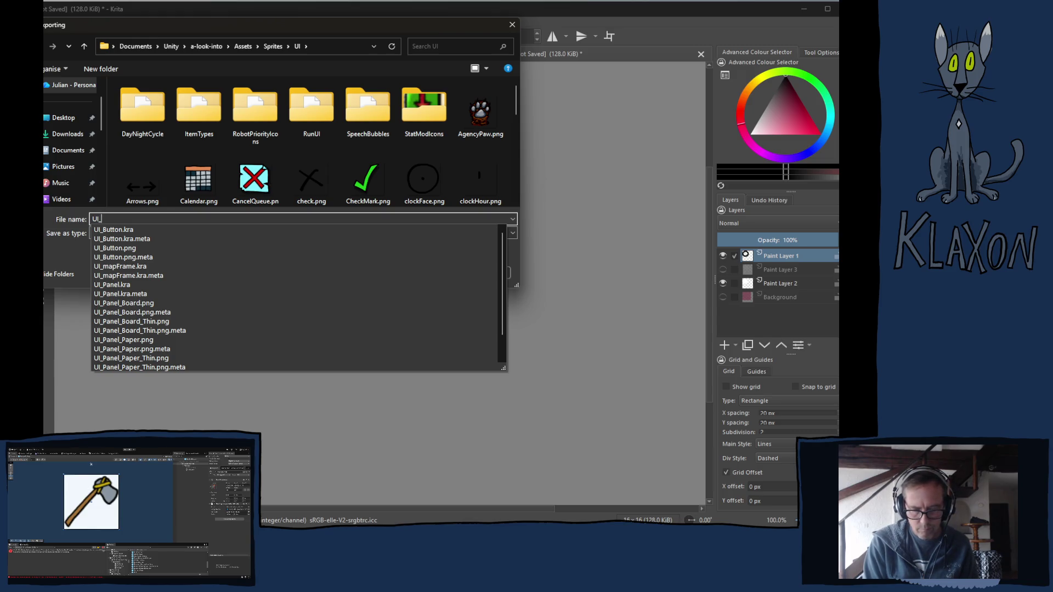
type("Dot_White")
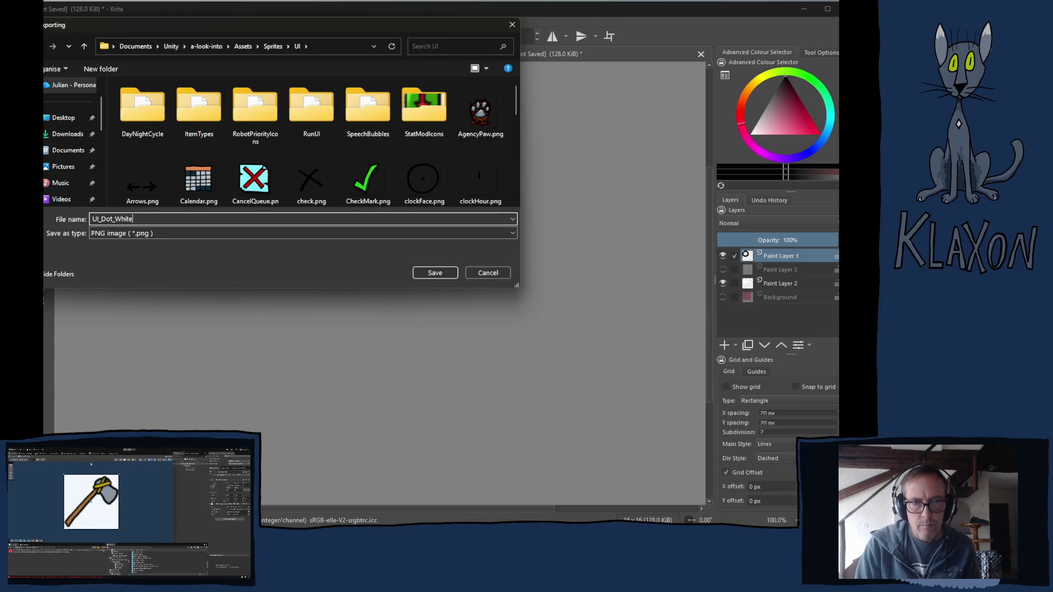
key("Return")
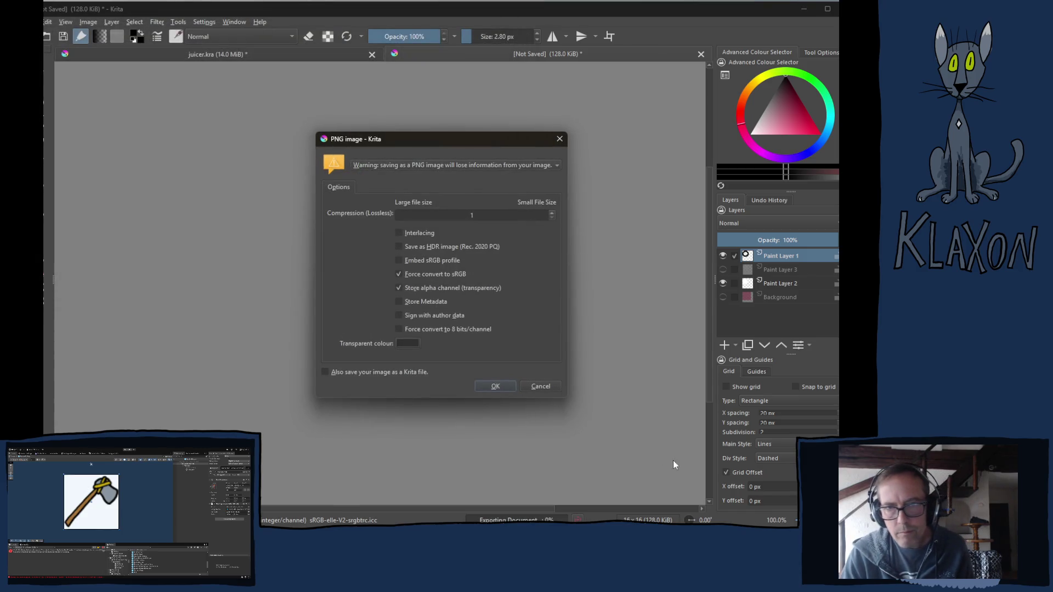
key("Return")
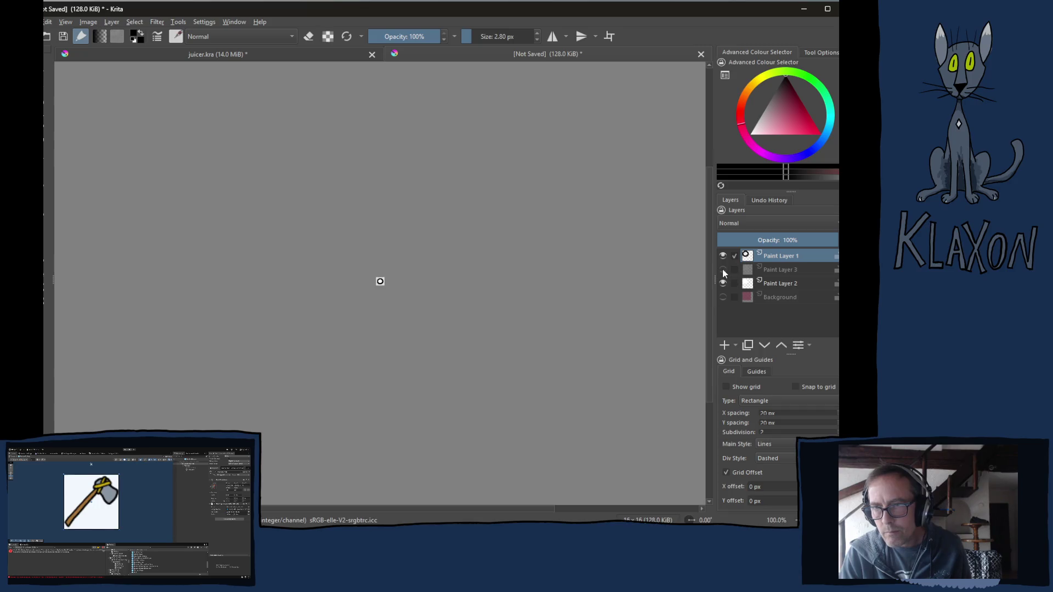
- Show Paint Layer 3, hide Paint Layer 2, and export the grey variant as UI_Dot_Gray.png
left_click(722, 269)
left_click(723, 284)
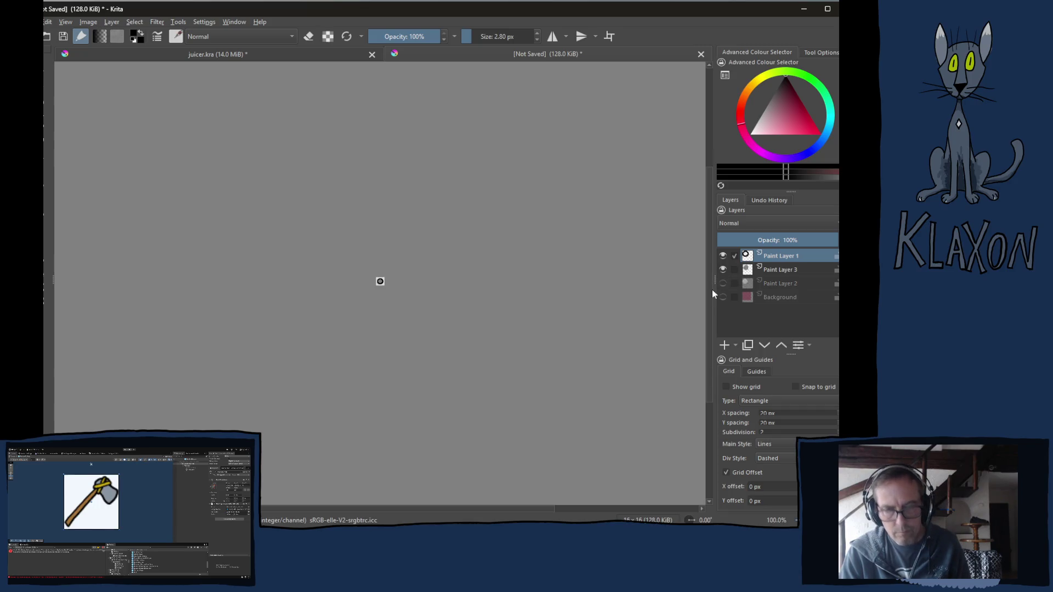
key("ctrl+shift+e")
scroll(368, 149, "down", 3)
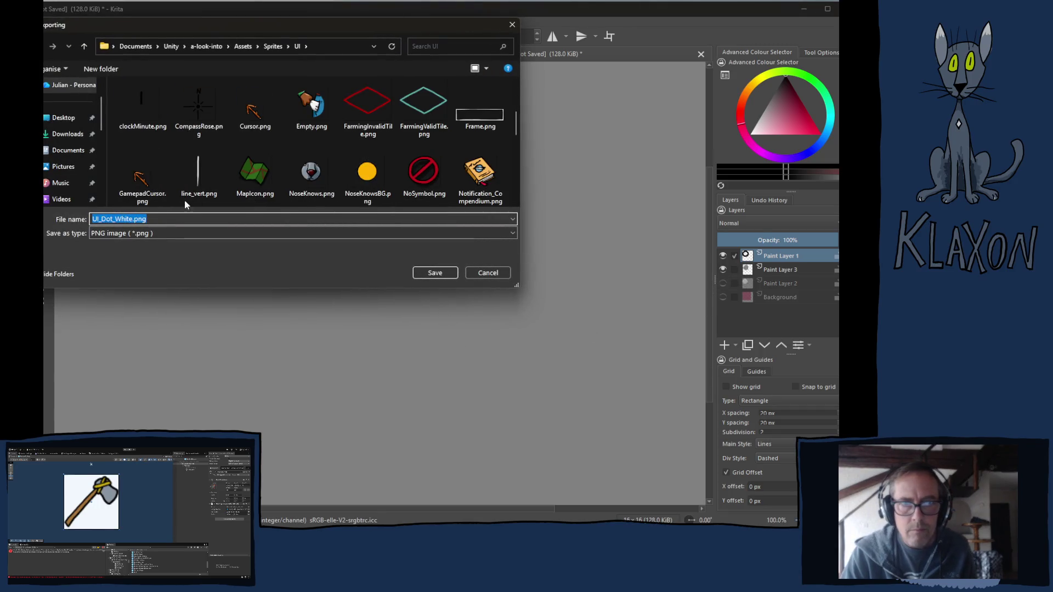
left_click(129, 219)
left_click_drag(114, 219, 127, 220)
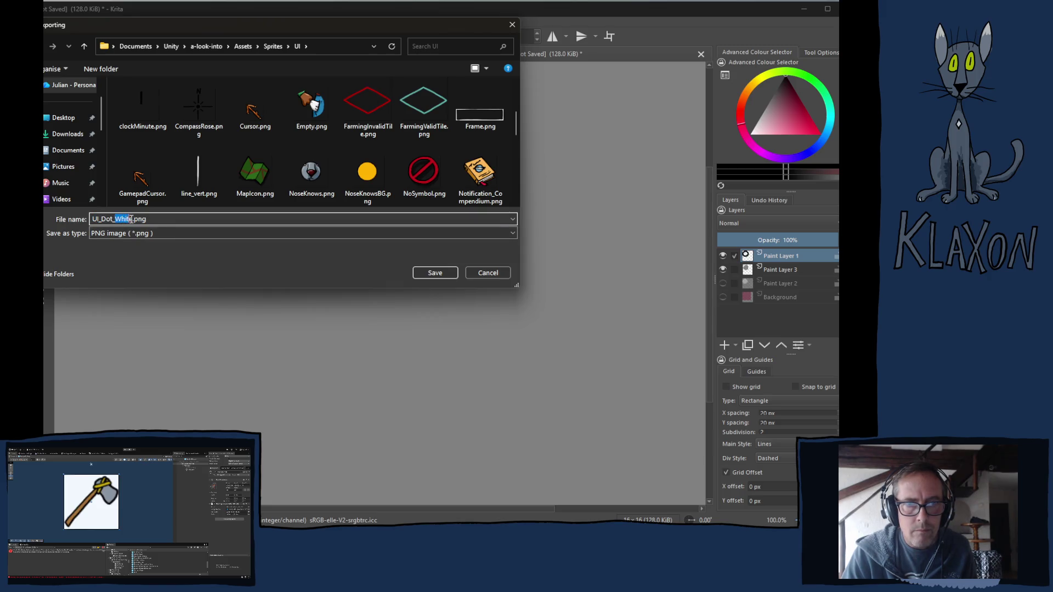
type("Gr")
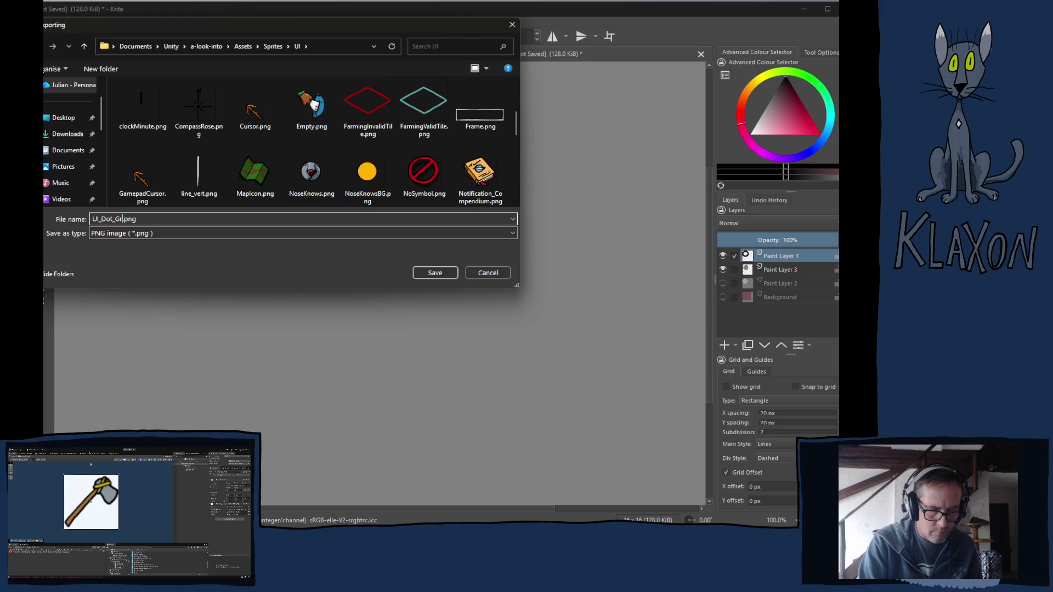
type("ay")
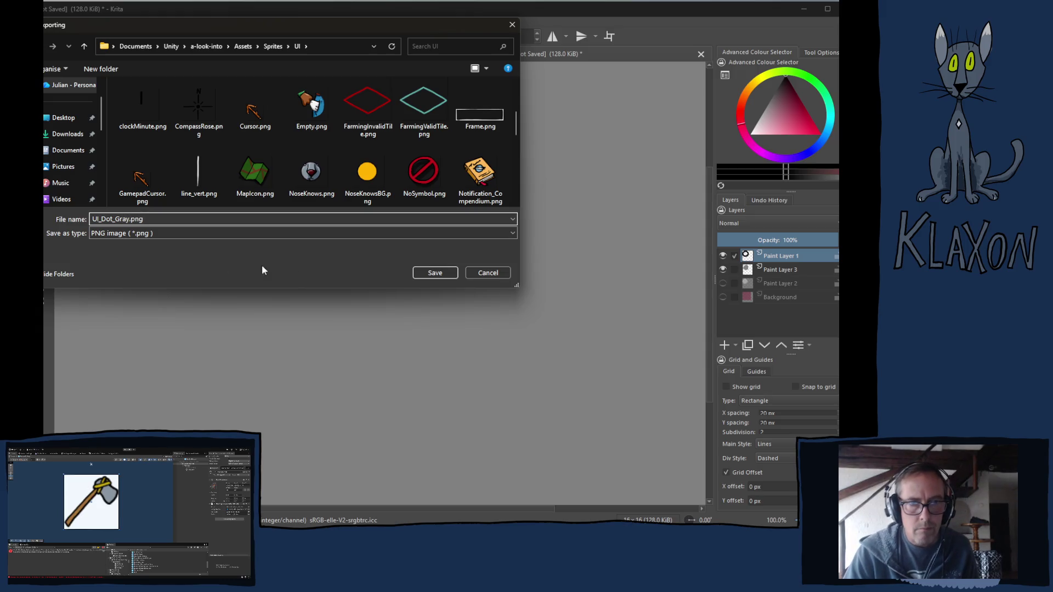
left_click(436, 273)
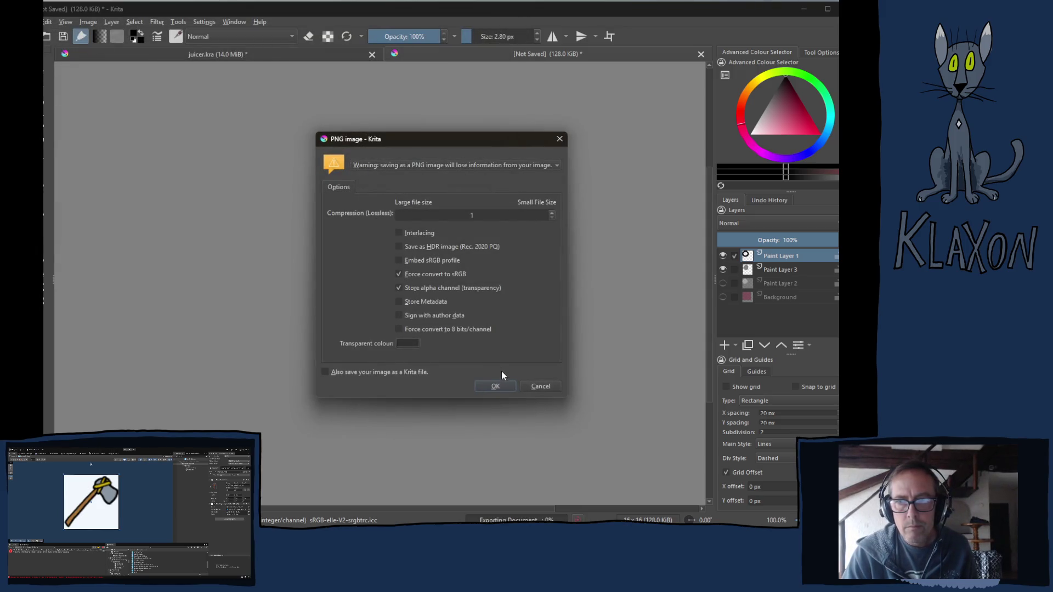
left_click(496, 386)
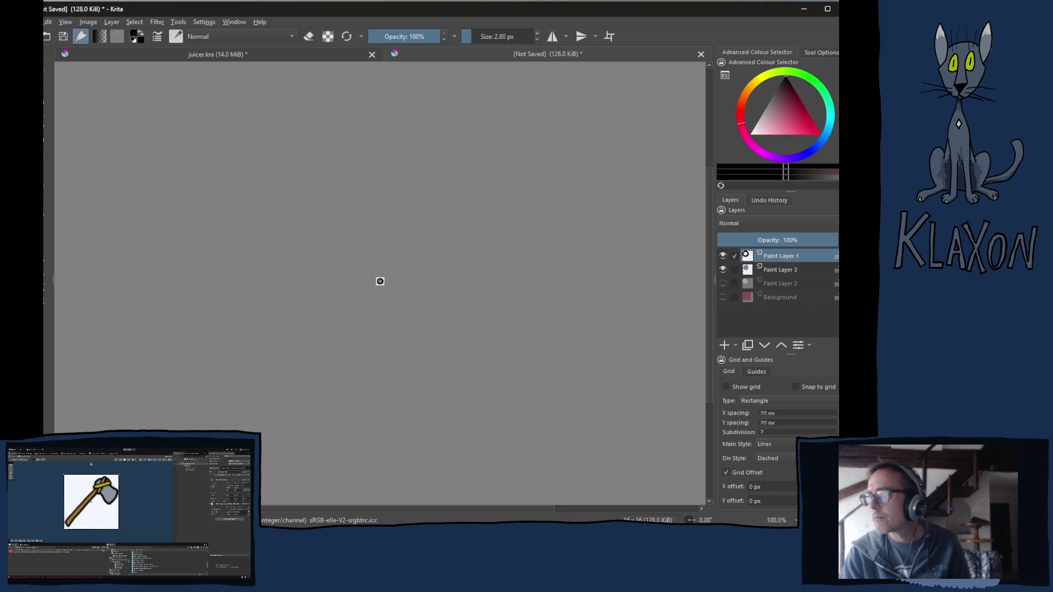
key("alt+Tab")
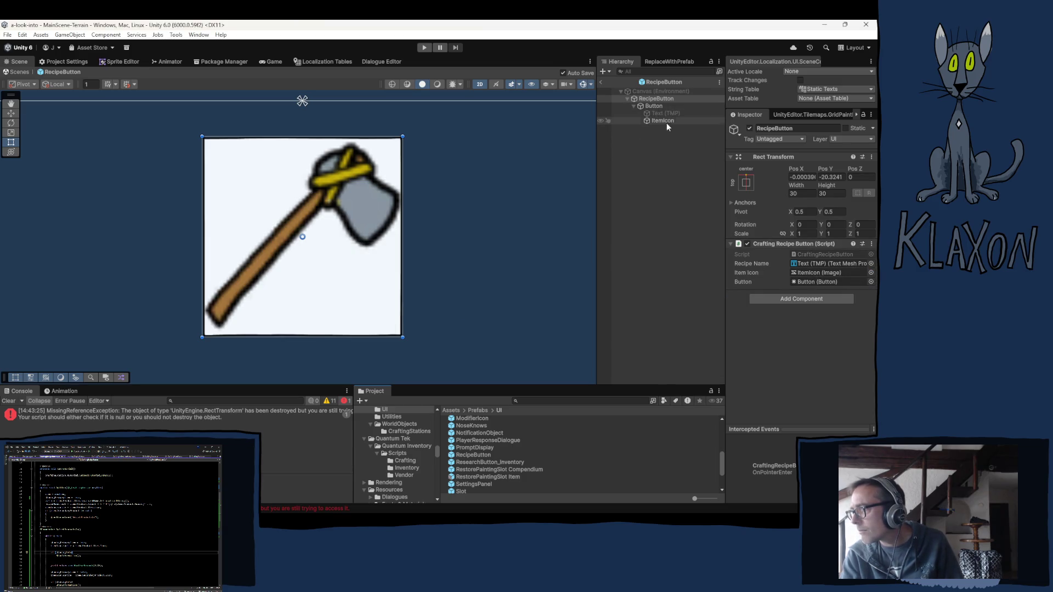
- Locate the UI_Dot_Gray and UI_Dot_White textures in the project and select both
left_click(656, 107)
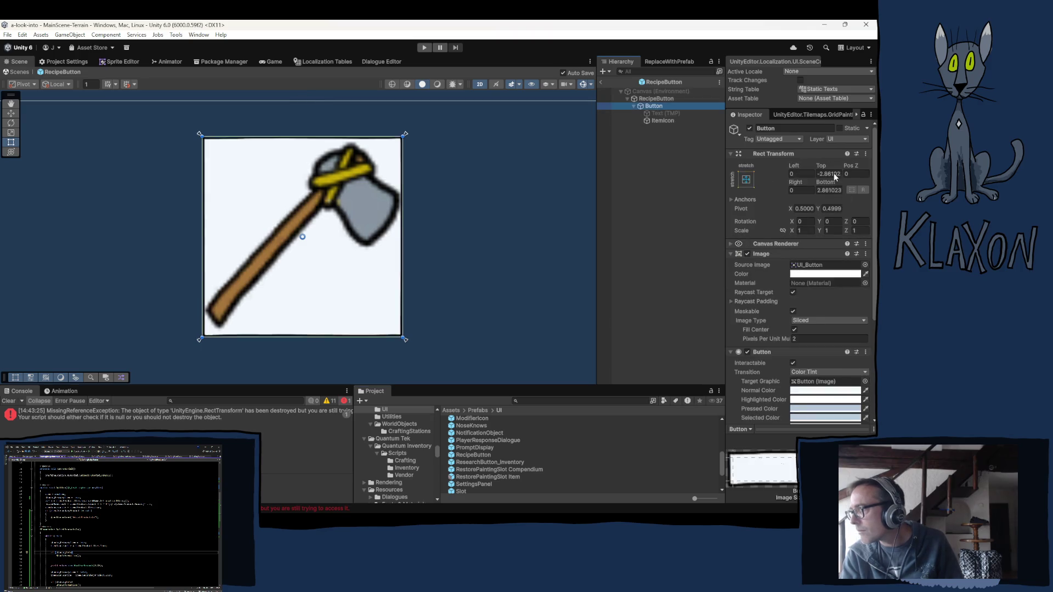
left_click(811, 260)
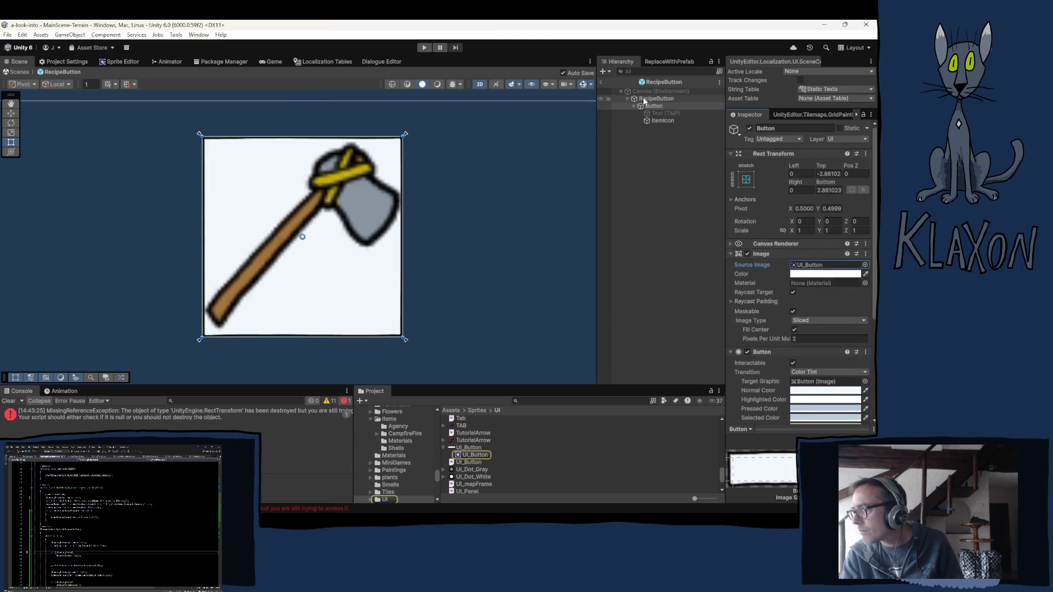
left_click(482, 470)
left_click(478, 476, "shift")
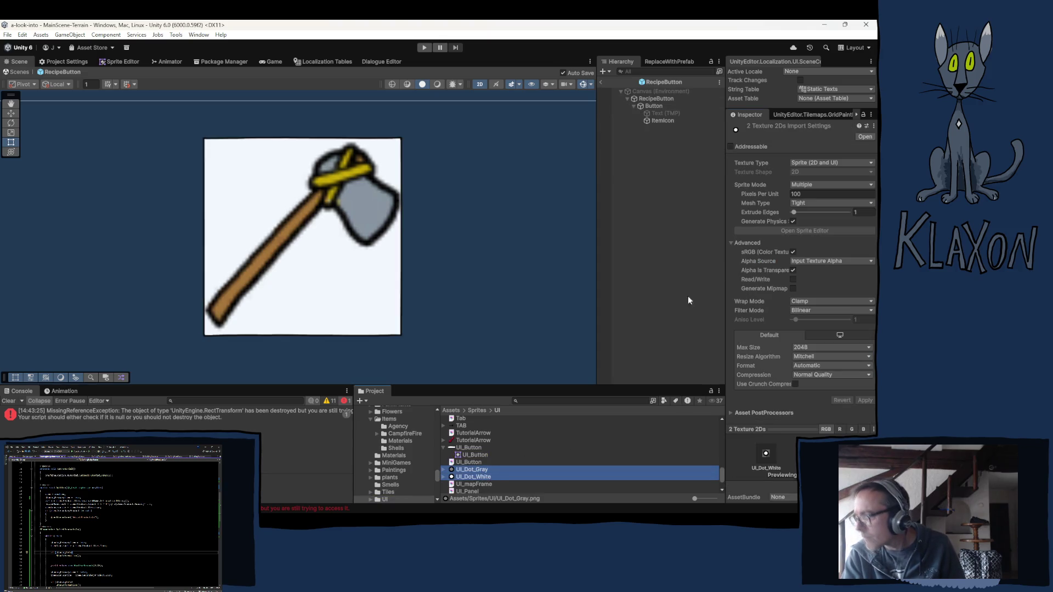
- Import the dot textures as Single sprites with 512 PPU, max size 32, High Quality compression
left_click(822, 184)
left_click(818, 195)
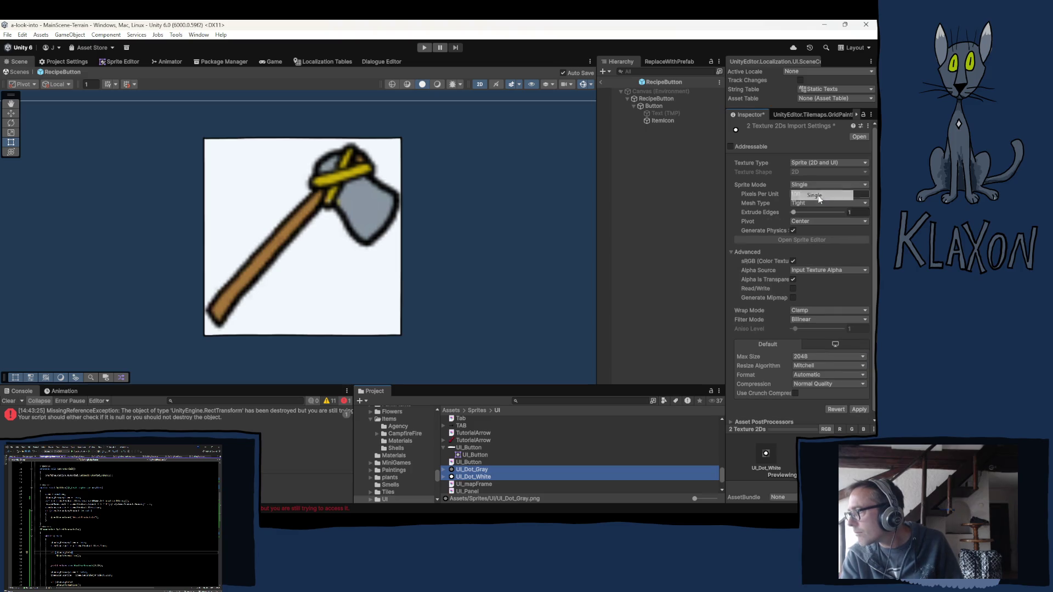
left_click(813, 194)
type("512")
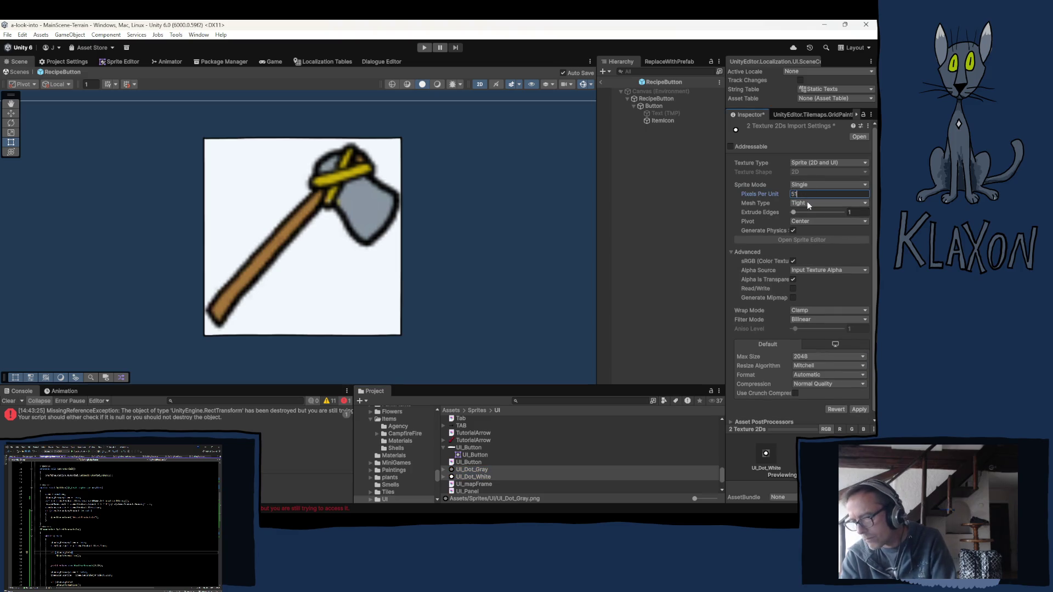
left_click(823, 356)
left_click(813, 366)
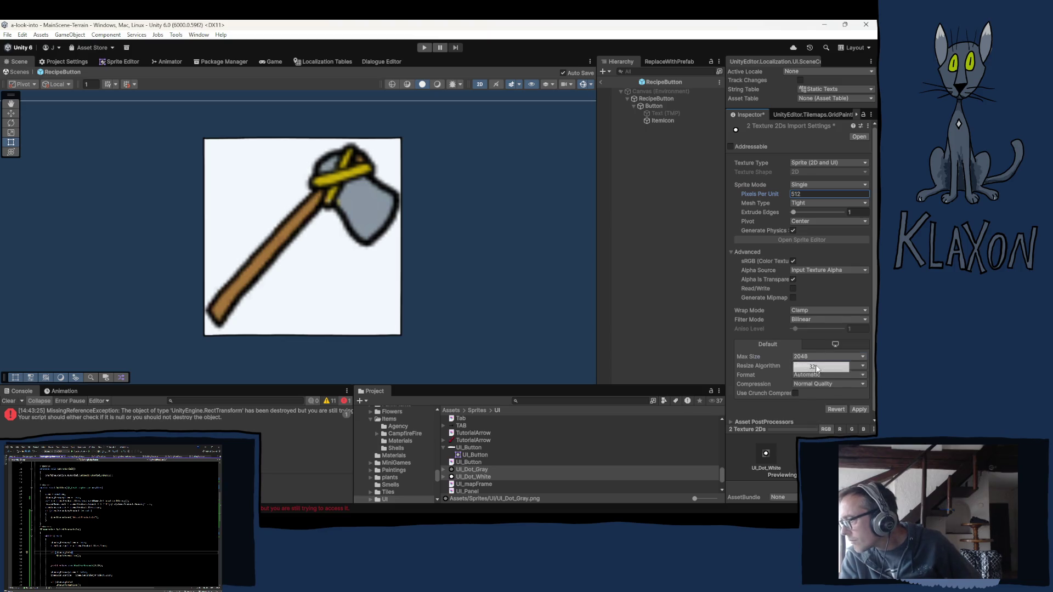
left_click(815, 385)
left_click(821, 425)
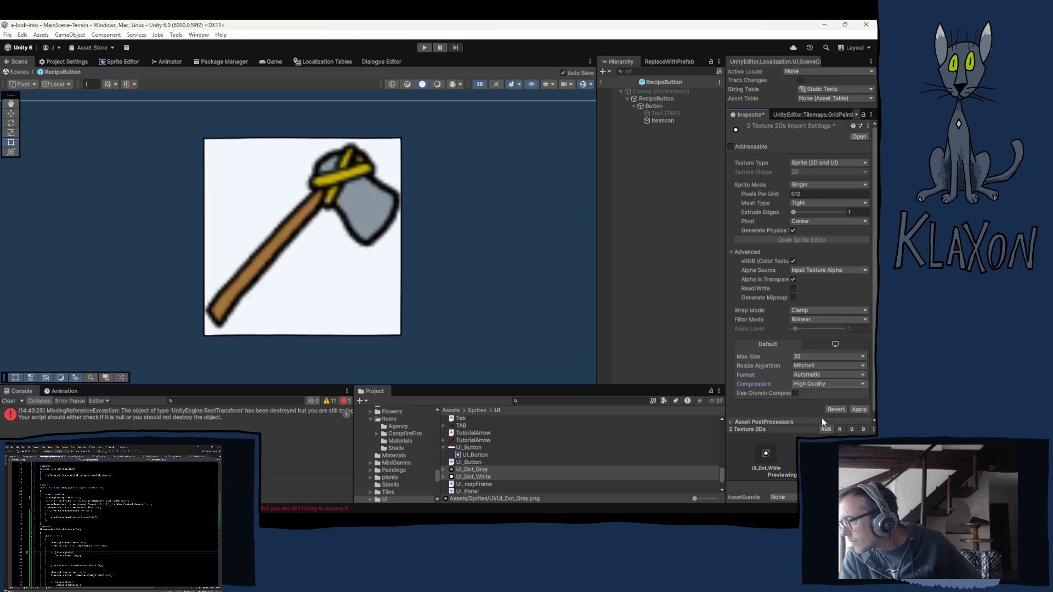
left_click(859, 409)
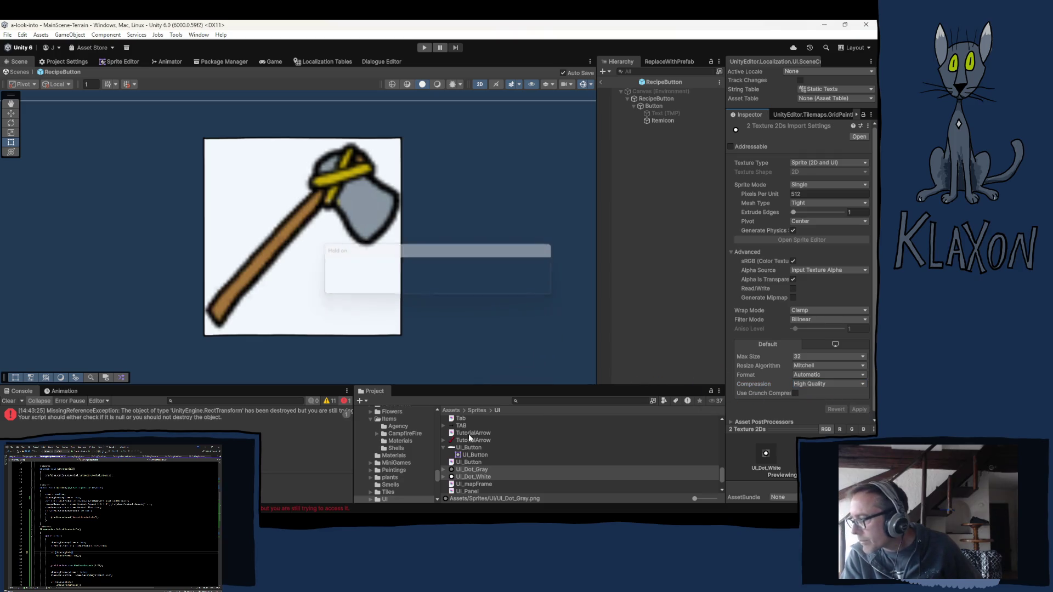
- Add UI_Dot_White to the RecipeButton prefab and set its position to 0, 0
left_click(473, 470)
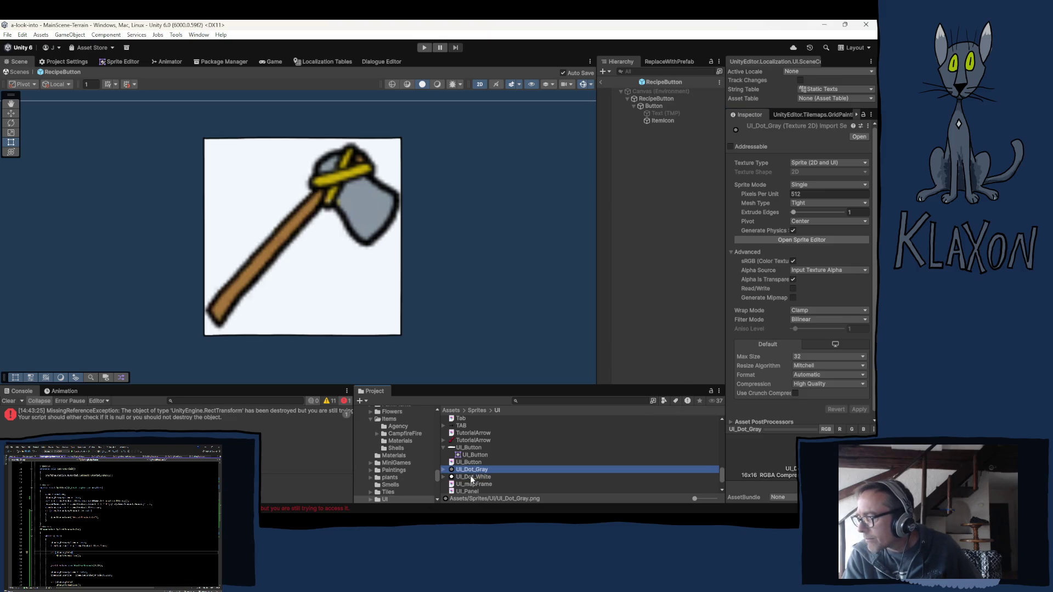
left_click_drag(472, 470, 655, 111)
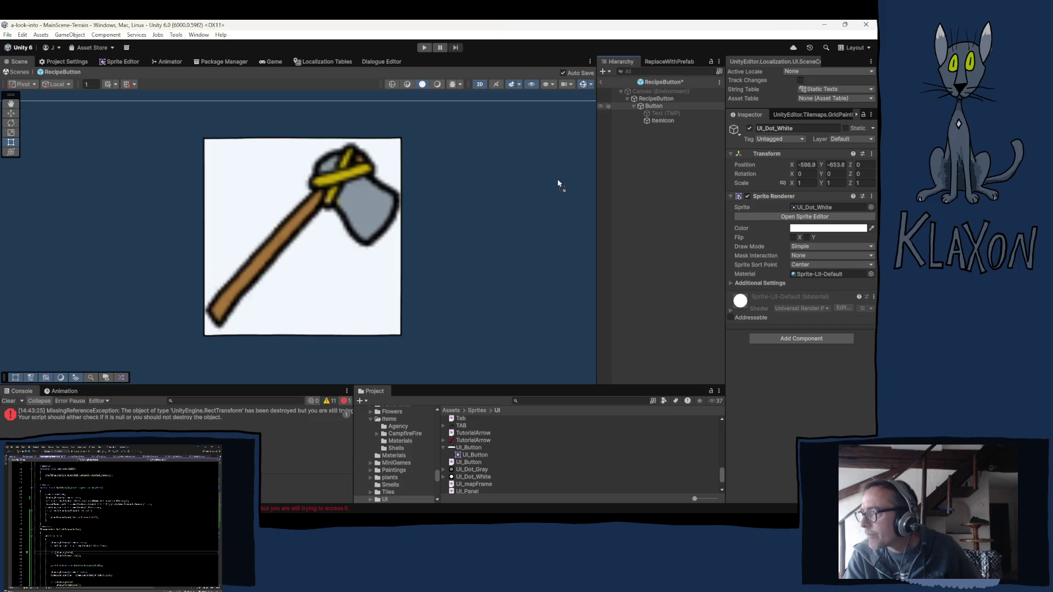
left_click_drag(557, 179, 557, 180)
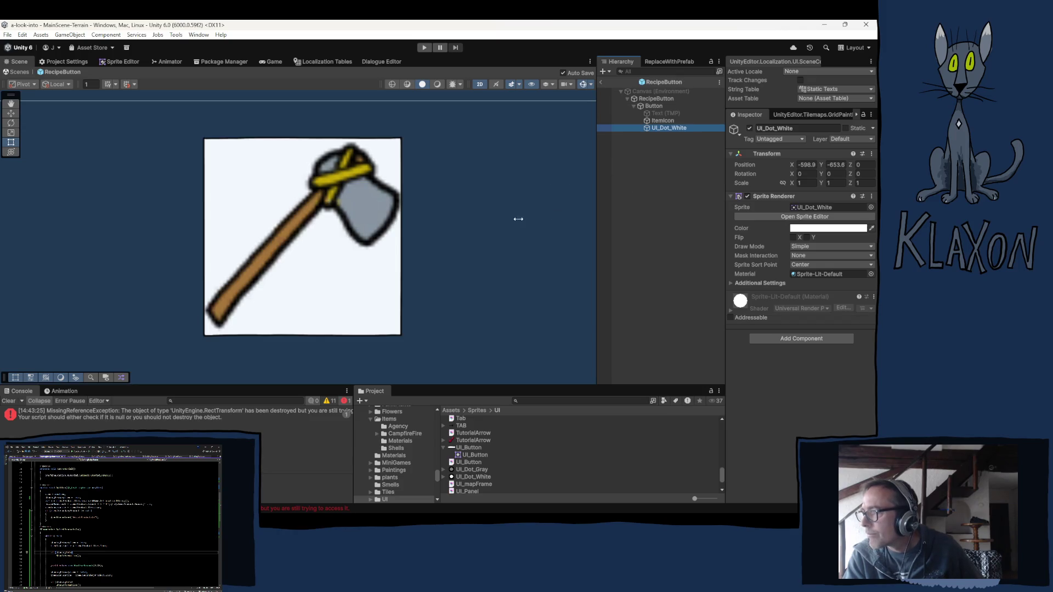
left_click(811, 164)
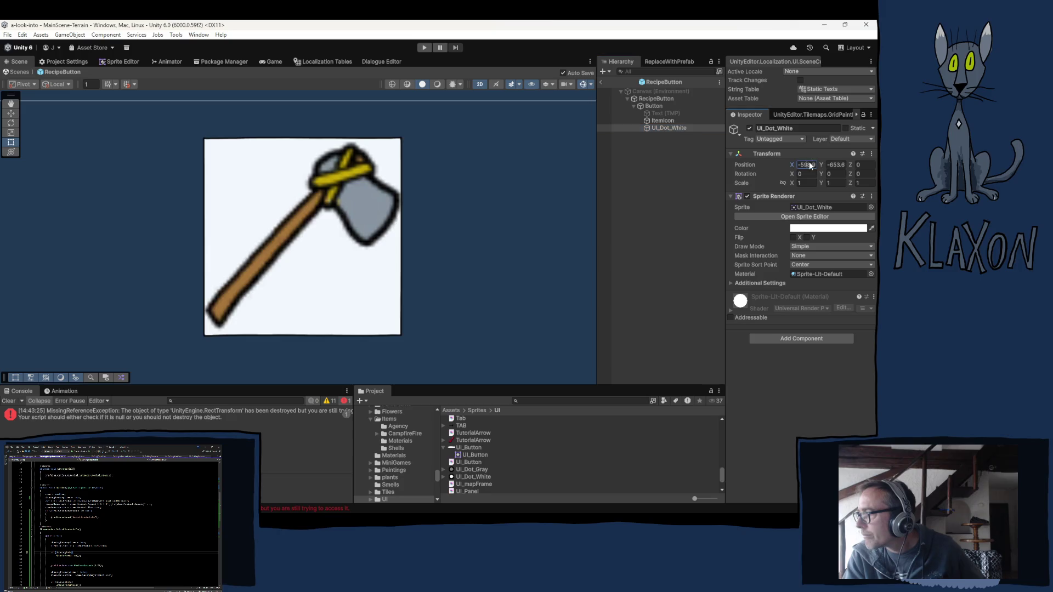
type("0")
left_click(836, 166)
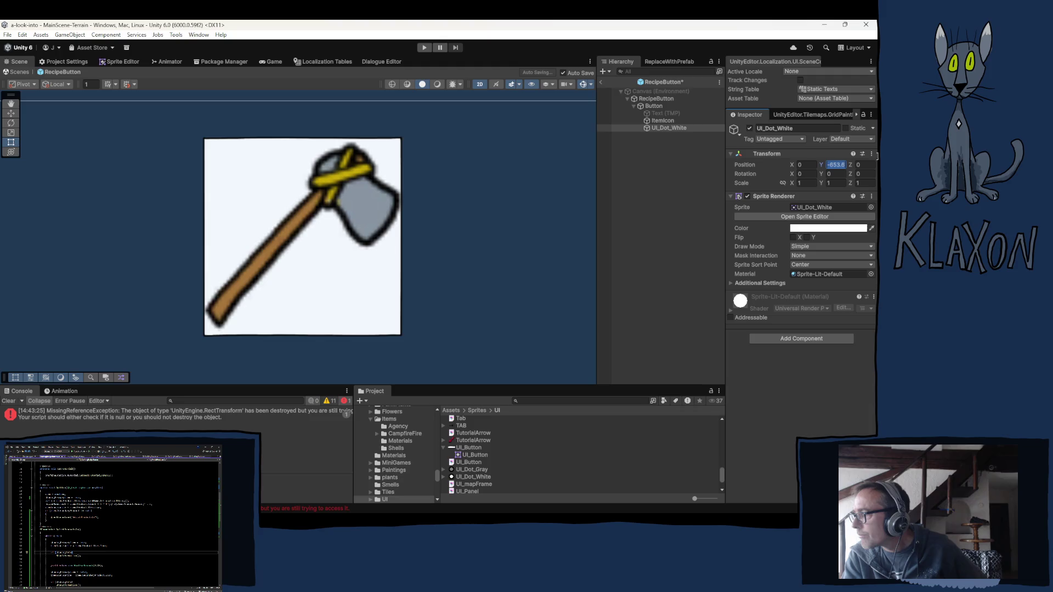
type("0")
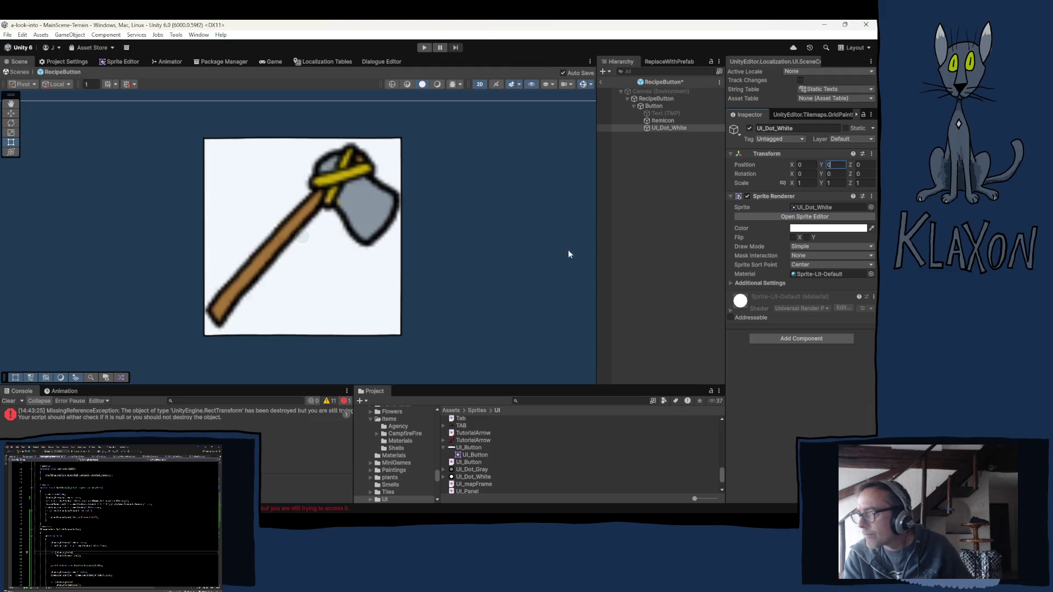
left_click(445, 262)
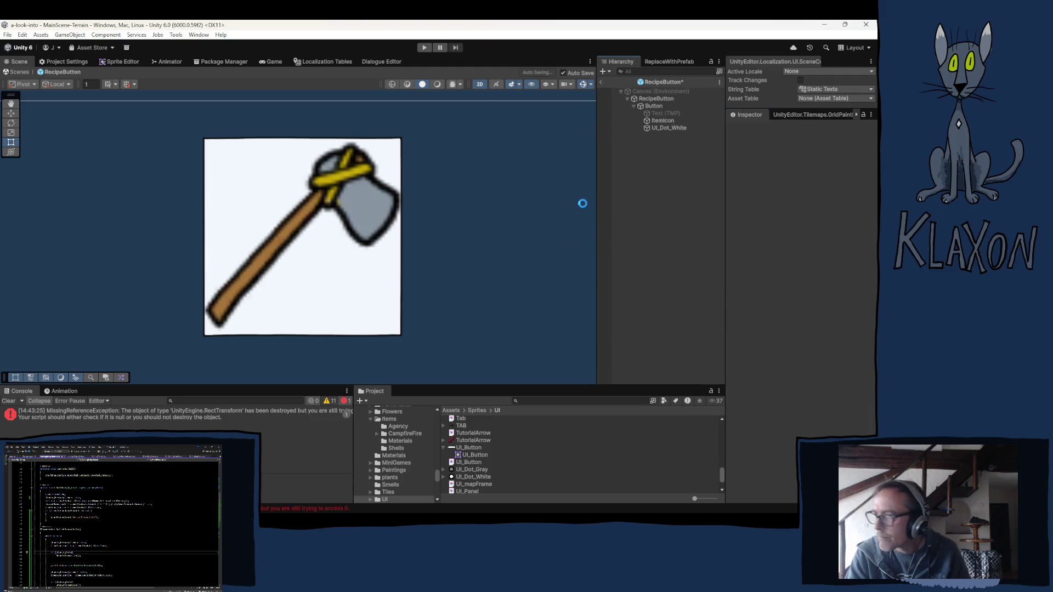
- Move UI_Dot_White directly under RecipeButton, above Button
left_click(660, 126)
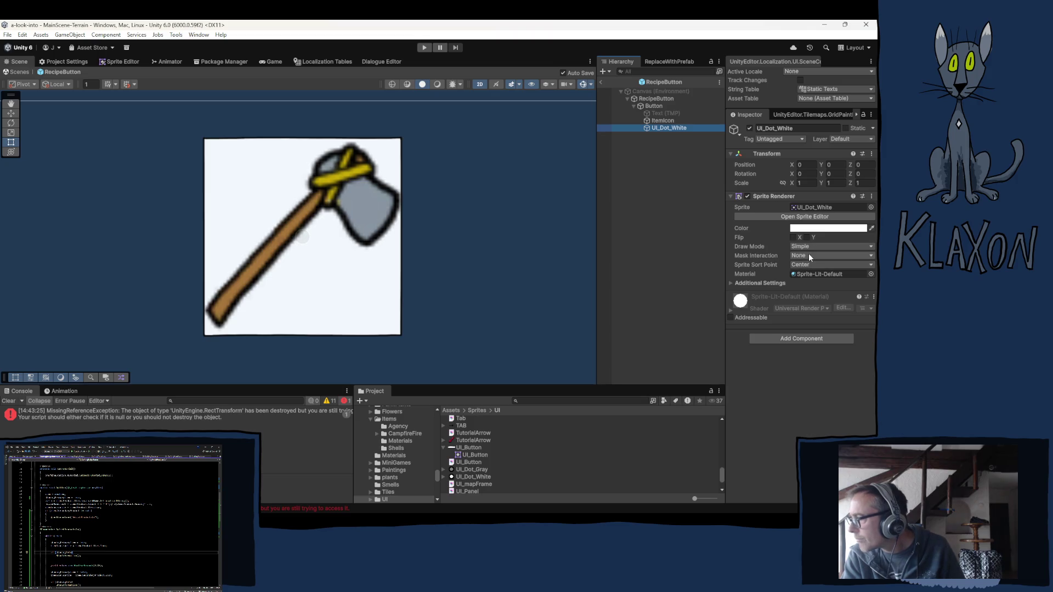
left_click(760, 283)
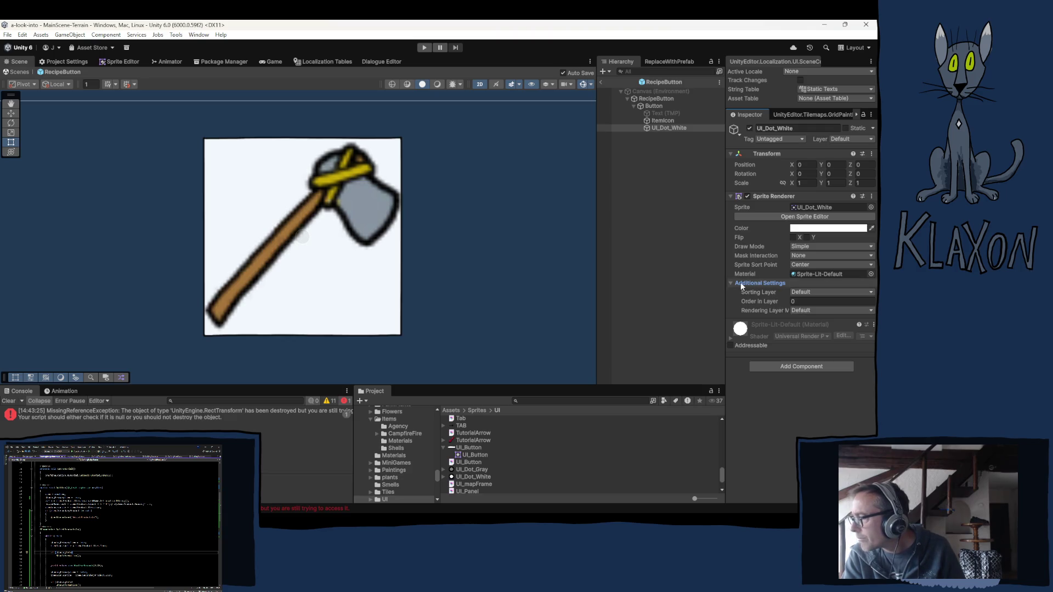
left_click(660, 127)
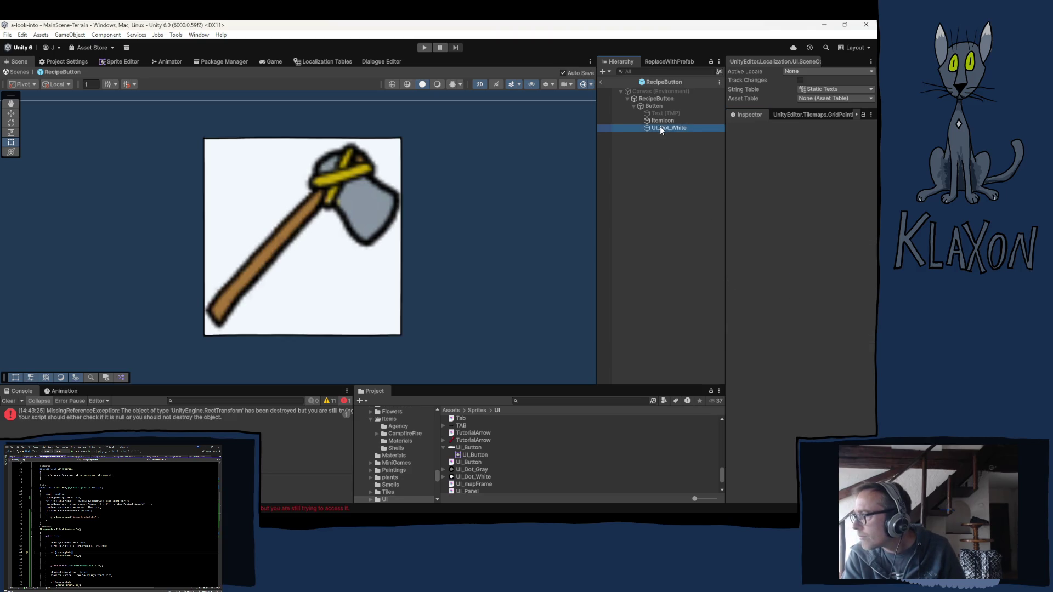
left_click_drag(657, 108, 660, 104)
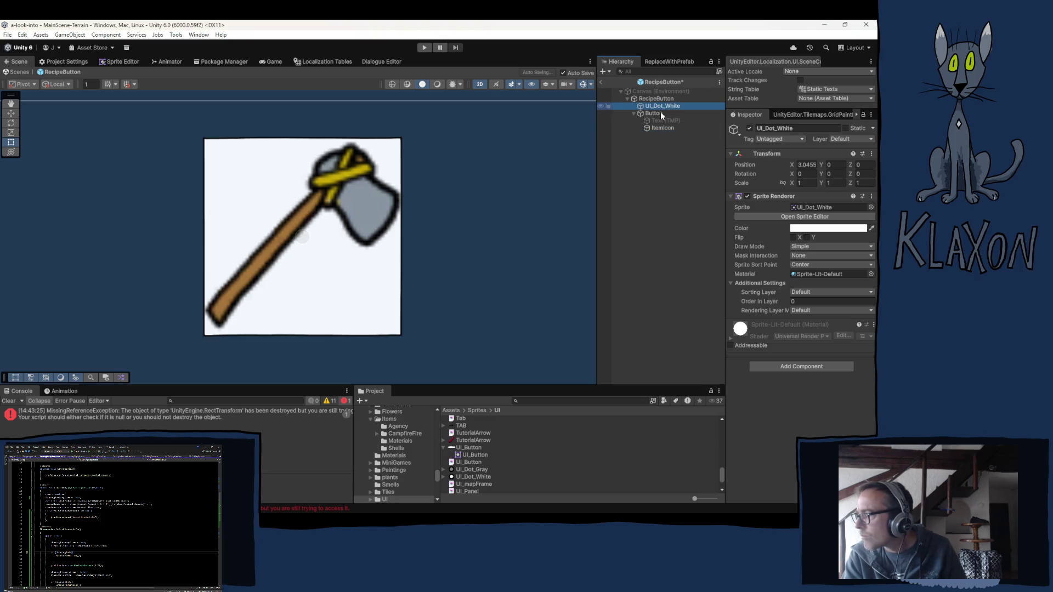
left_click(660, 114)
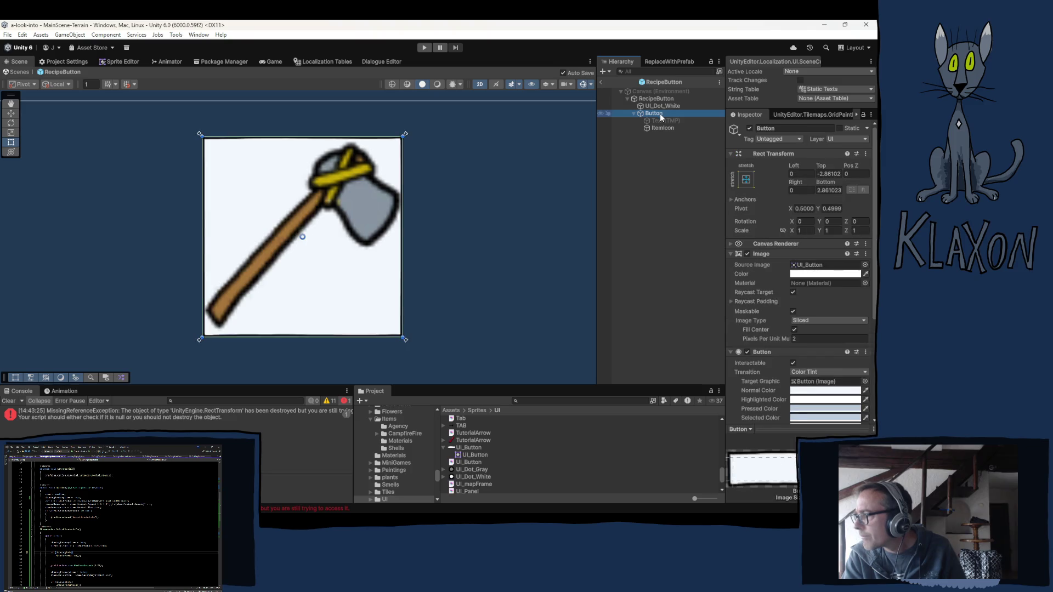
- Drag UI_Dot_White into Button so it sits below ItemIcon
left_click(667, 126)
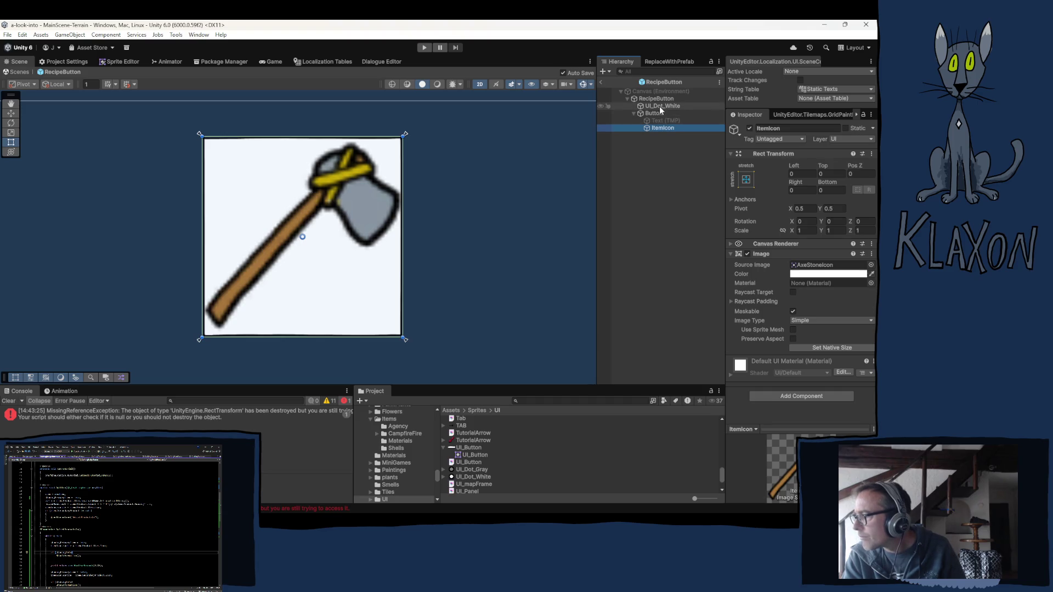
left_click_drag(660, 107, 663, 130)
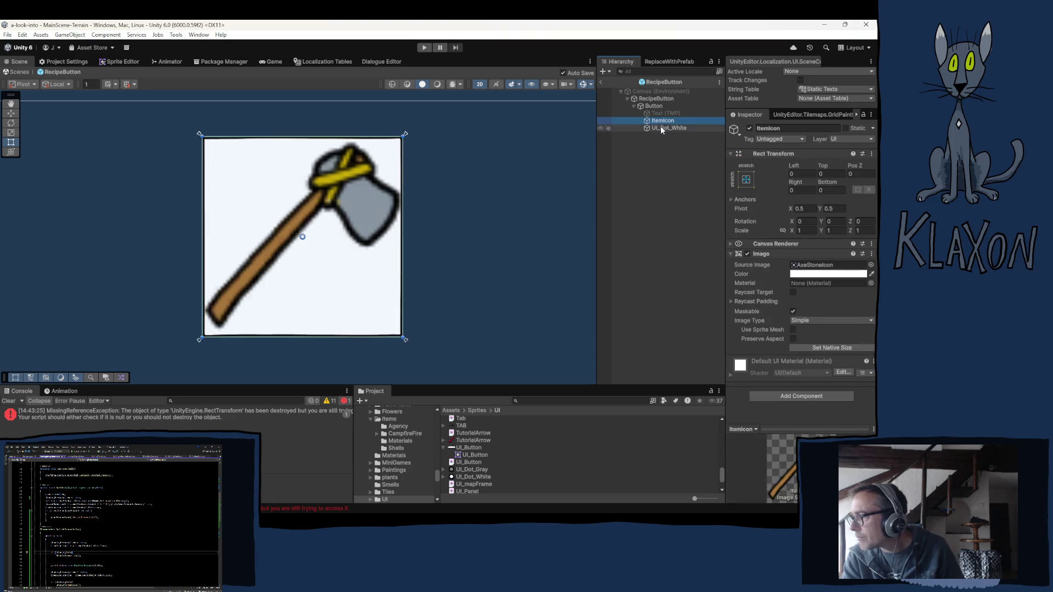
left_click(680, 173)
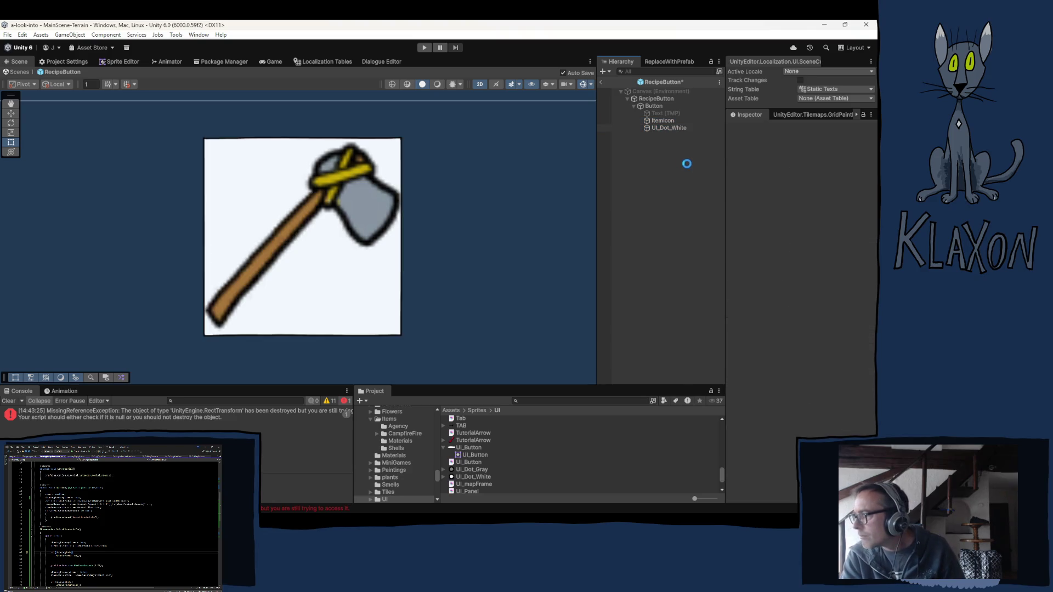
left_click(663, 120)
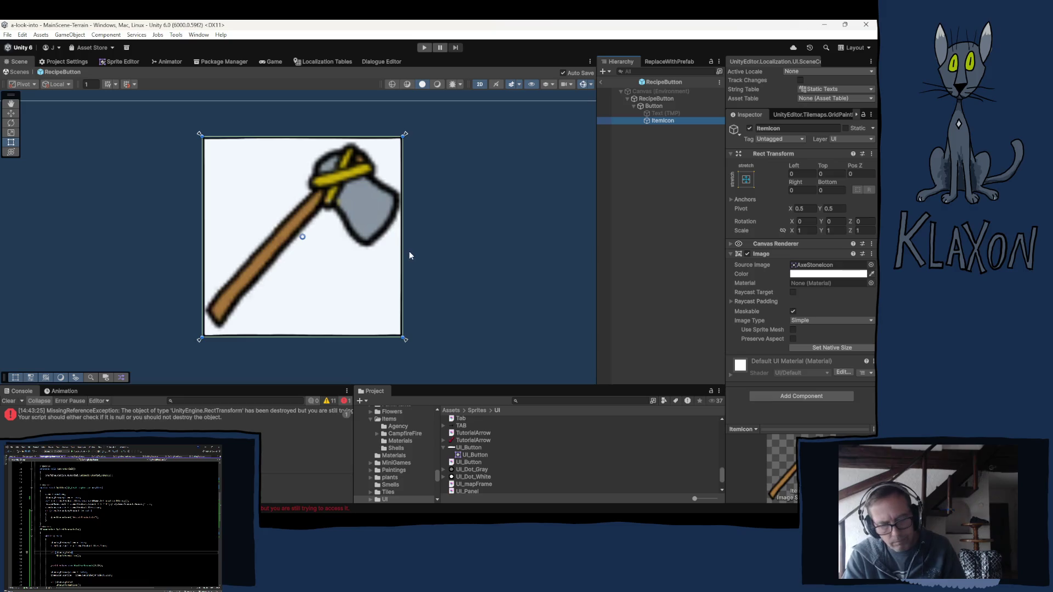
- Duplicate ItemIcon as a native-size UI_Dot_White image and move it up near the axe head
key("ctrl+d")
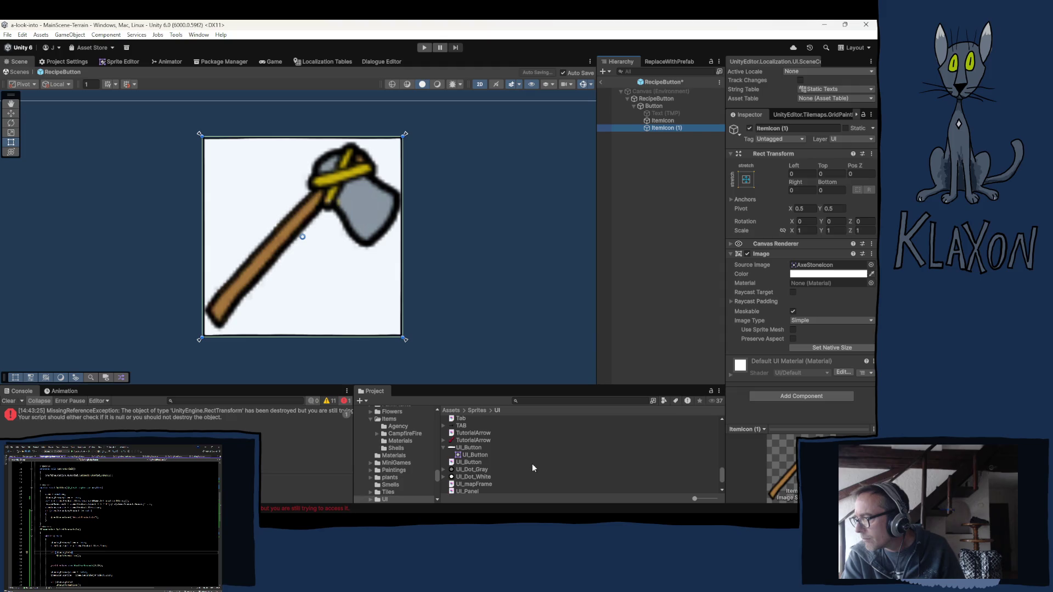
mouse_move(468, 475)
left_mouse_down()
mouse_move(766, 252)
mouse_move(816, 267)
left_mouse_up()
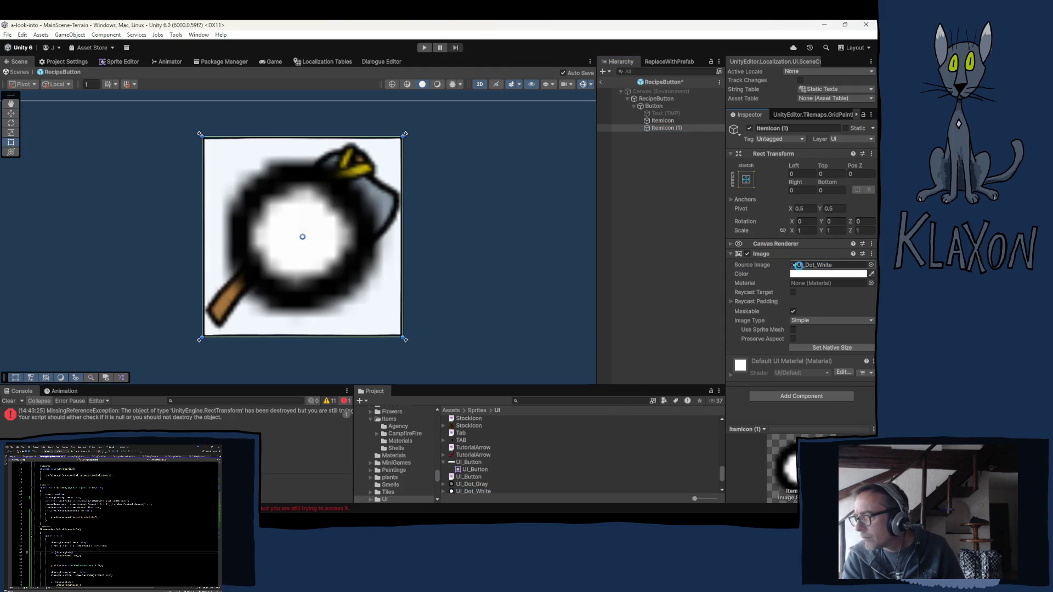
left_click(831, 348)
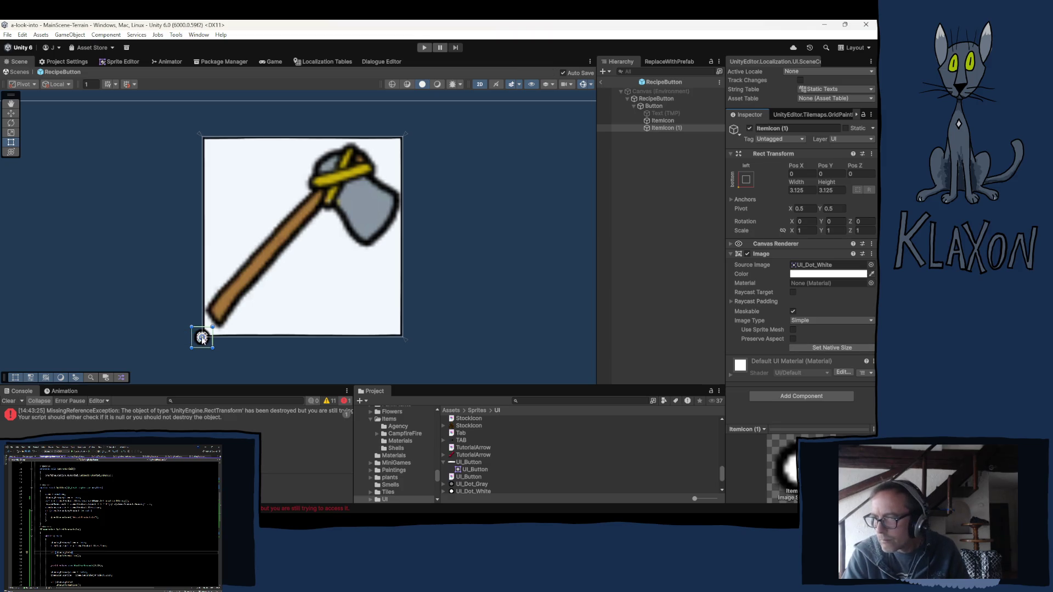
key("w")
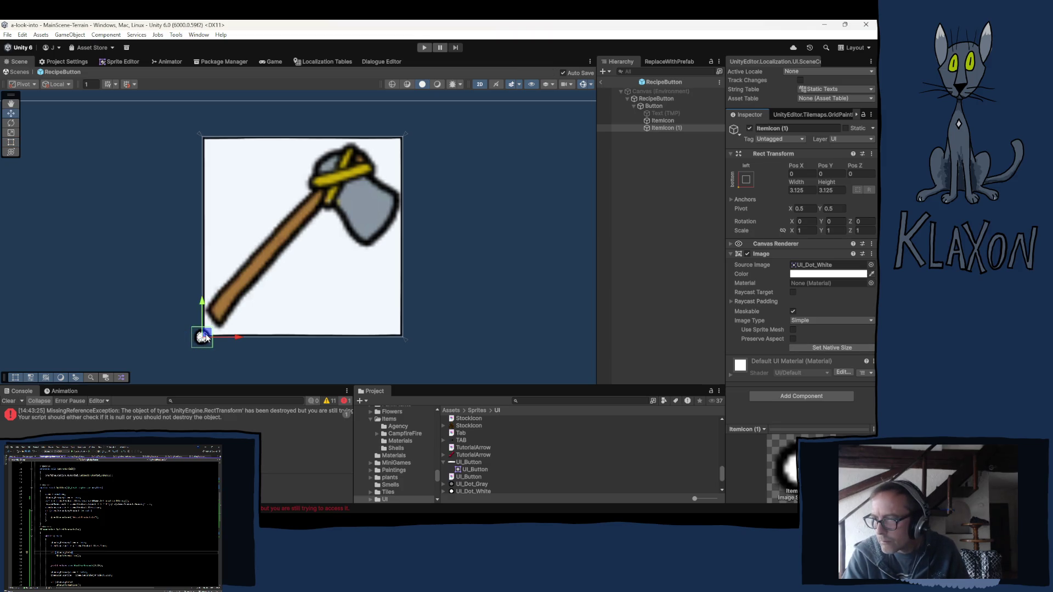
left_click_drag(203, 340, 303, 150)
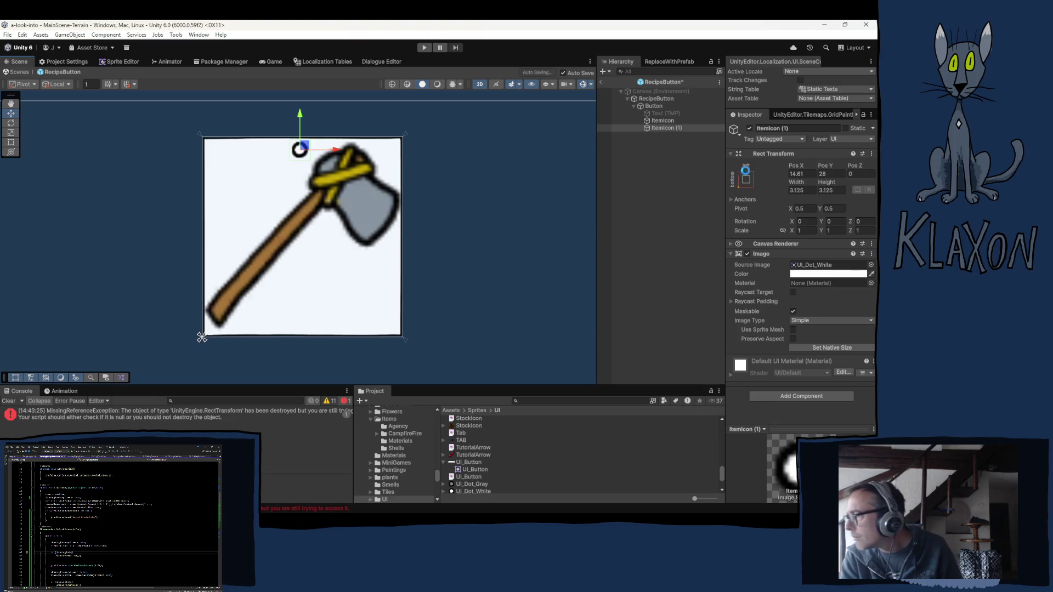
left_click(740, 186)
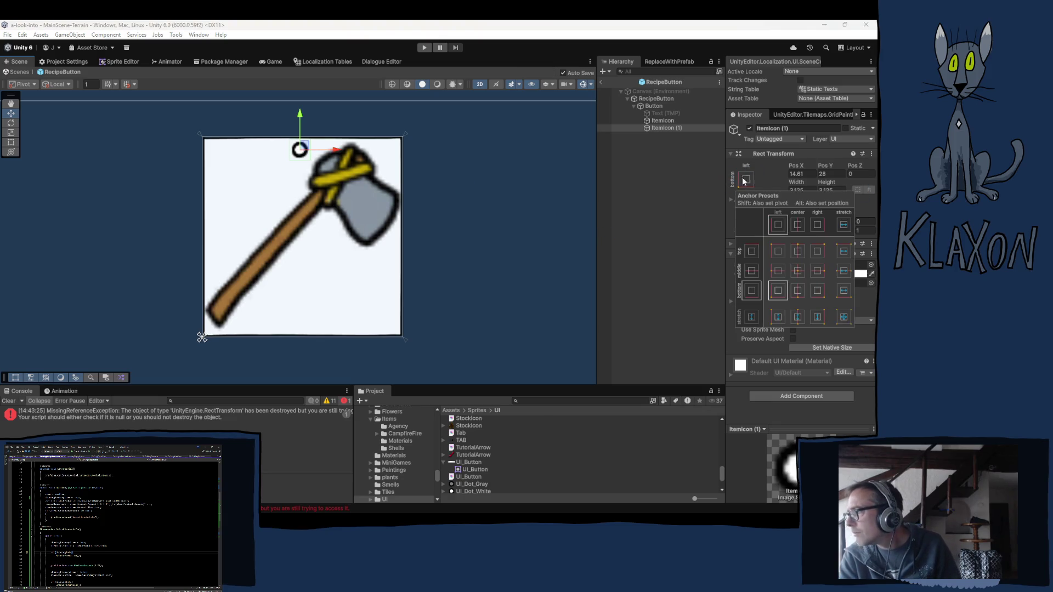
- Anchor and place the ItemIcon (1) dot at top centre with the anchor presets
left_click(800, 251)
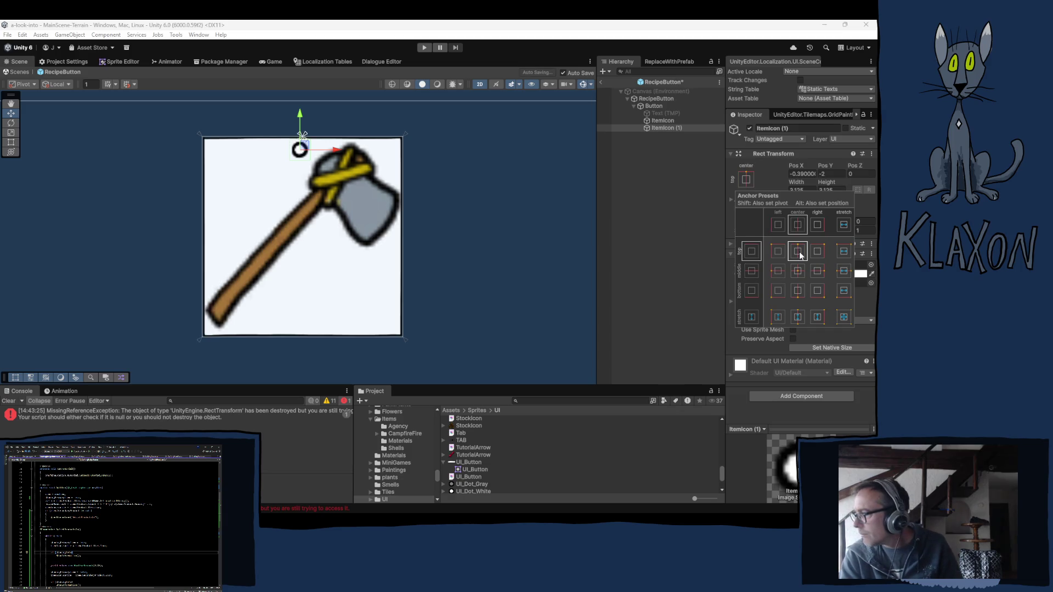
key("alt")
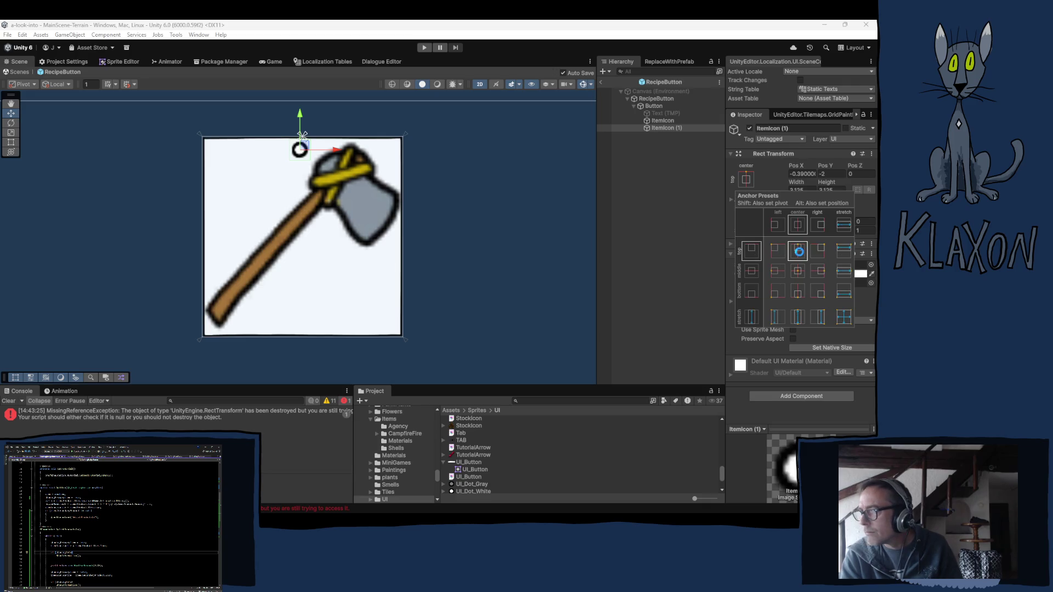
left_click(799, 252, "alt+shift")
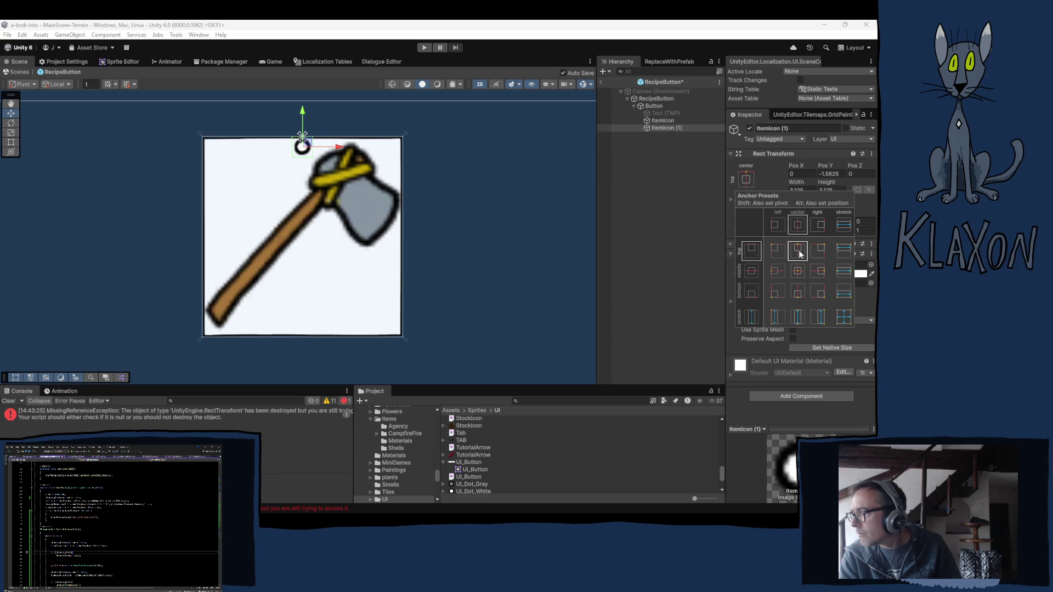
key("shift")
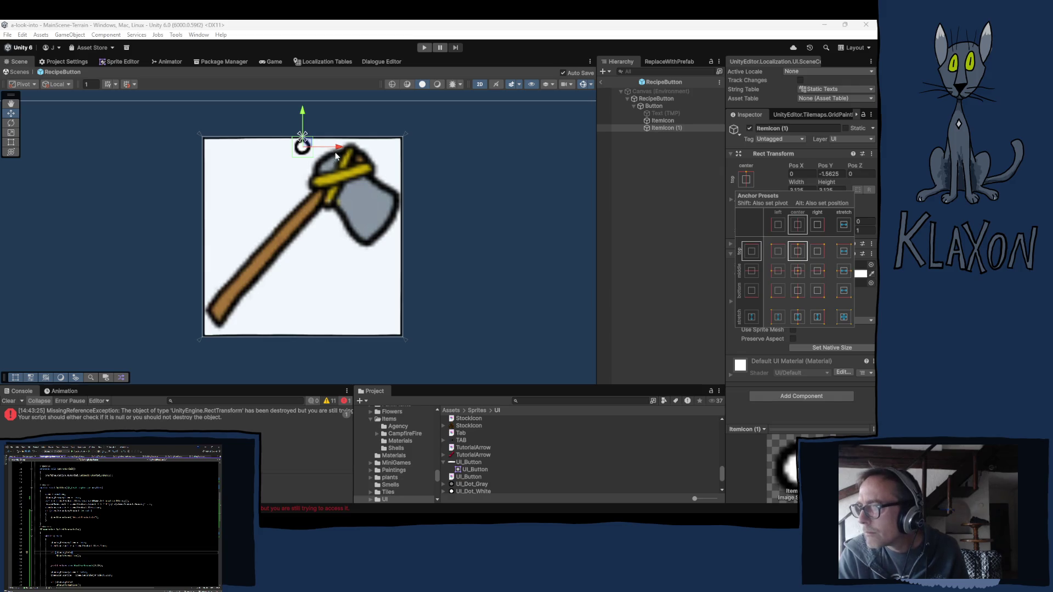
- Duplicate ItemIcon (1) into ItemIcon (2), then reselect the original
left_click(662, 130)
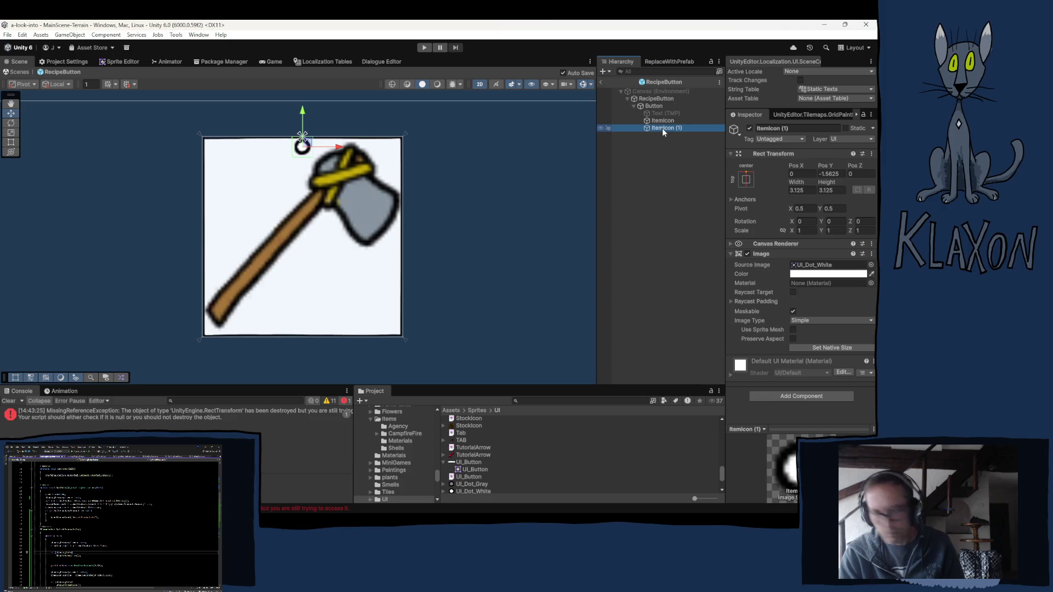
key("ctrl+d")
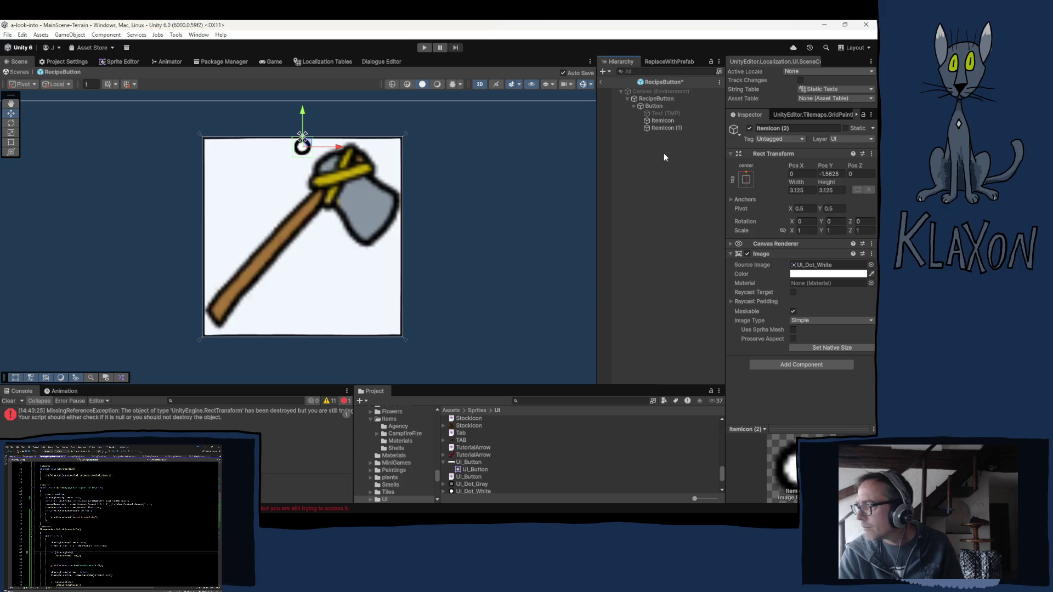
left_click(666, 127)
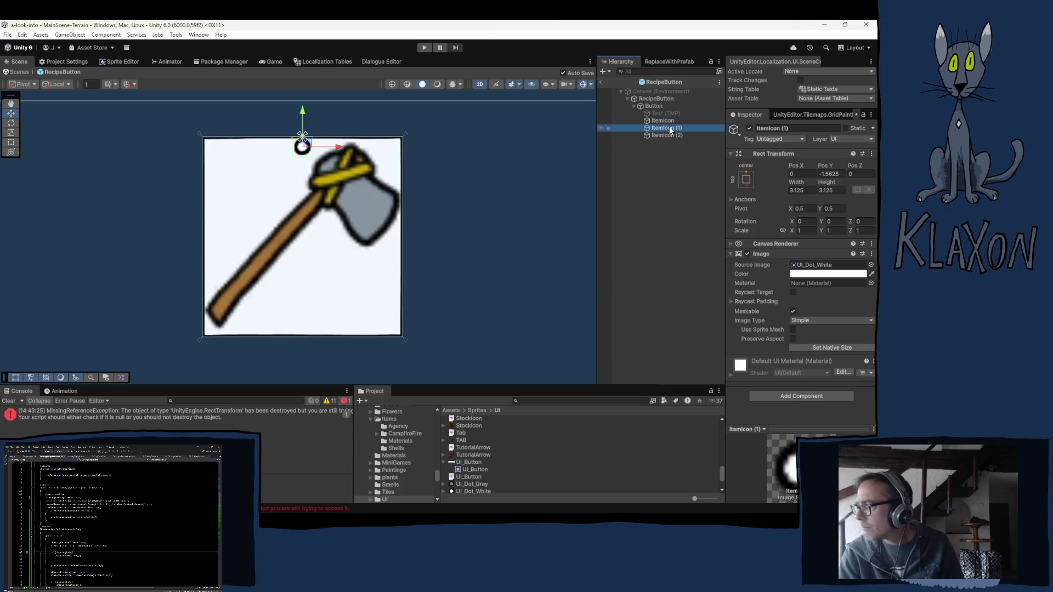
- Place the dots side by side: ItemIcon (1) at Pos X -2, ItemIcon (2) at Pos X 2
left_click(664, 134)
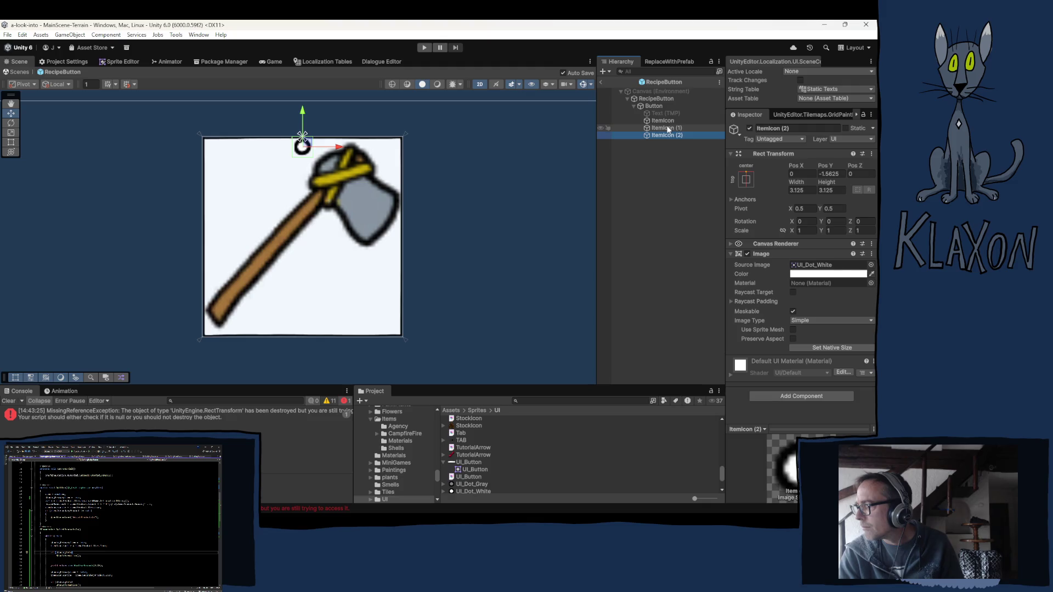
left_click(666, 128)
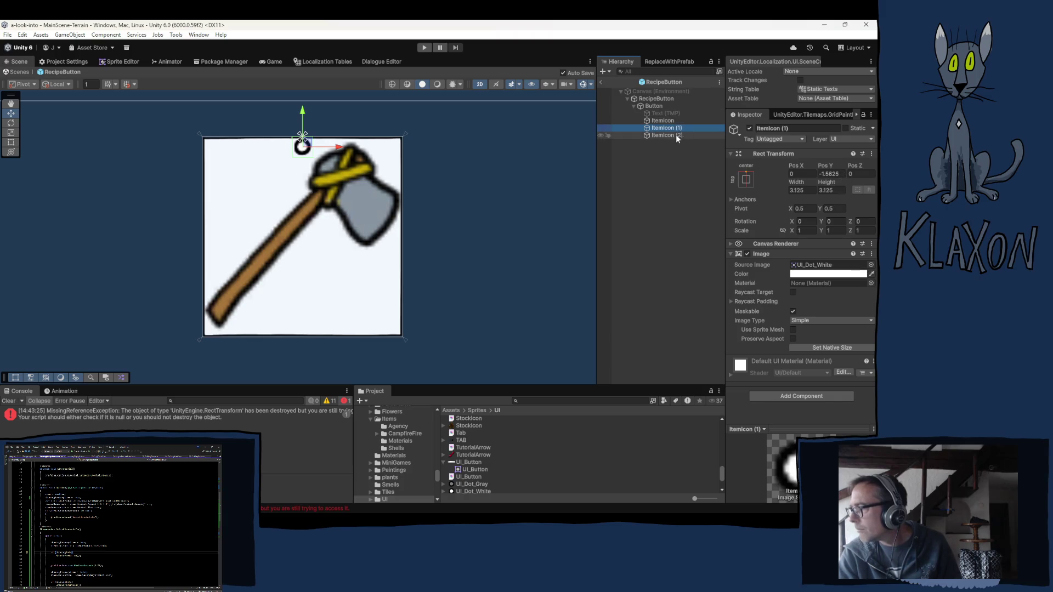
left_click(801, 174)
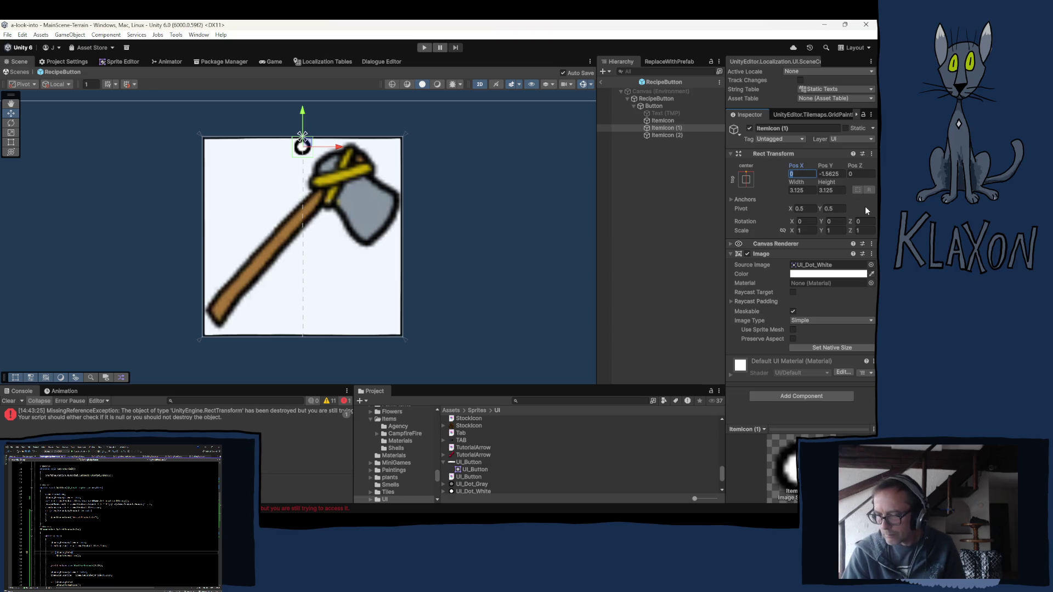
type("-1")
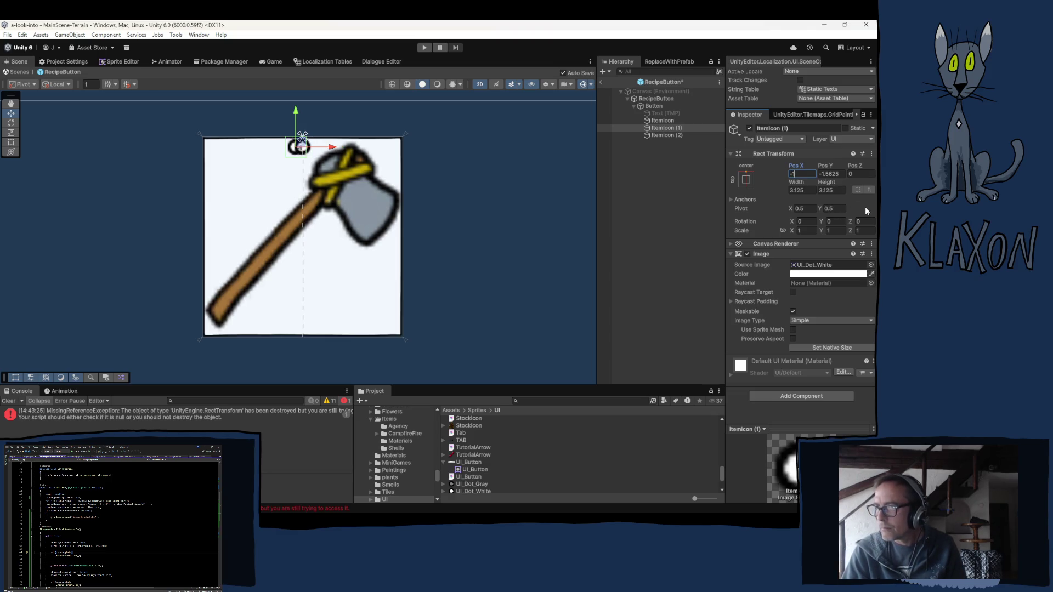
left_click(661, 135)
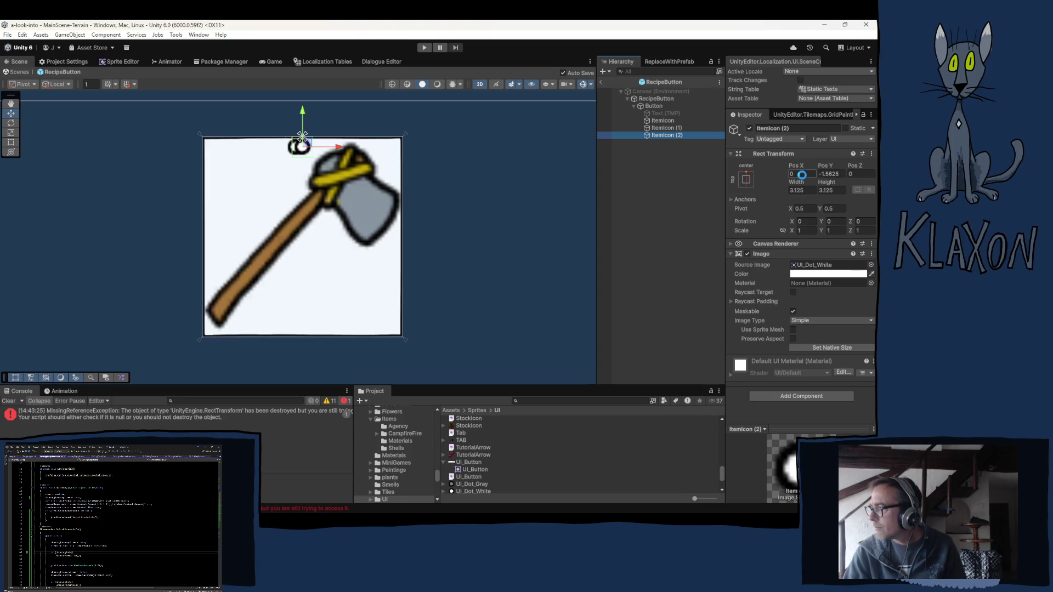
left_click(802, 174)
type("1")
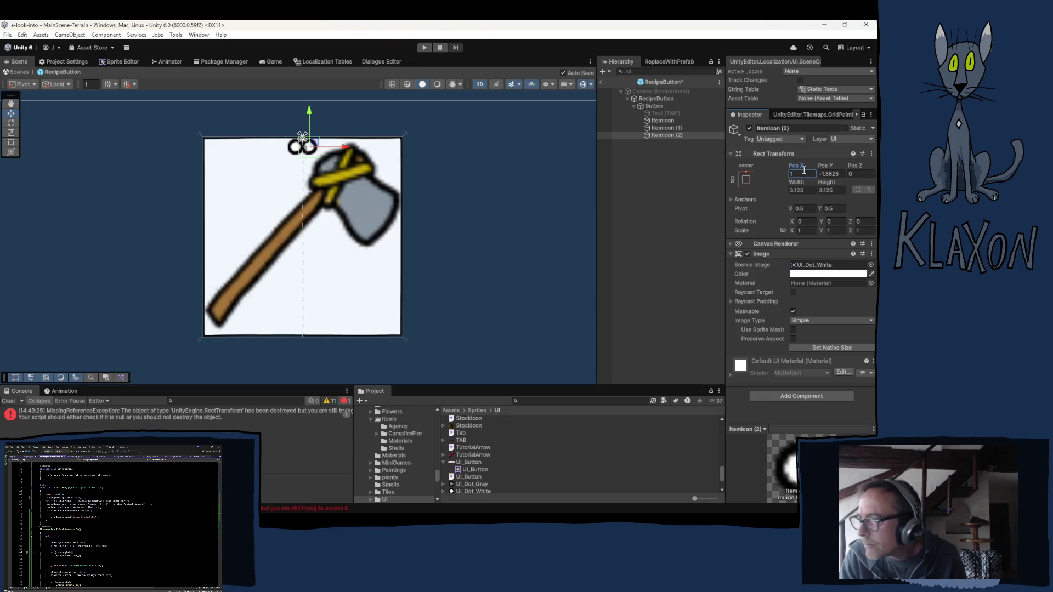
type("2")
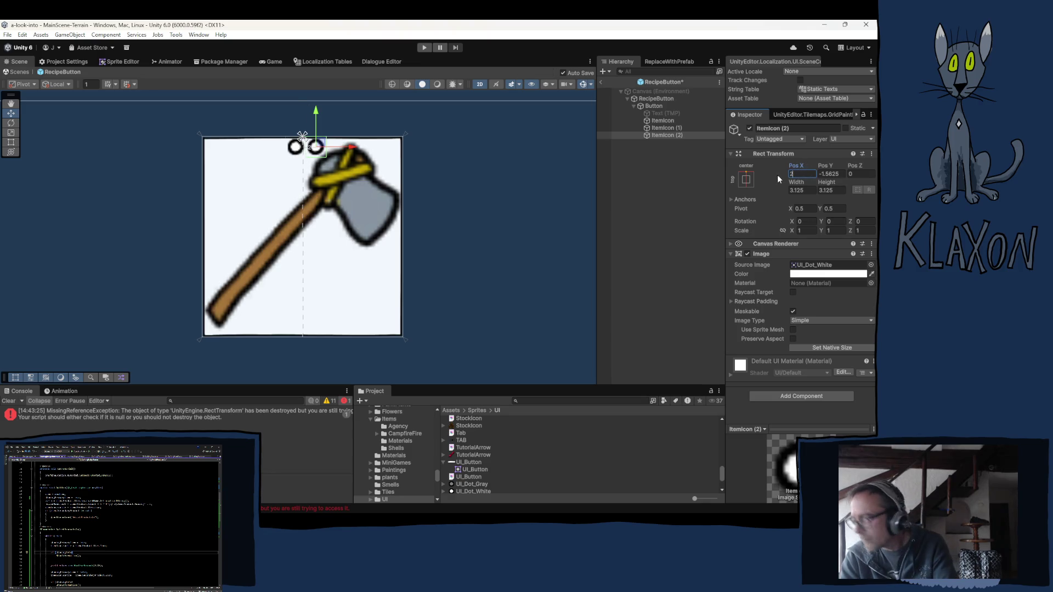
left_click(658, 127)
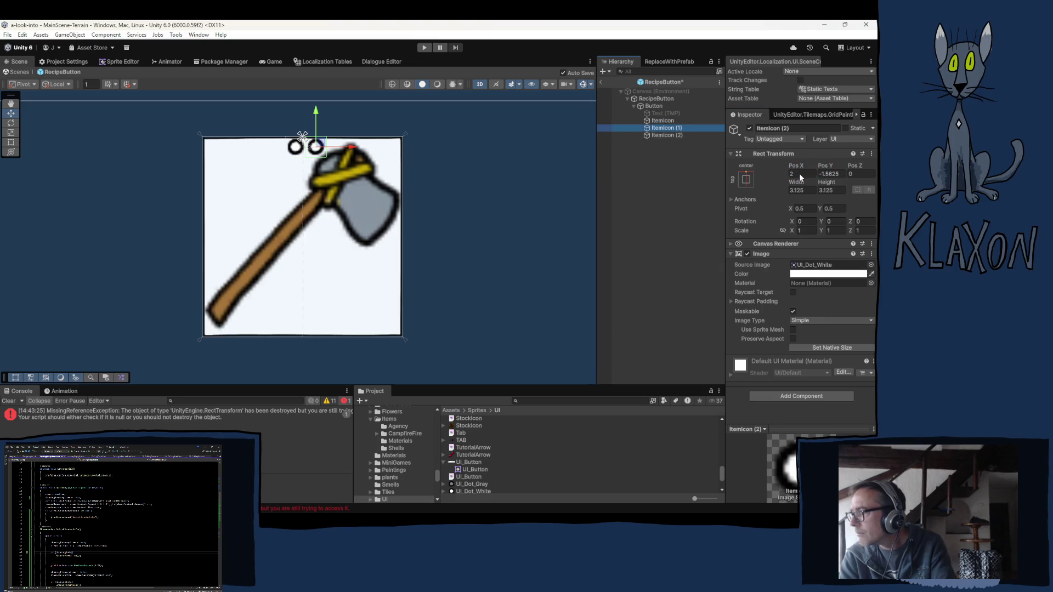
left_click(803, 174)
type("-2")
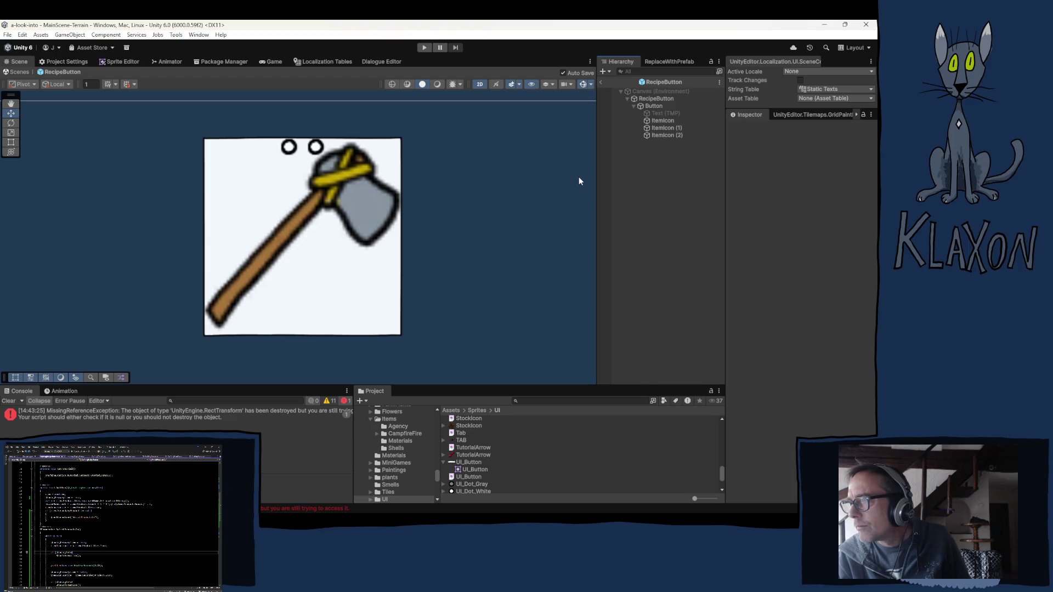
- Move the dots closer: ItemIcon (1) to Pos X -1.5, ItemIcon (2) to 1.5
left_click(667, 128)
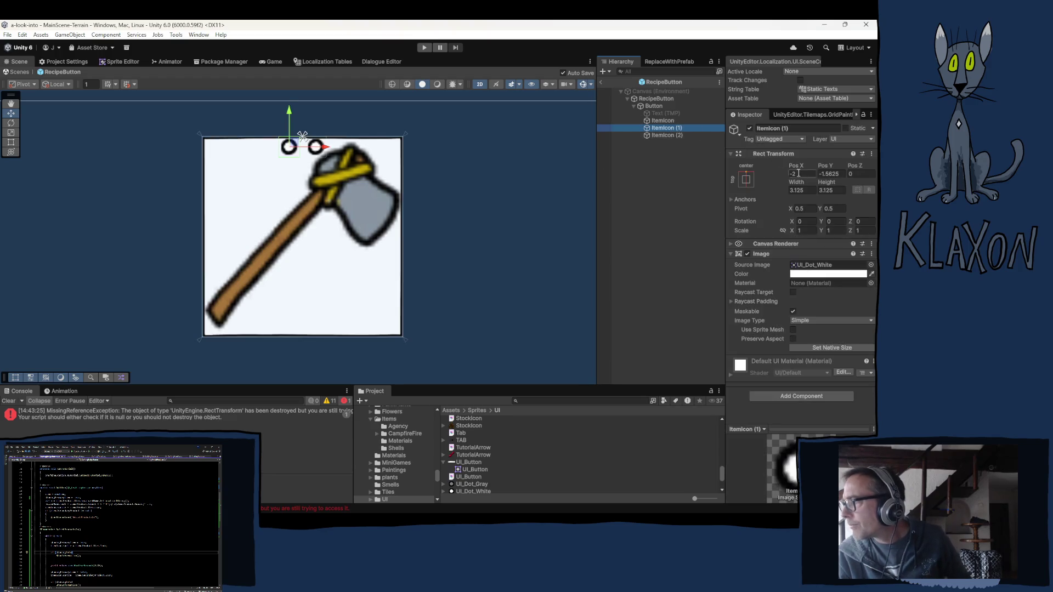
left_click(799, 173)
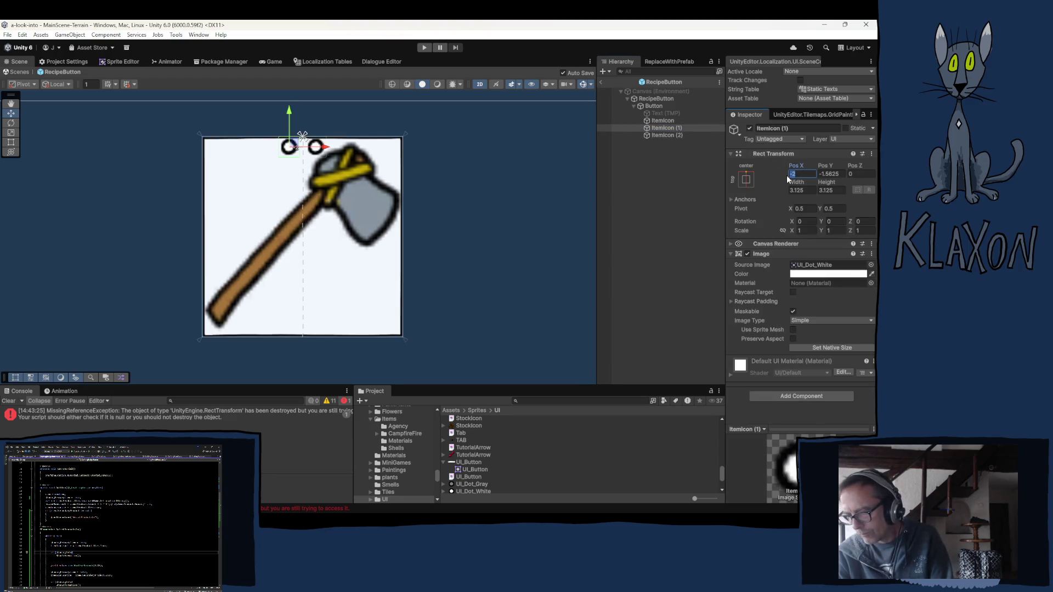
type("-1.5")
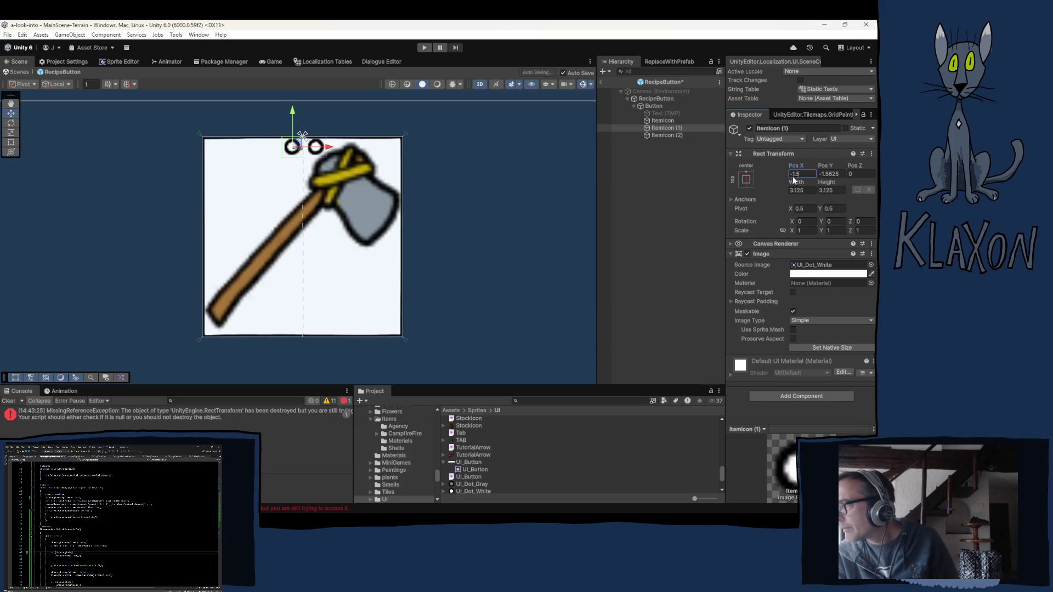
key("Down")
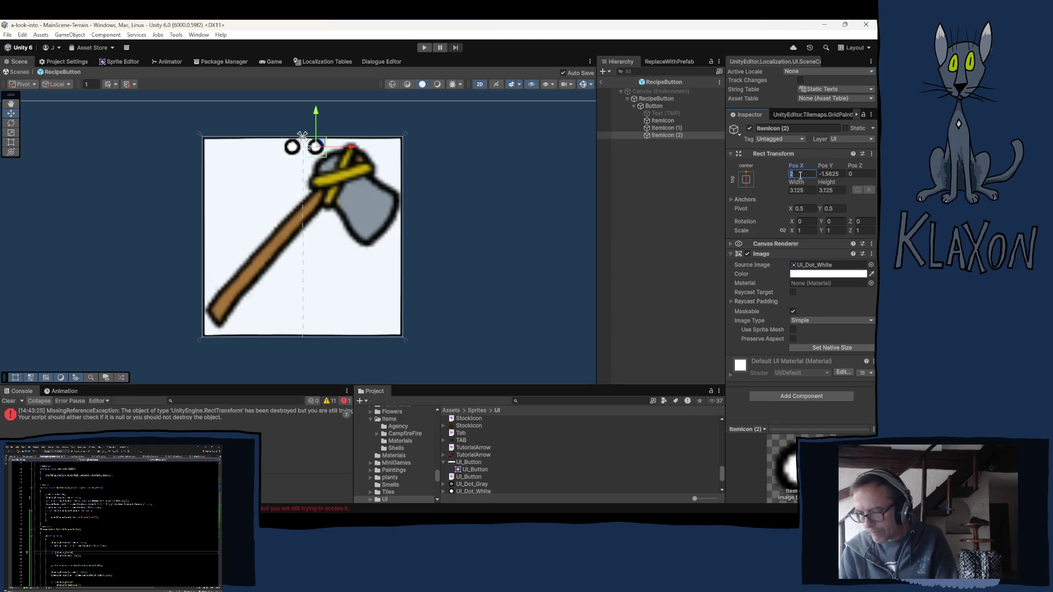
type("1.5")
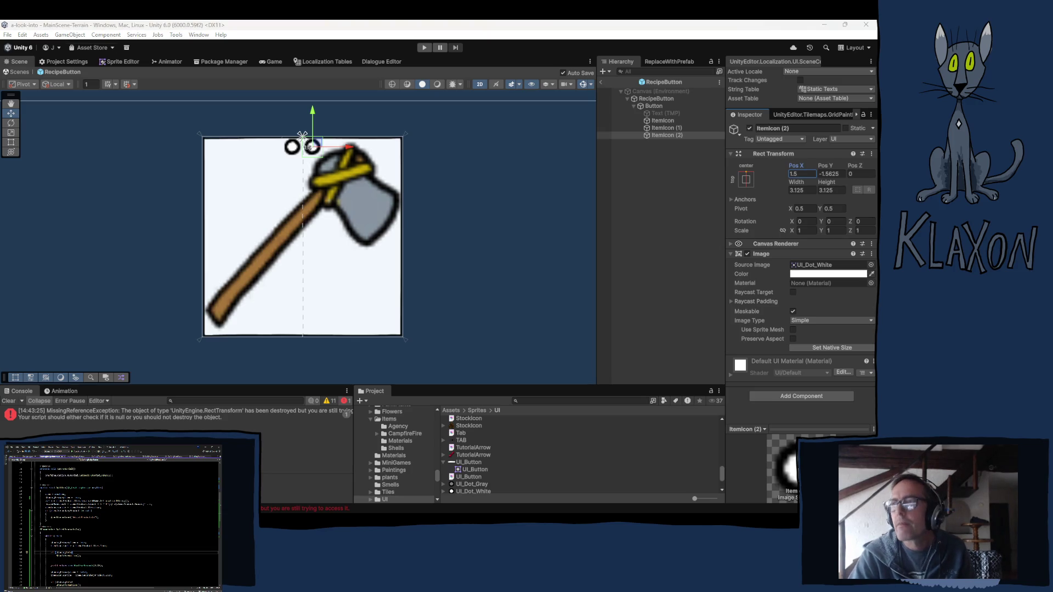
- Multi-select both dots and nudge them together vertically with the Y gizmo
scroll(360, 307, "down", 2)
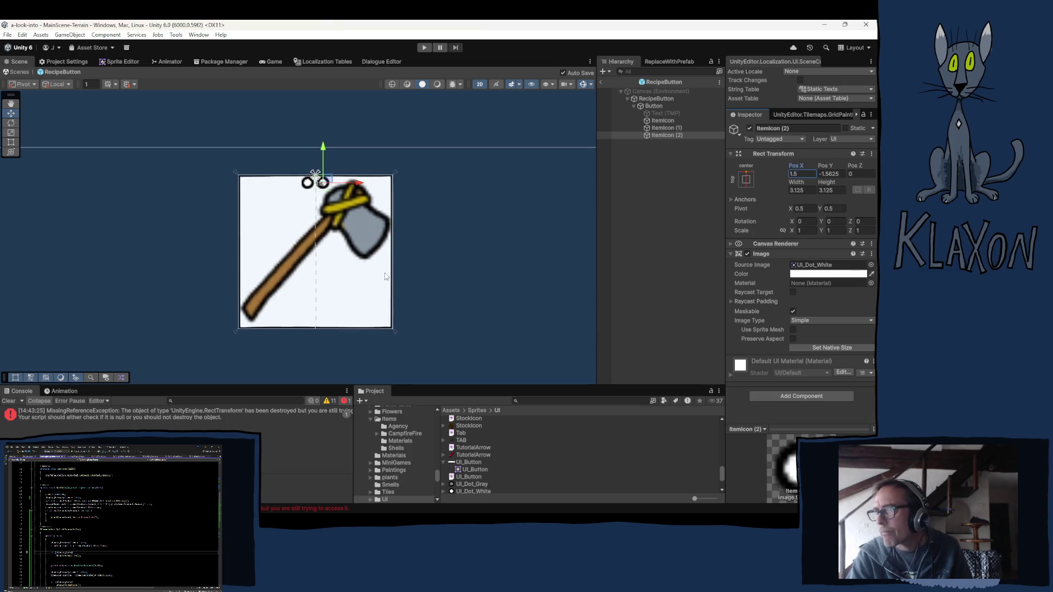
left_click(446, 220)
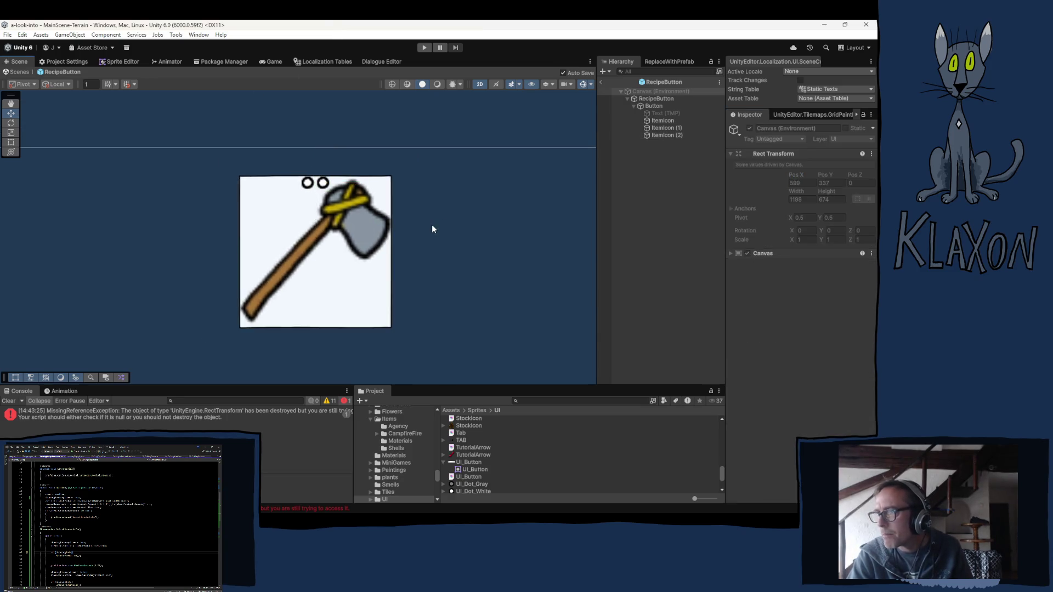
left_click(668, 127)
left_click(667, 136, "shift")
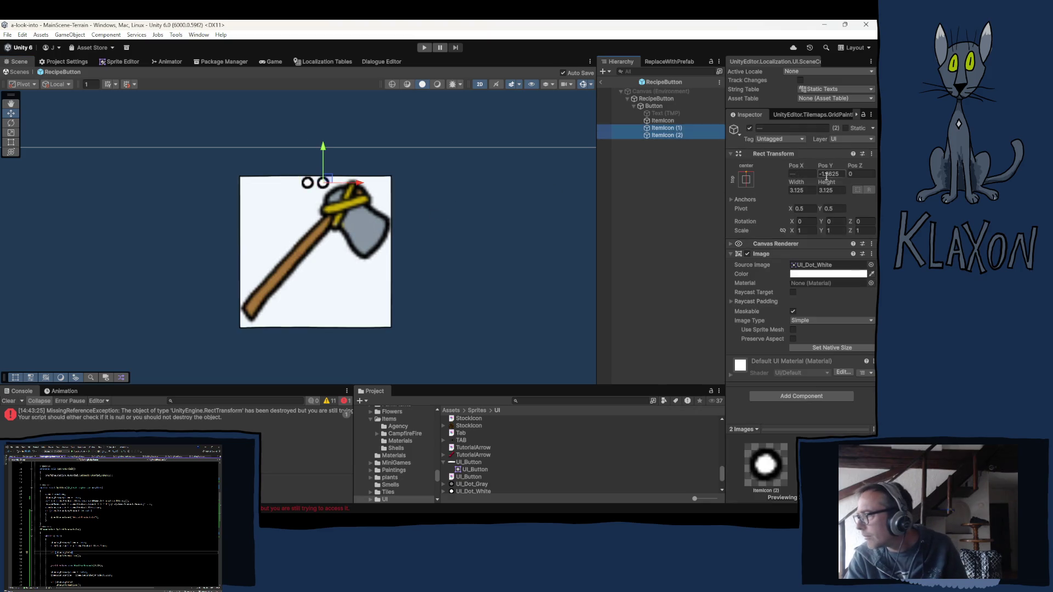
left_click_drag(324, 153, 323, 154)
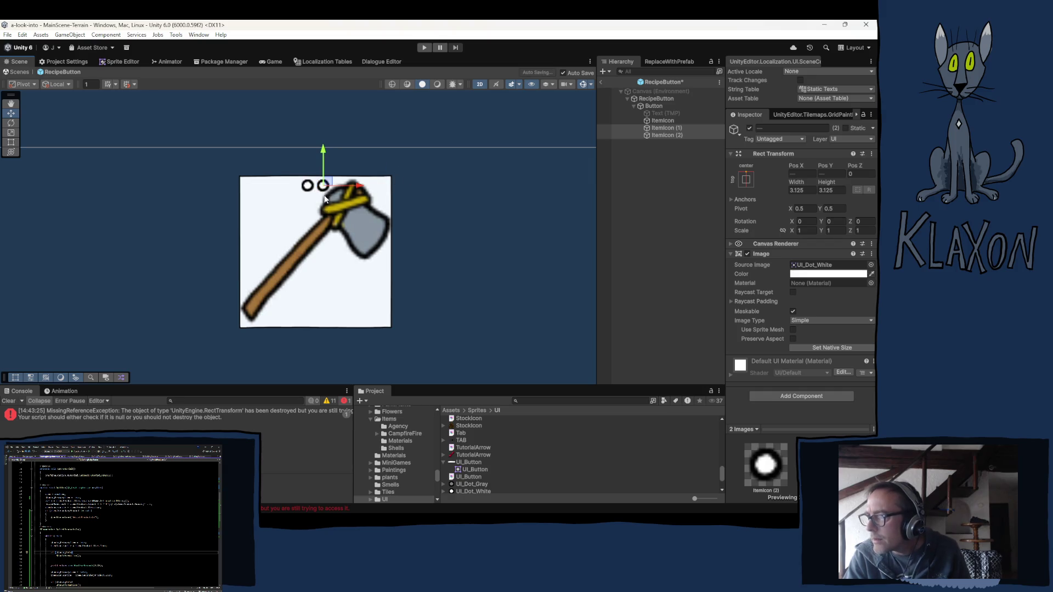
scroll(317, 187, "up", 3)
scroll(317, 186, "up", 4)
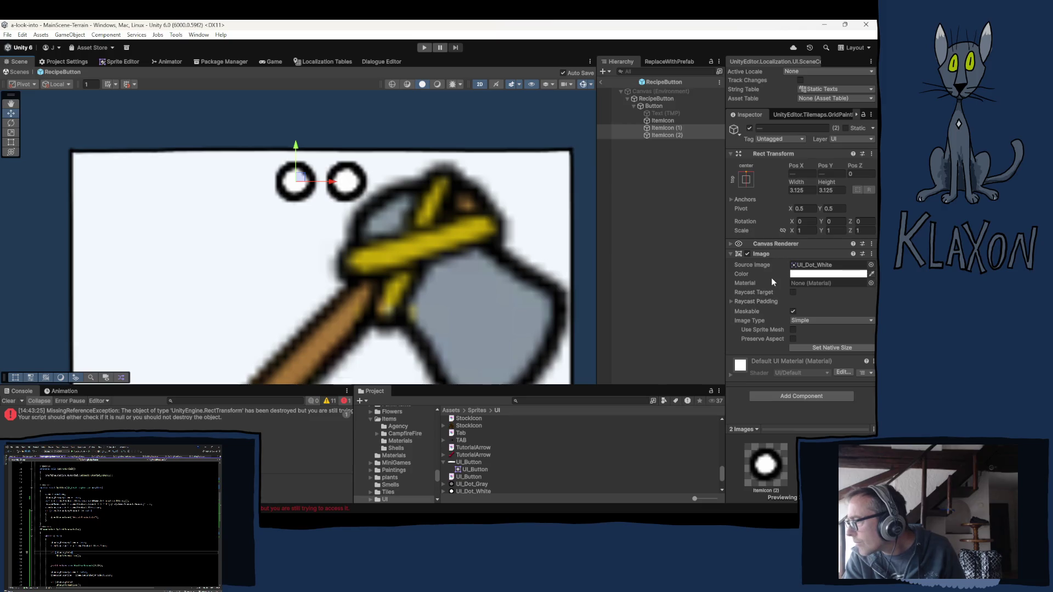
- Toggle Preserve Aspect on ItemIcon (1)'s Image and check the Canvas Renderer settings
left_click(667, 127)
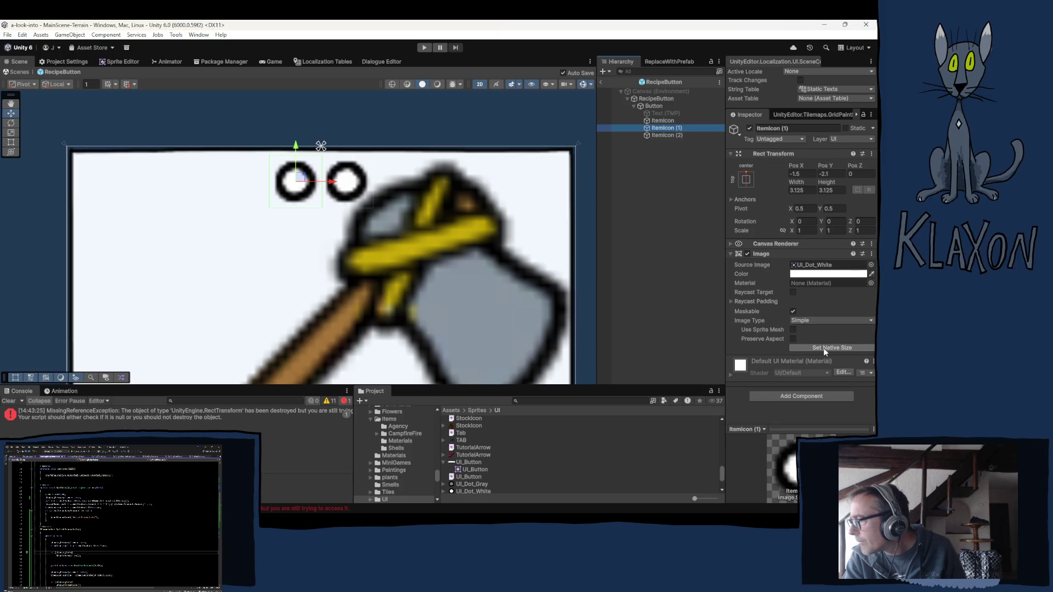
left_click(793, 339)
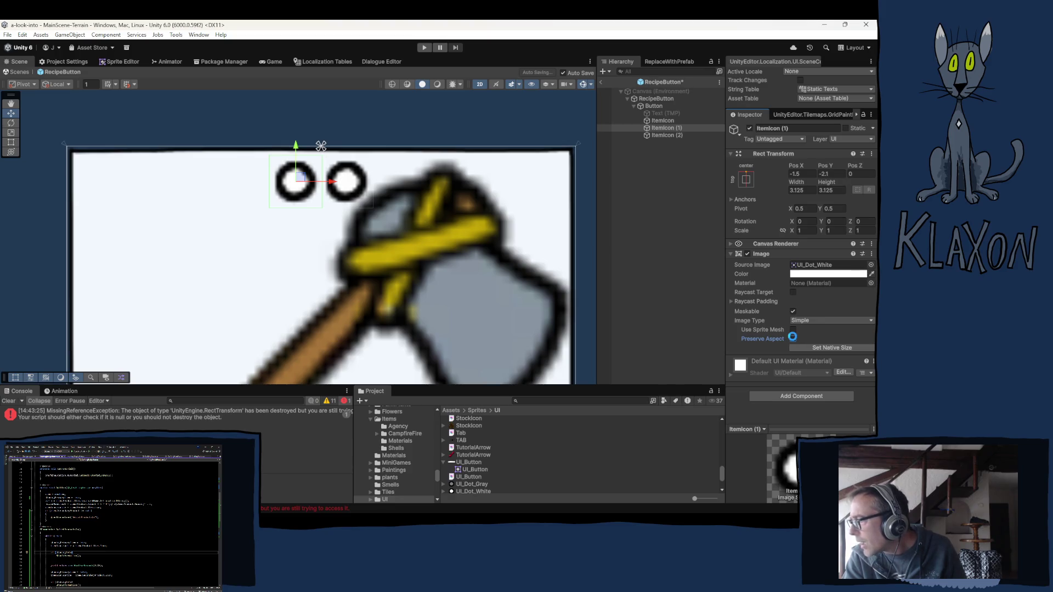
left_click(779, 244)
left_click(779, 244)
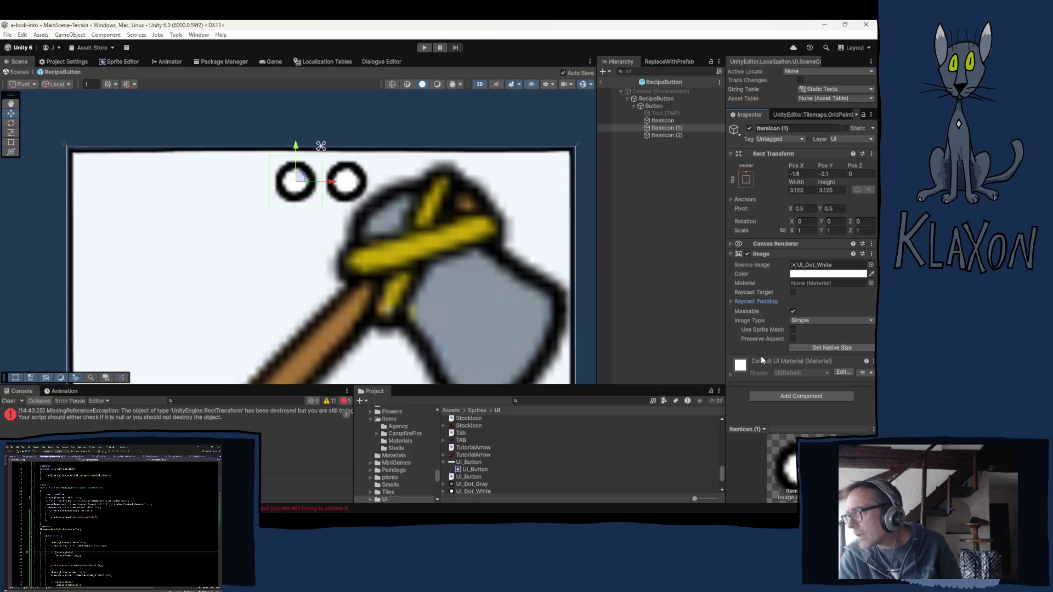
- Rename ItemIcon (1) to ItemLeft and ItemIcon (2) to ItemRight in the Hierarchy
scroll(334, 271, "down", 4)
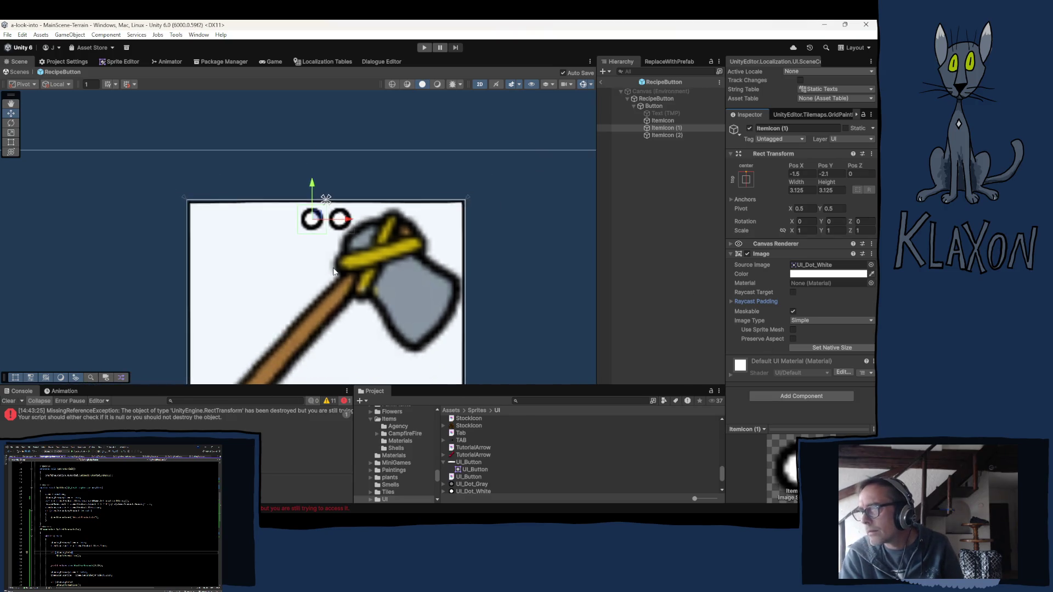
scroll(334, 269, "down", 5)
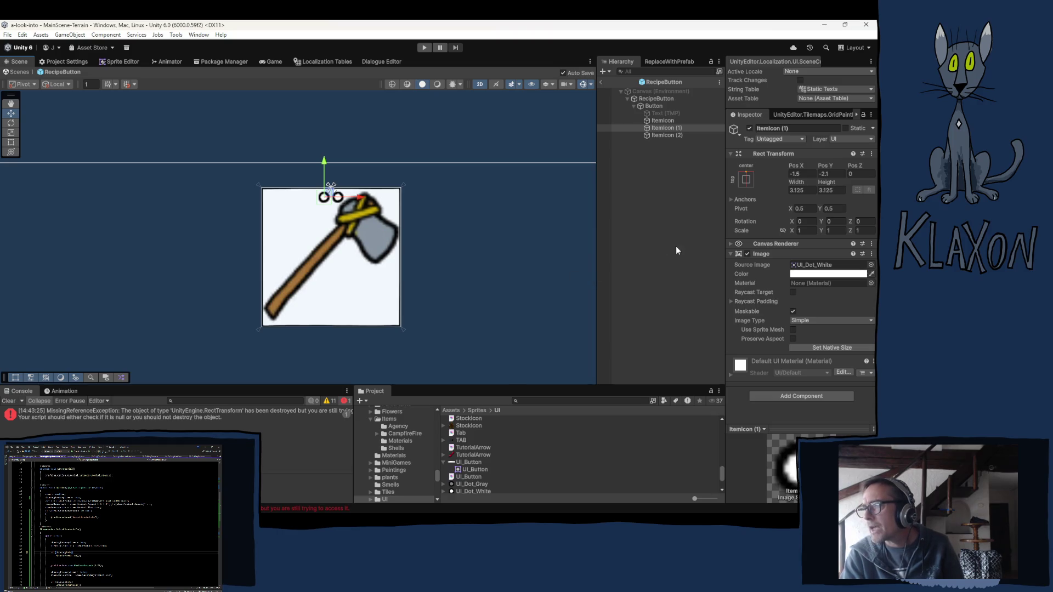
left_click(669, 129)
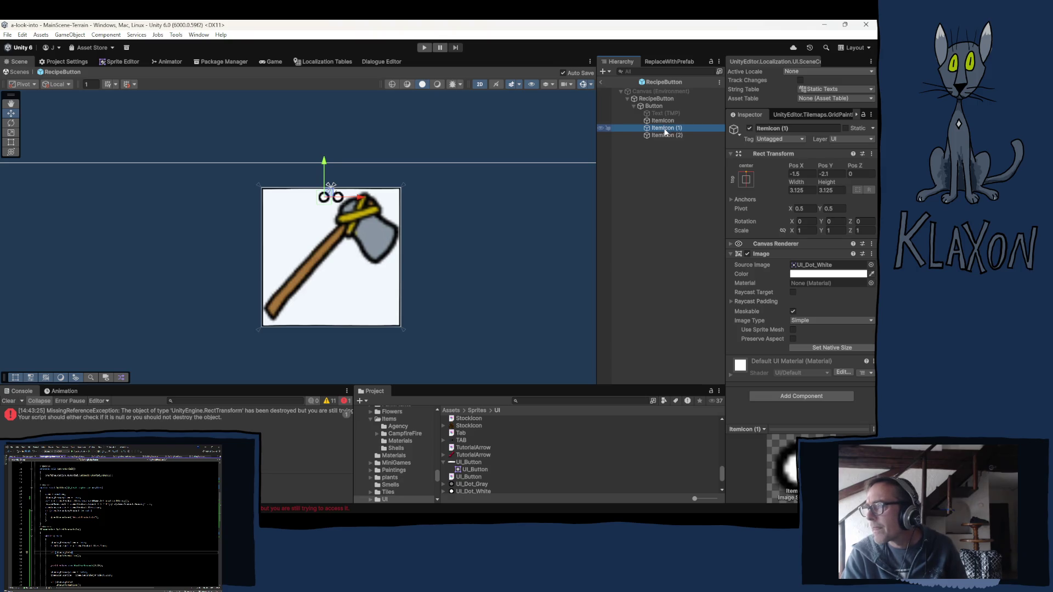
key("F2")
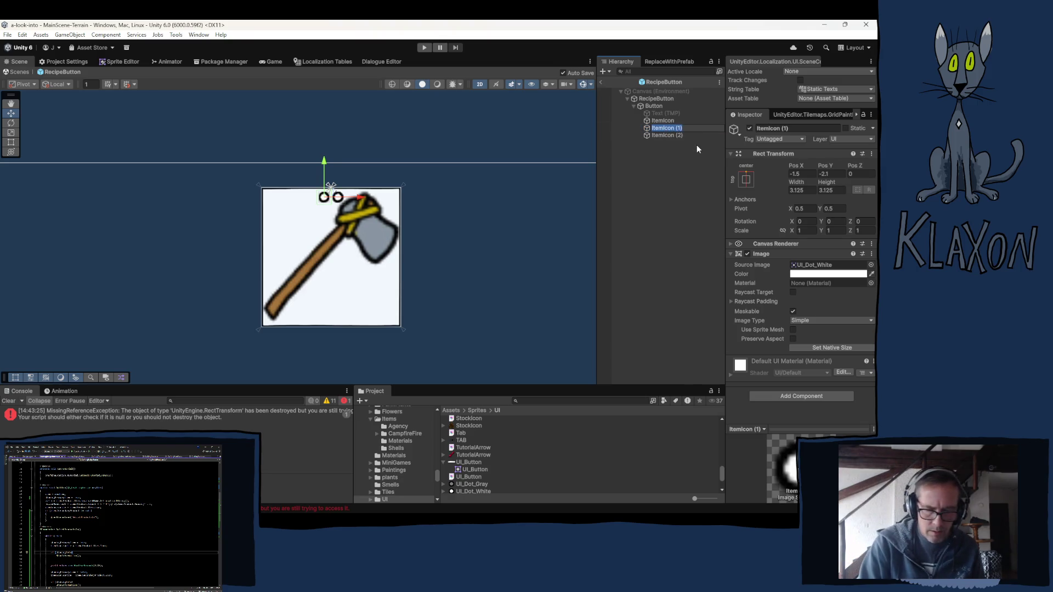
type("ItemLef")
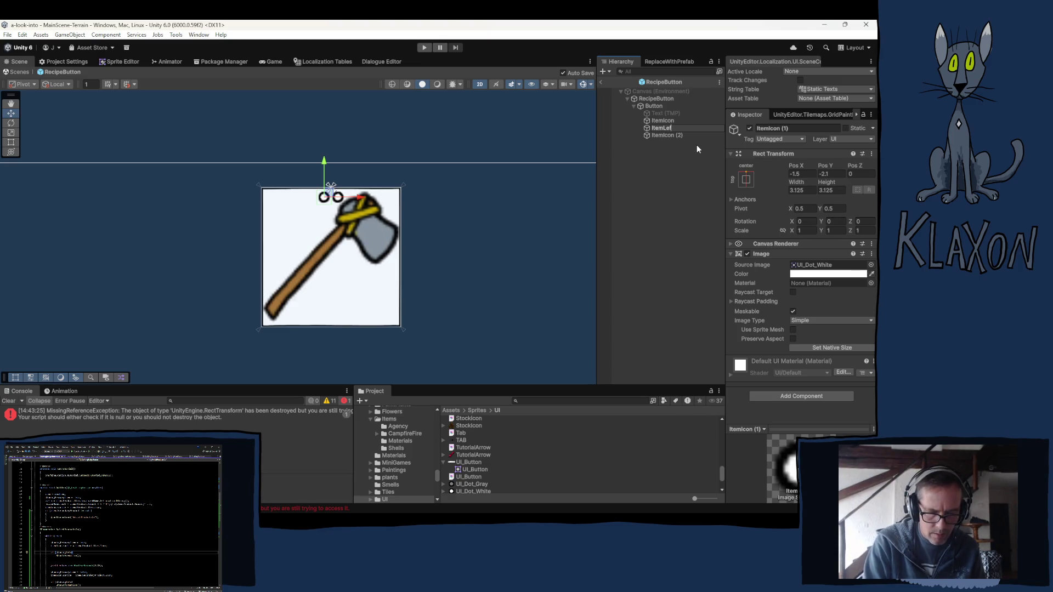
type("t")
key("Return")
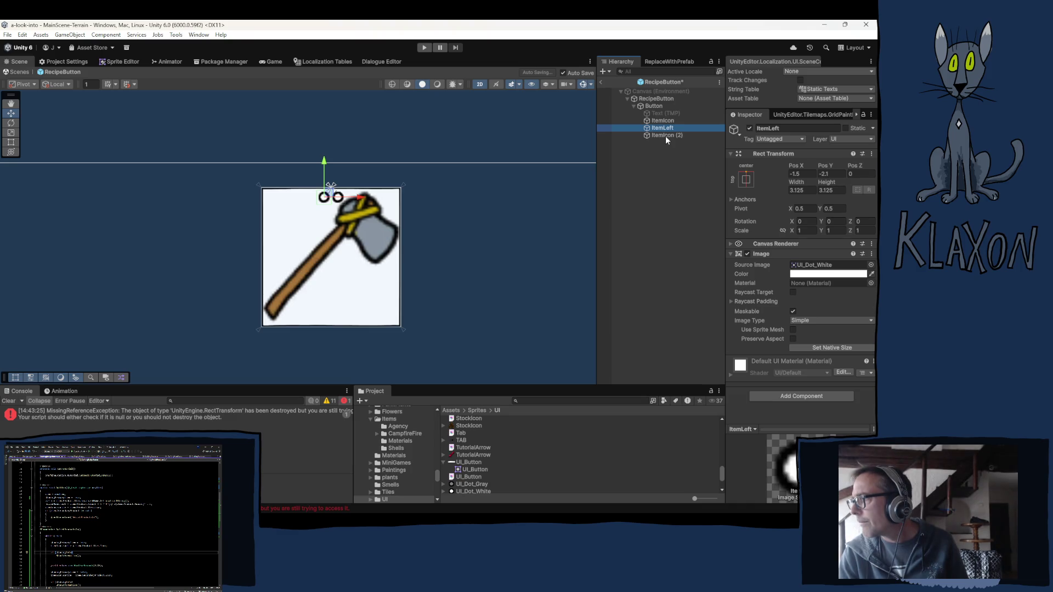
left_click(666, 136)
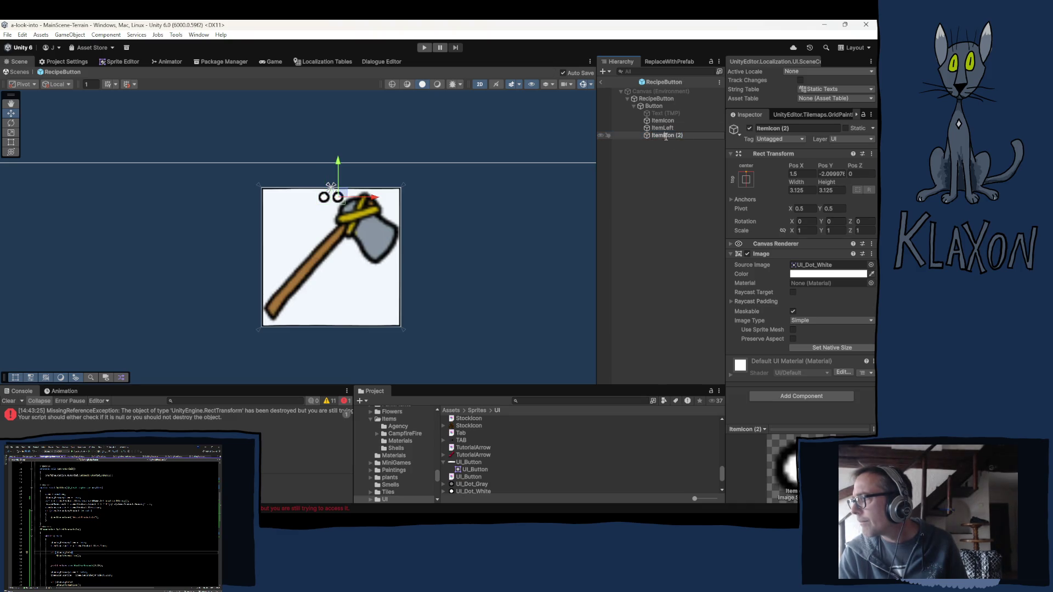
type("Right")
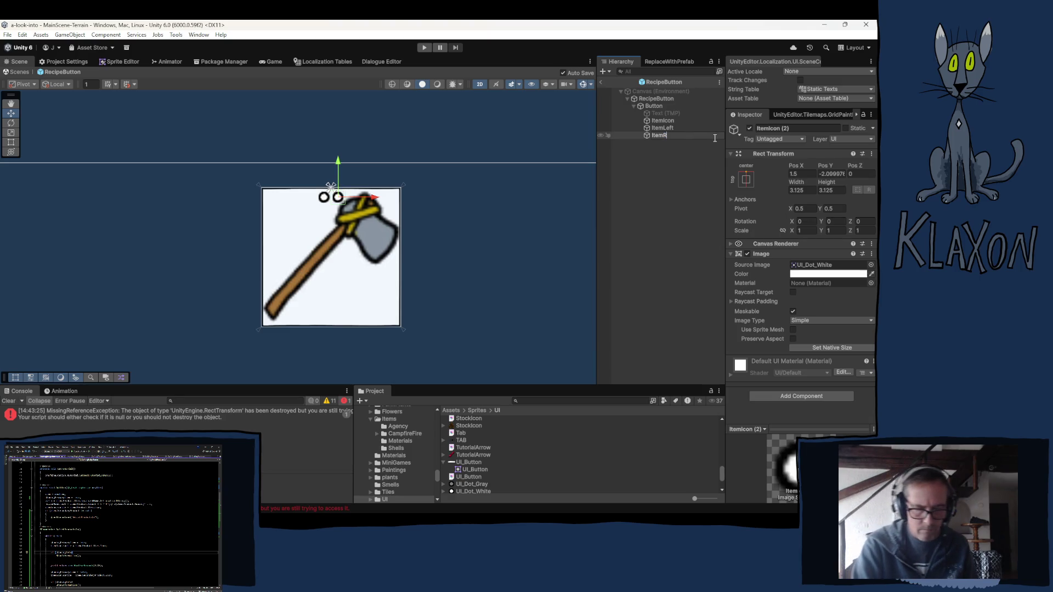
key("Return")
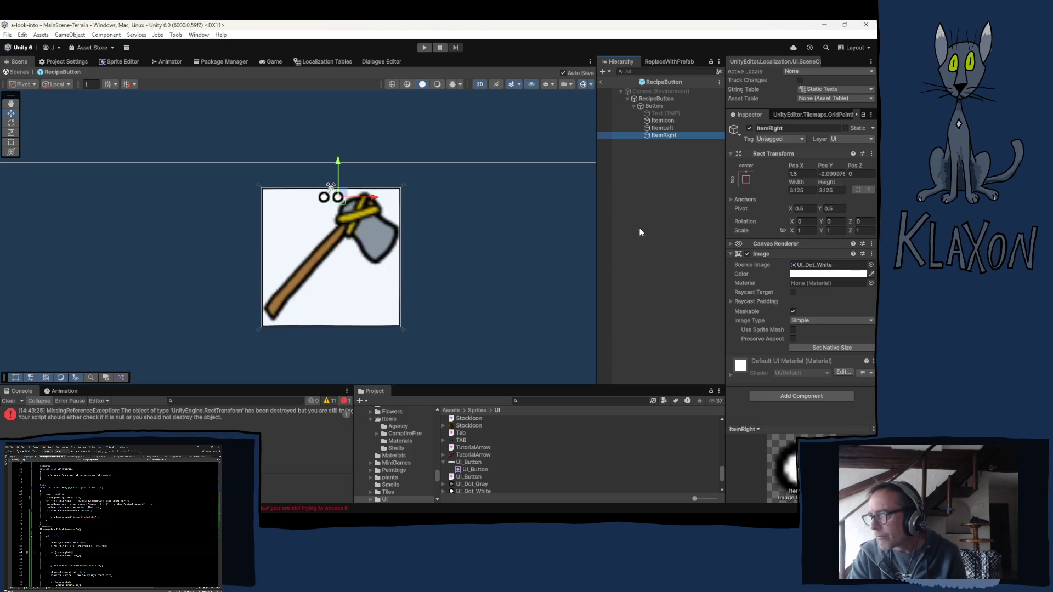
- Assign the UI_Dot_Gray sprite to ItemRight's Source Image, then deselect to view the dots
left_click(823, 265)
left_click_drag(473, 440, 823, 265)
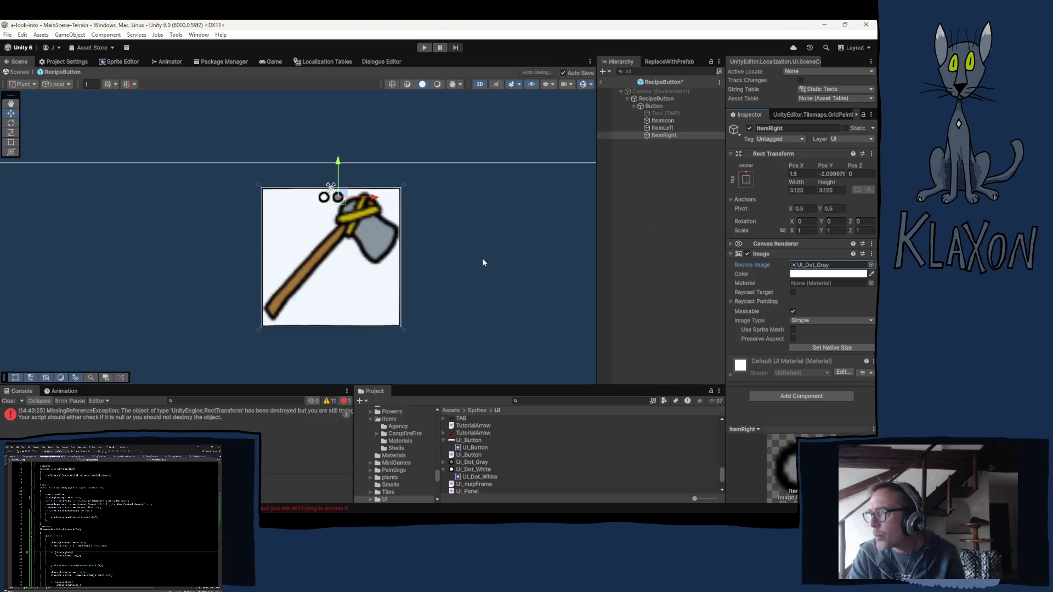
left_click(467, 260)
scroll(463, 250, "down", 3)
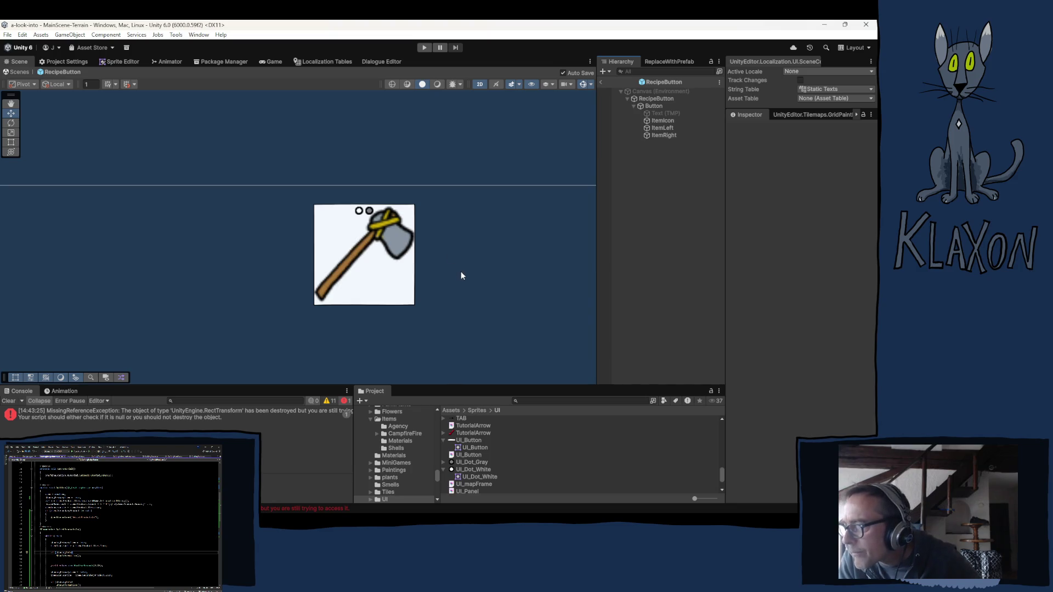
scroll(461, 272, "up", 3)
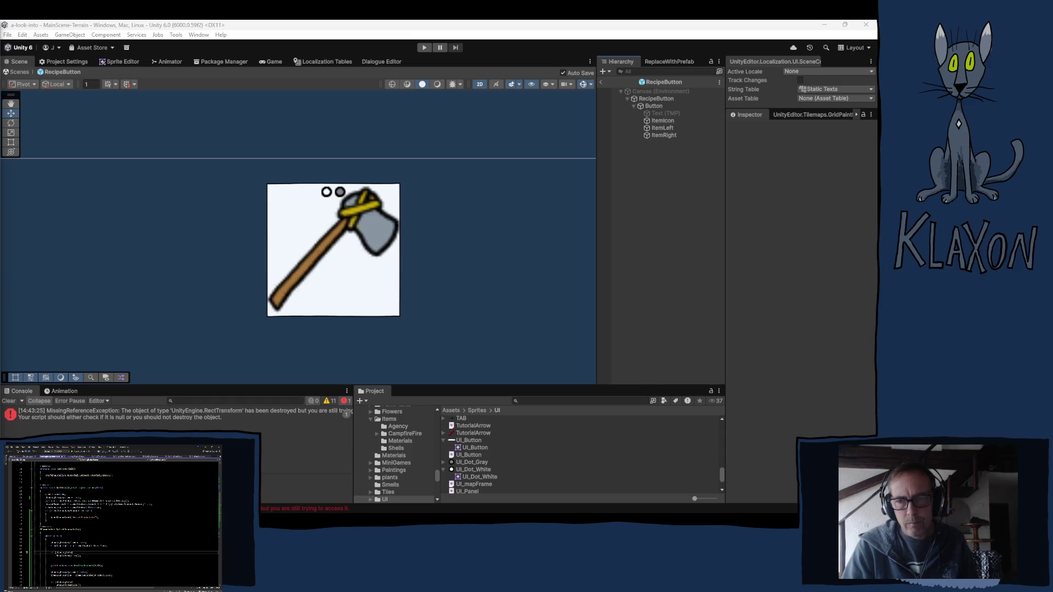
- Bring up CraftingRecipeButton.cs in Visual Studio and scroll up through the script
scroll(523, 388, "up", 8)
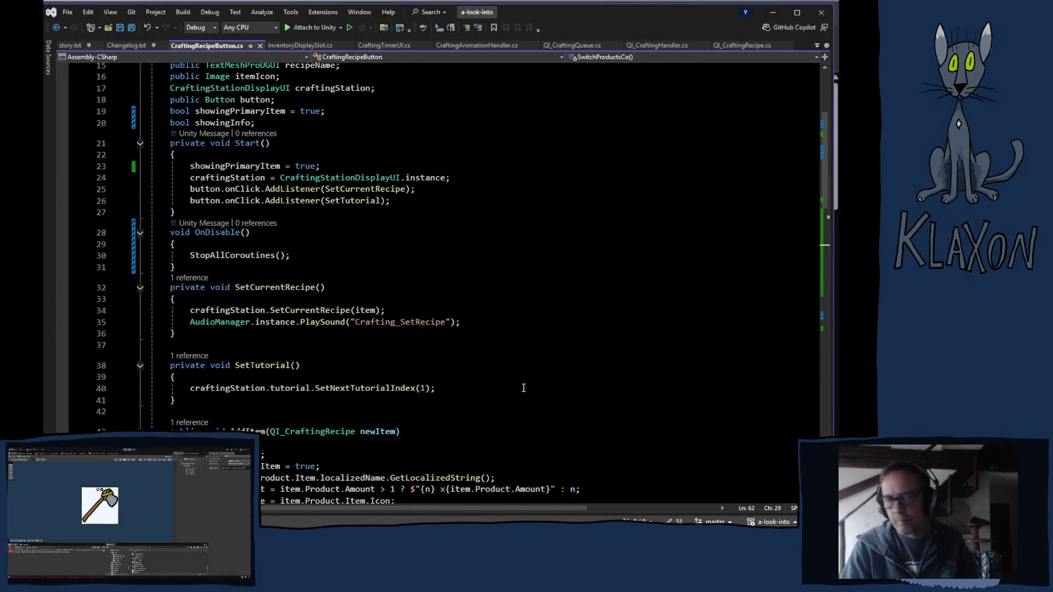
- Copy the itemIcon declaration below showingInfo and rename it to public Image itemDotA
scroll(463, 390, "up", 5)
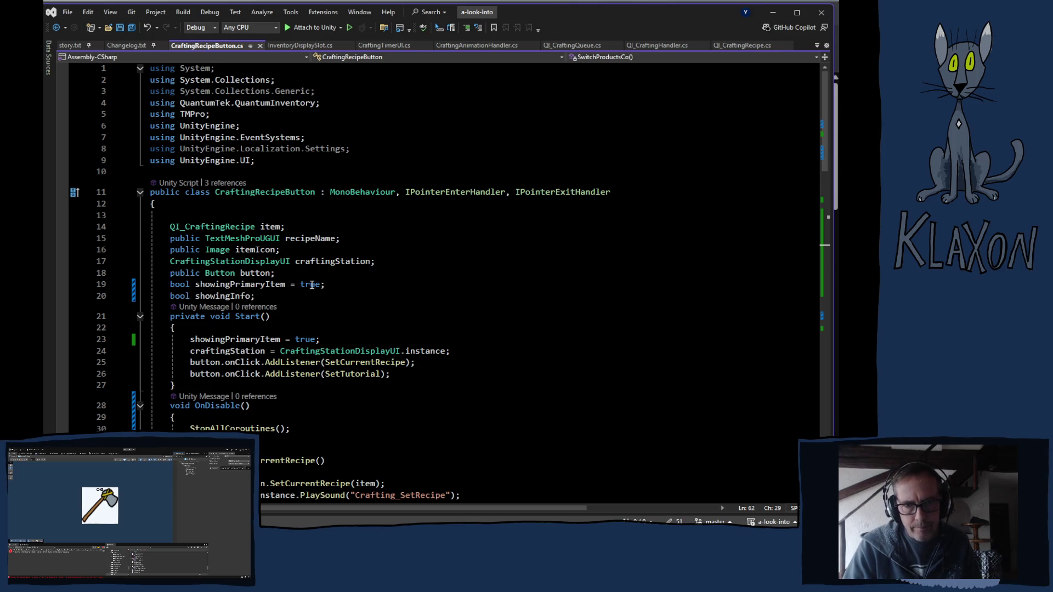
left_click(286, 299)
key("Return")
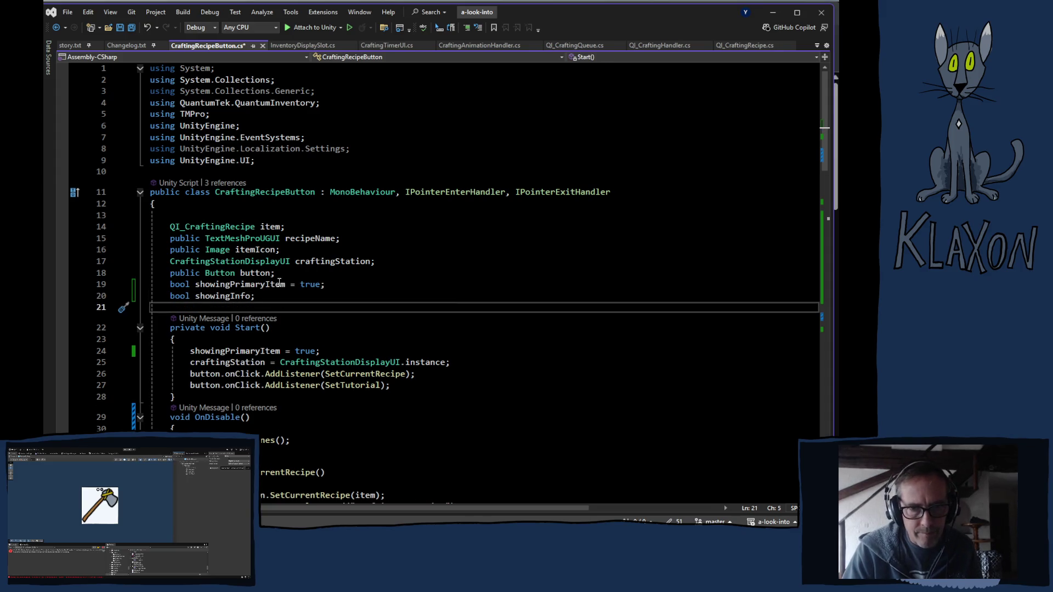
left_click_drag(170, 250, 292, 250)
key("ctrl+c")
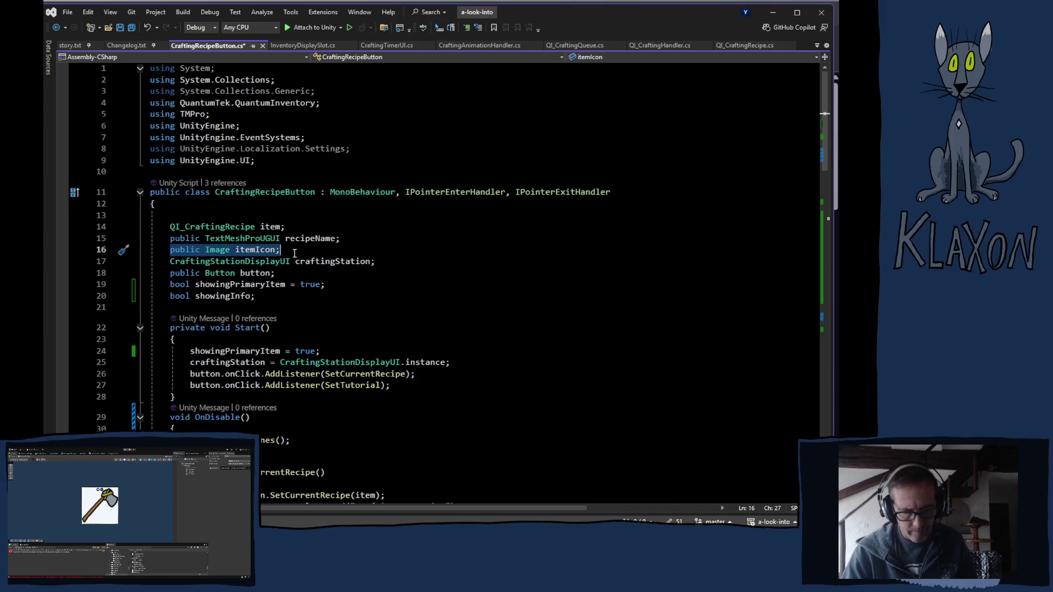
left_click(252, 310)
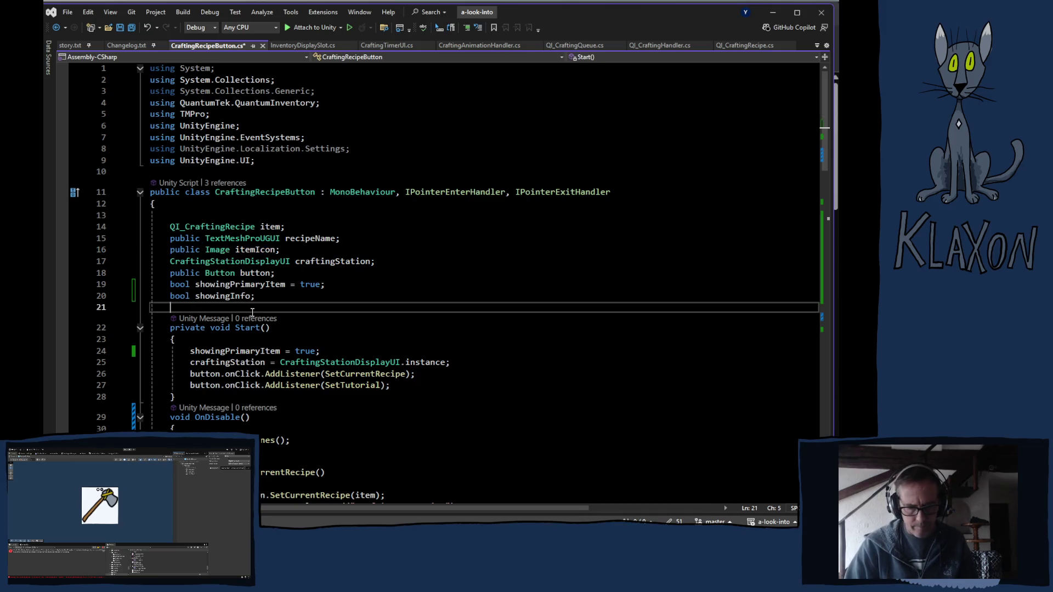
key("ctrl+v")
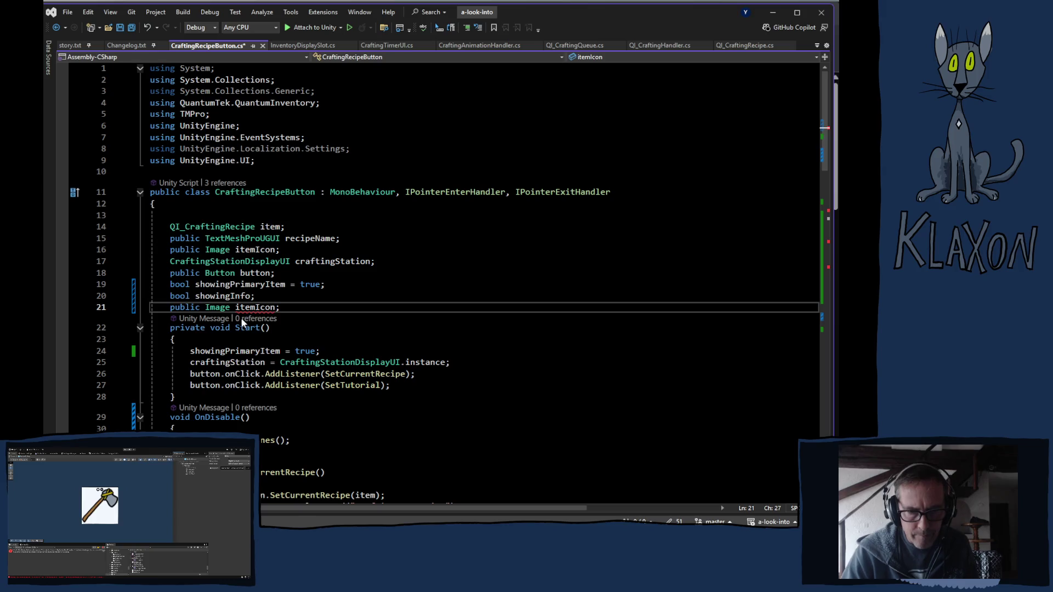
double_click(255, 308)
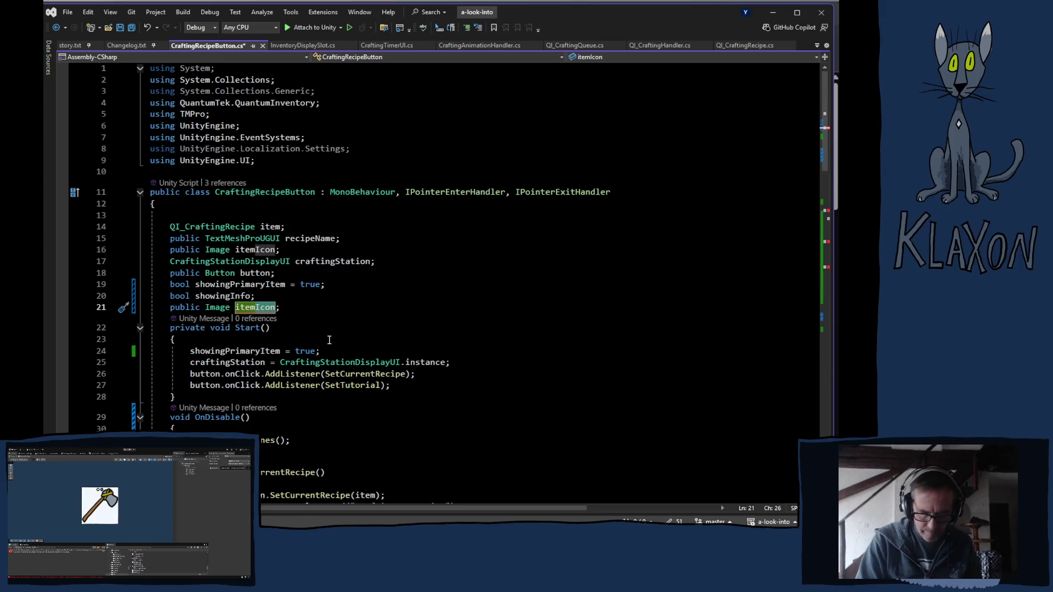
type("itemDoa")
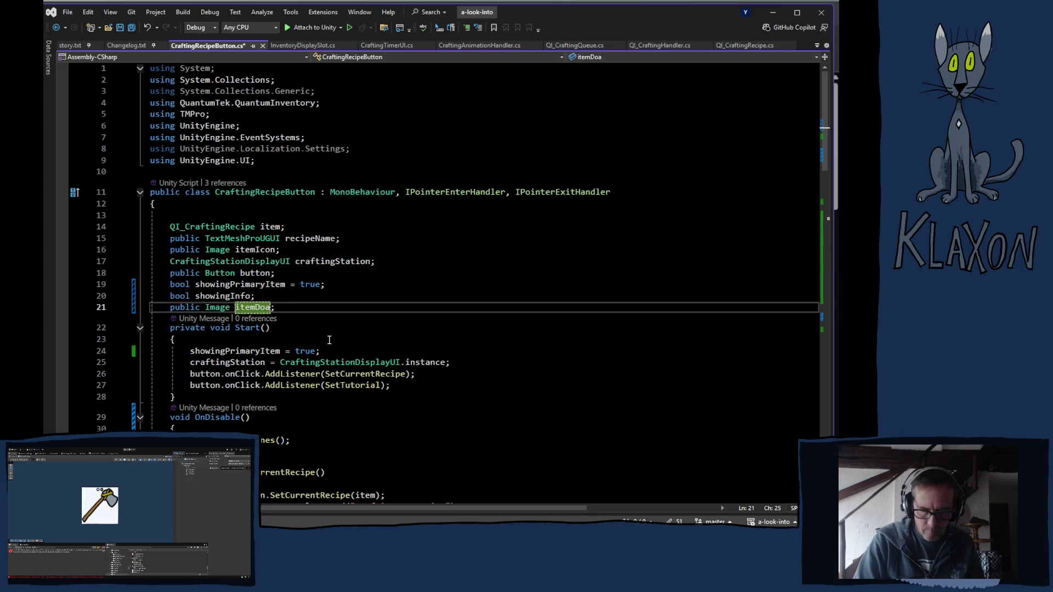
type("A")
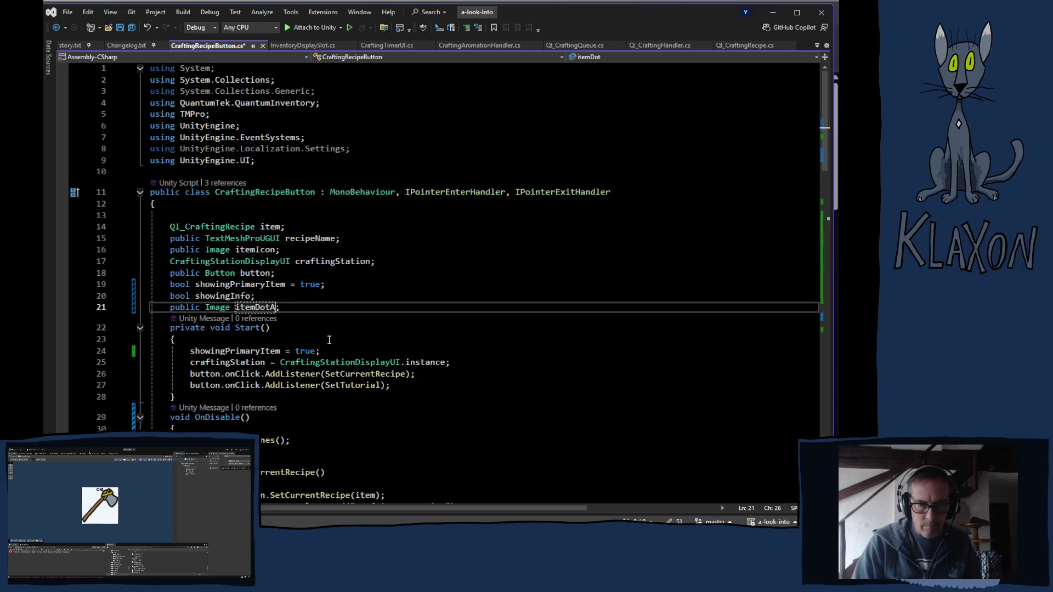
key("End")
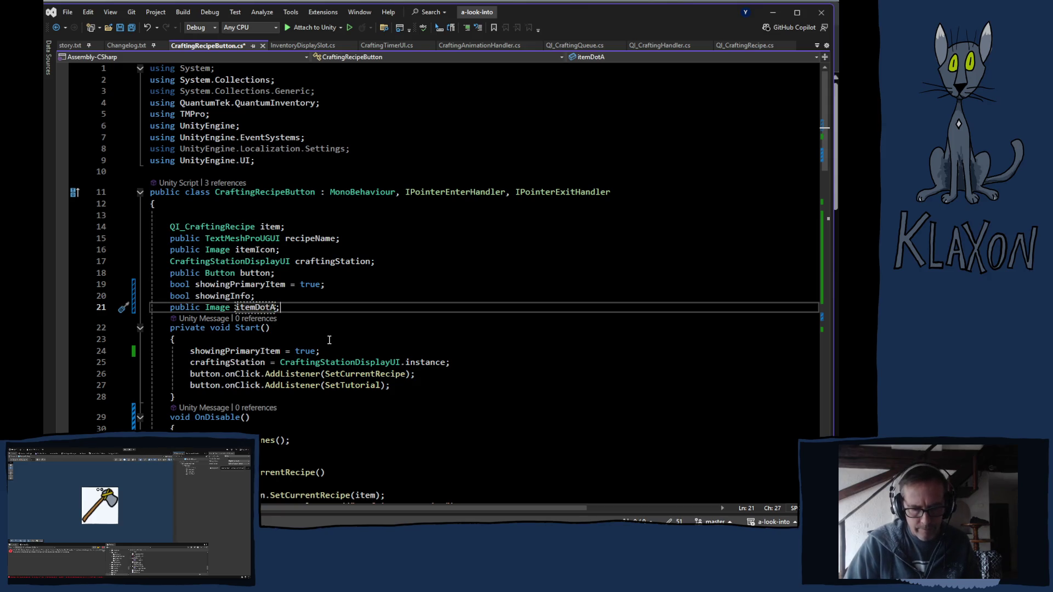
- Duplicate it as itemDotB and start a new public Sprite field below
key("ctrl+d")
key("Left")
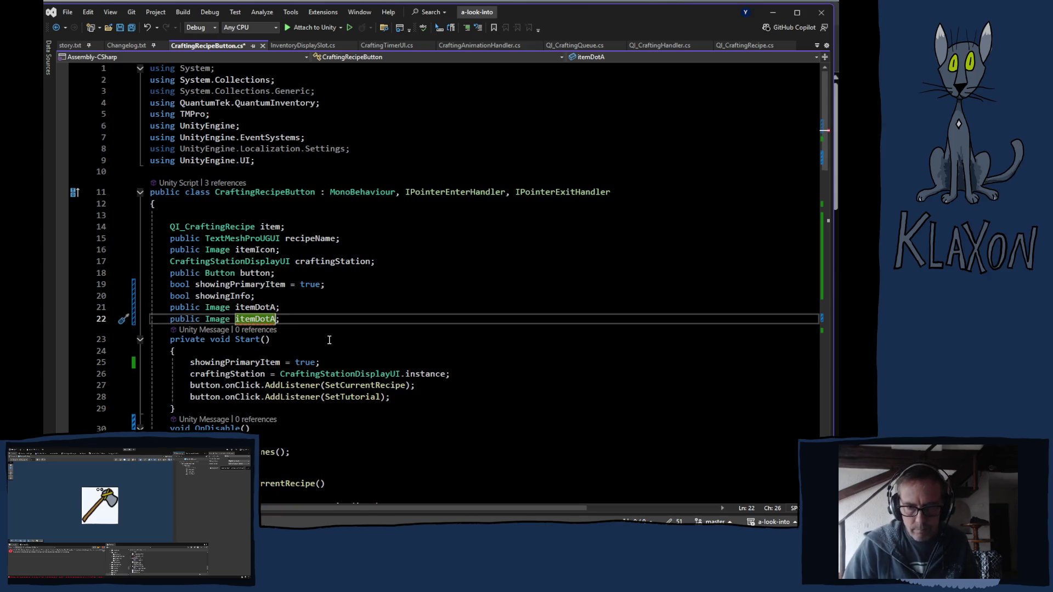
key("BackSpace")
type("B")
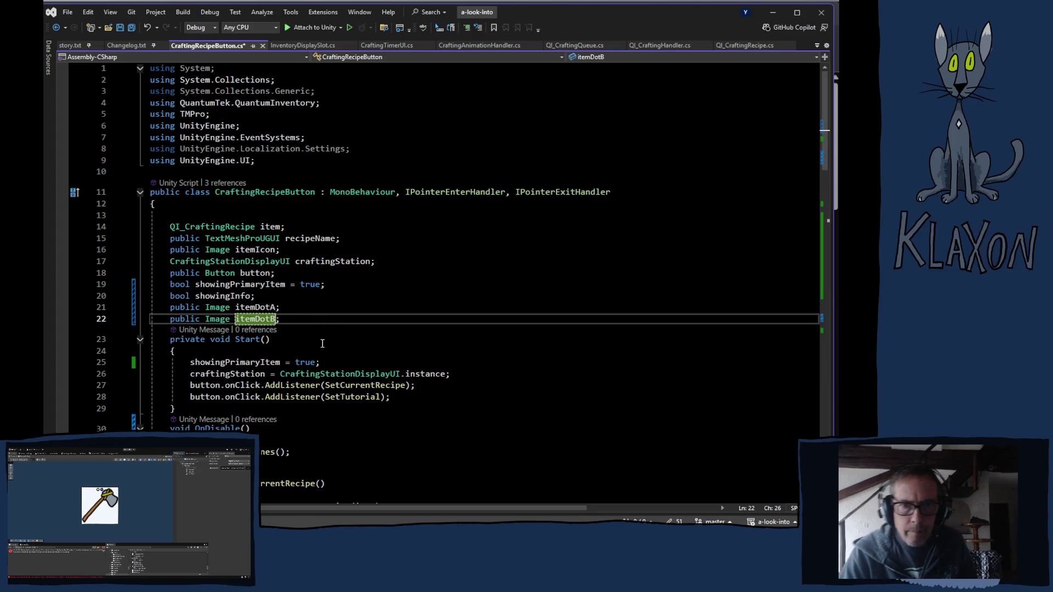
left_click(301, 319)
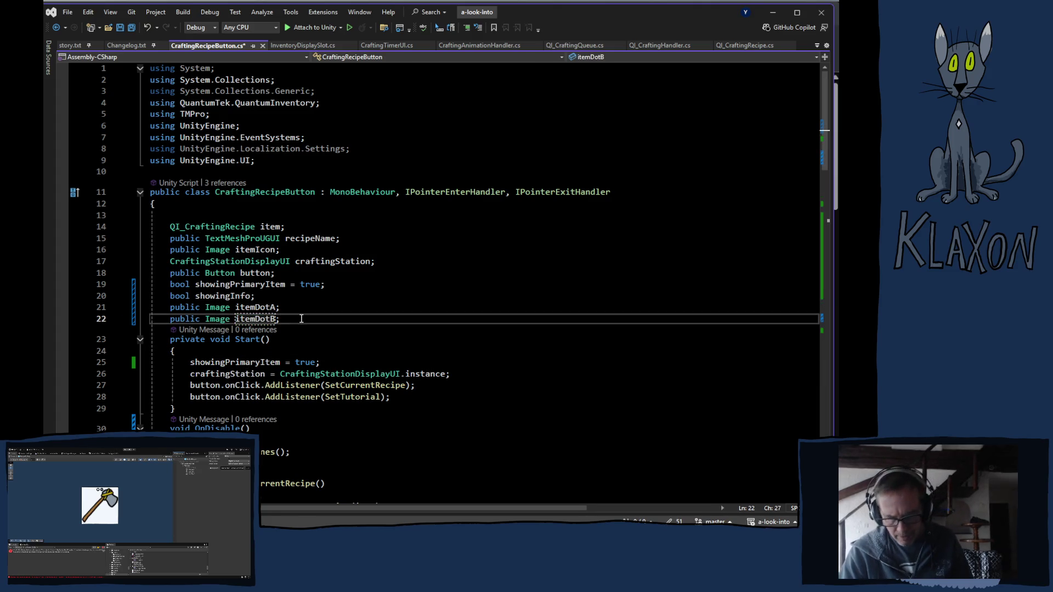
key("Return")
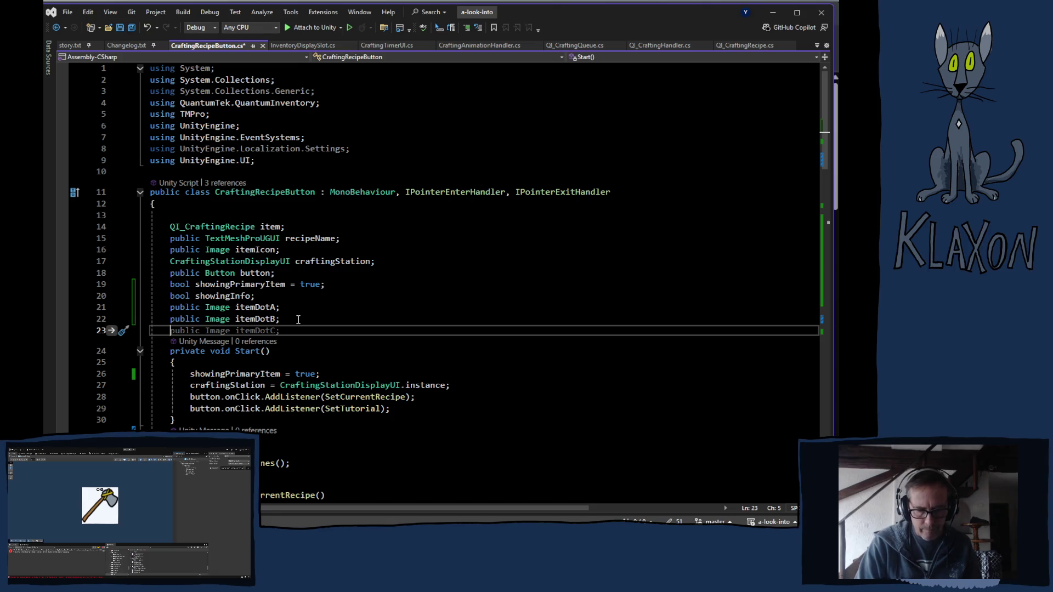
type("publ")
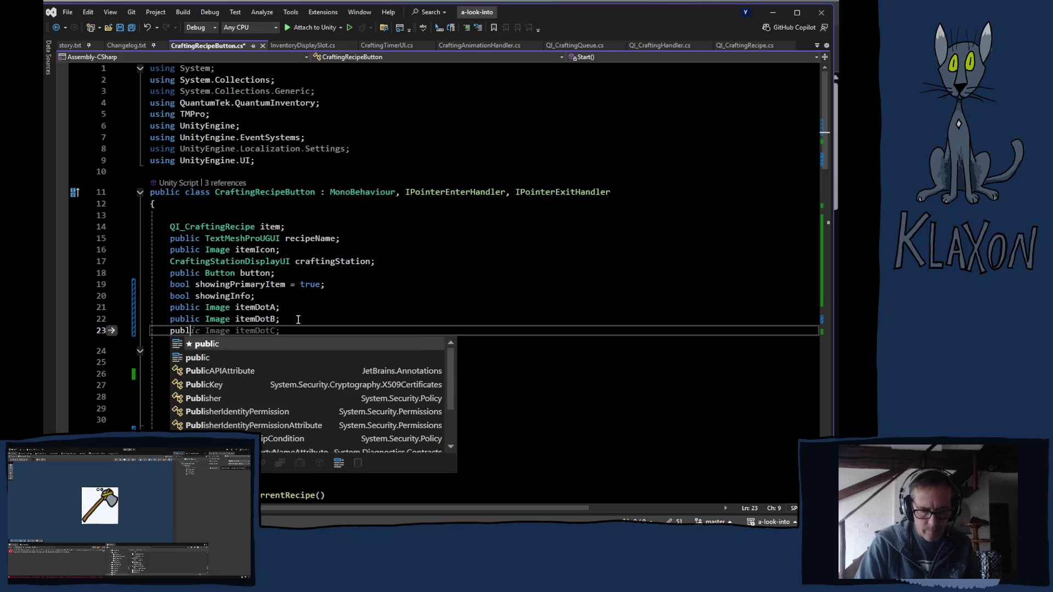
type("ic S")
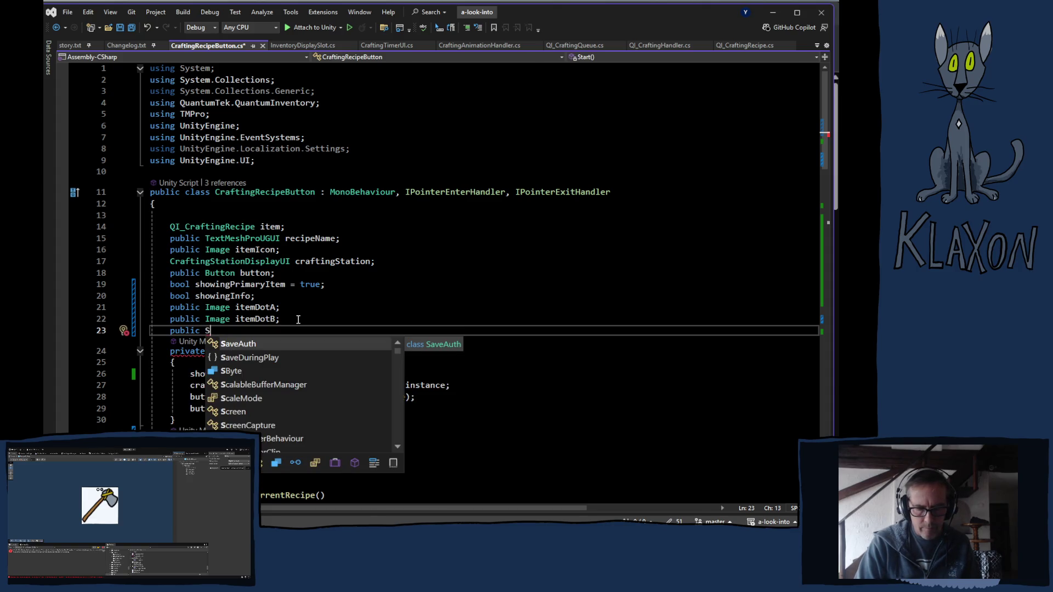
type("prt")
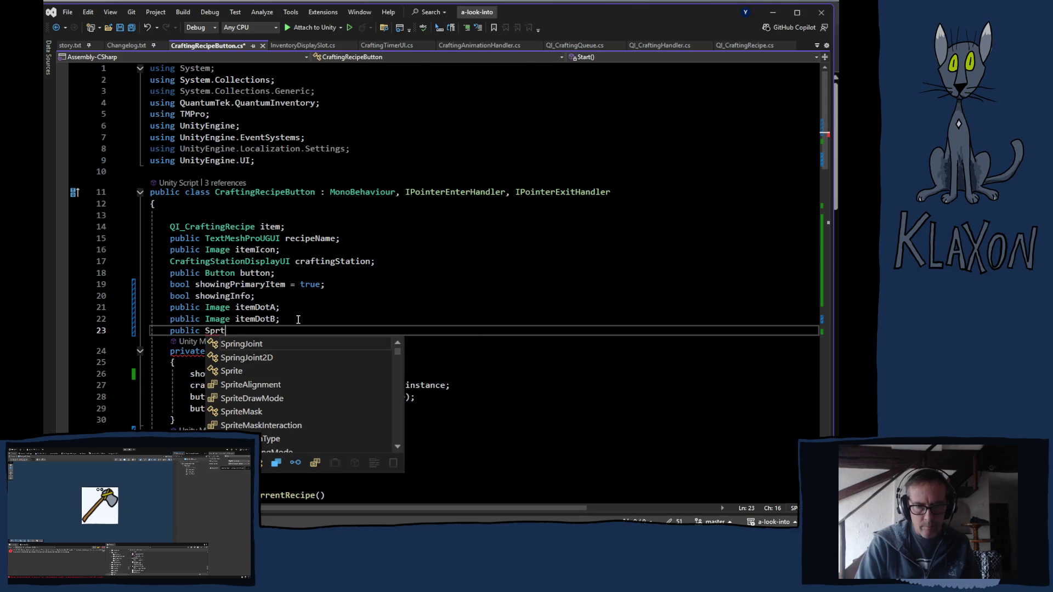
- Complete the new field as public Sprite itemDotWhite
key("Down")
key("Down")
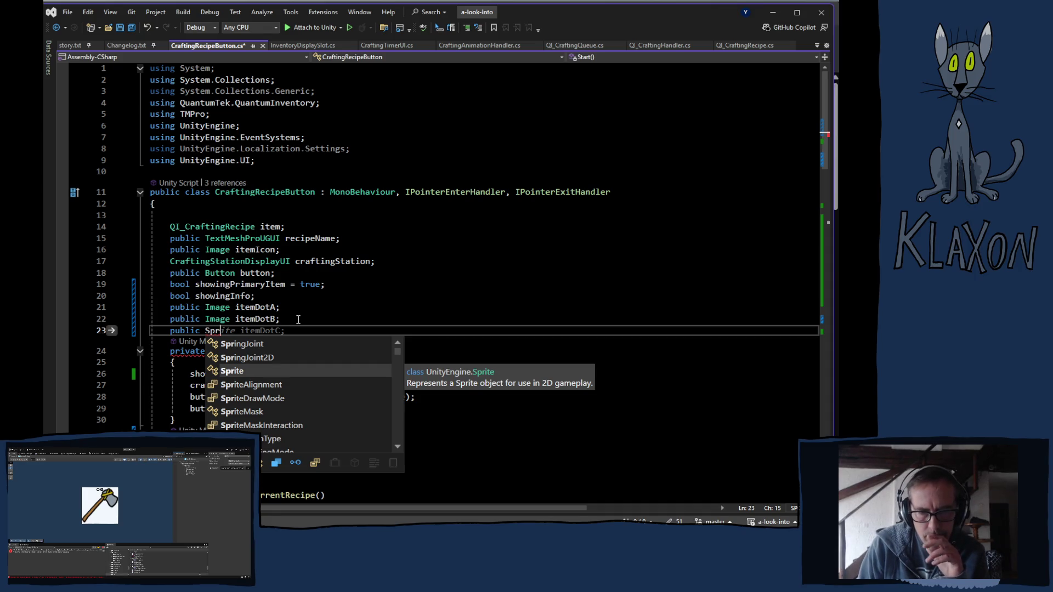
key("Tab")
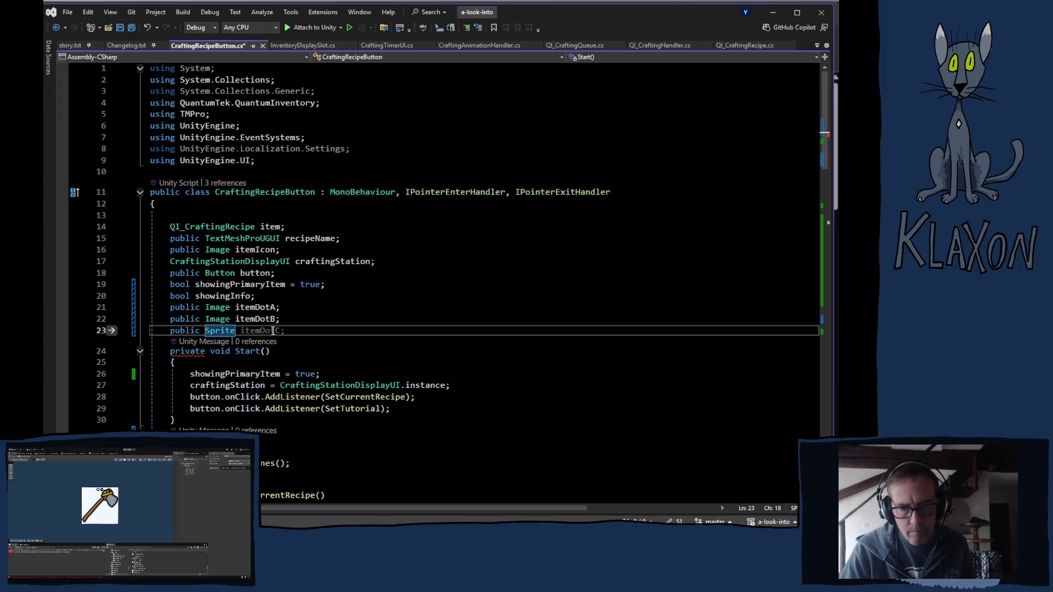
left_click(280, 330)
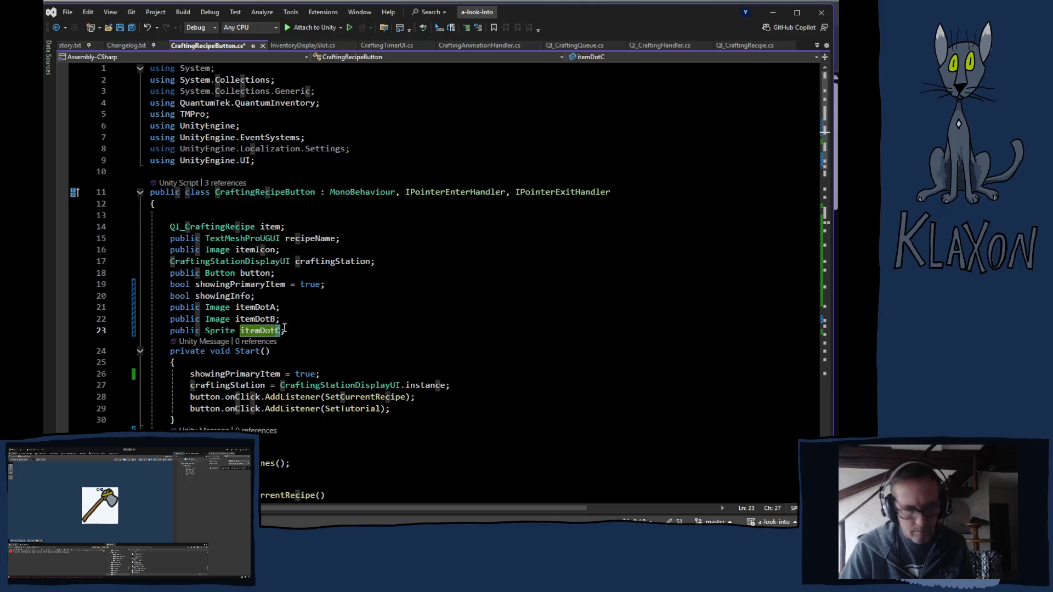
type("W")
key("BackSpace")
type("White")
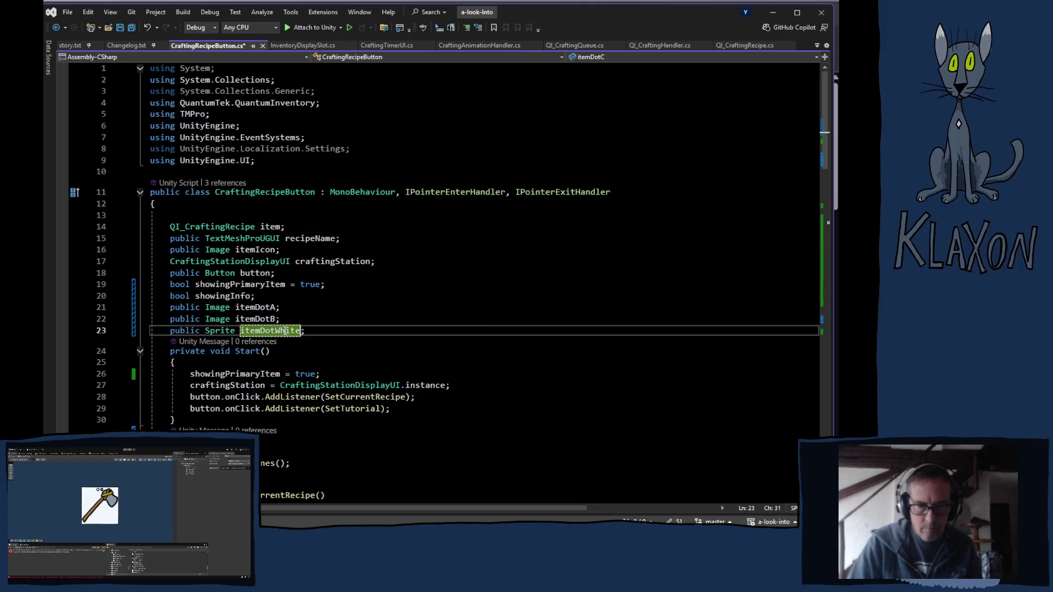
- Duplicate it as Sprite itemDotGray and save the script
key("End")
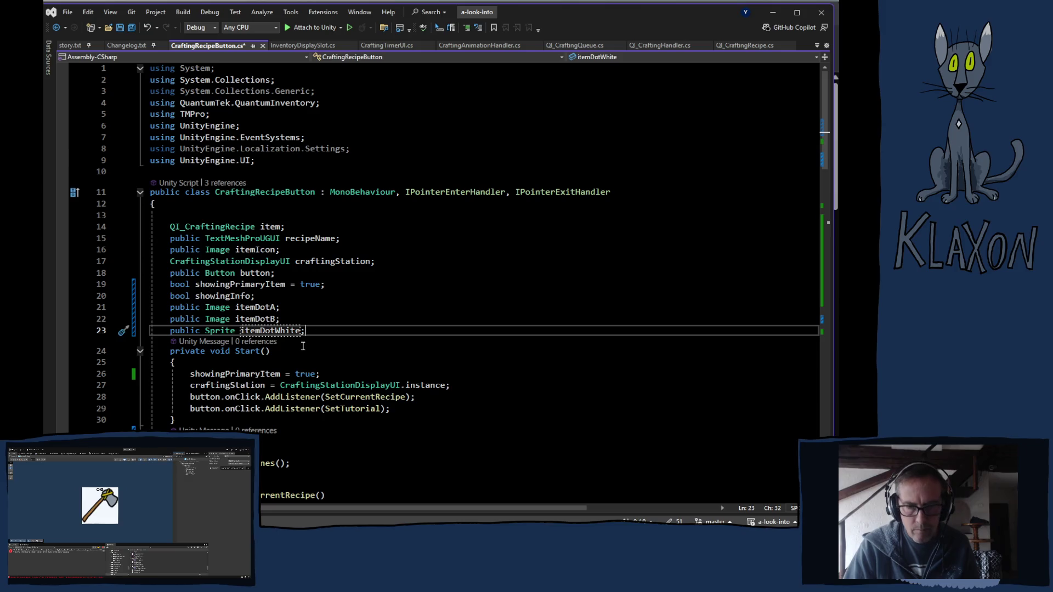
key("ctrl+d")
double_click(299, 343)
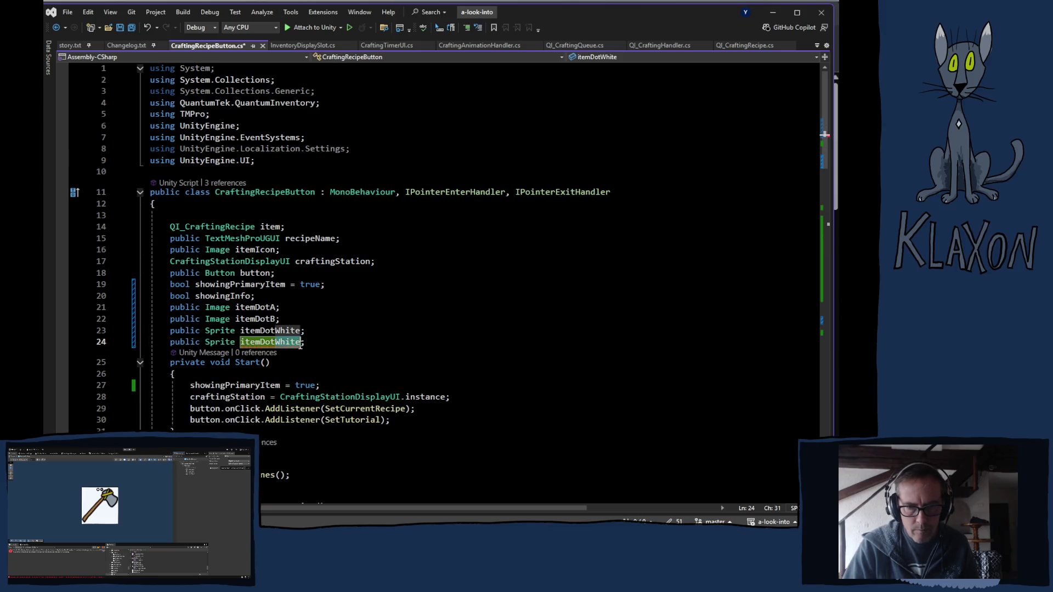
type("itemDotGray")
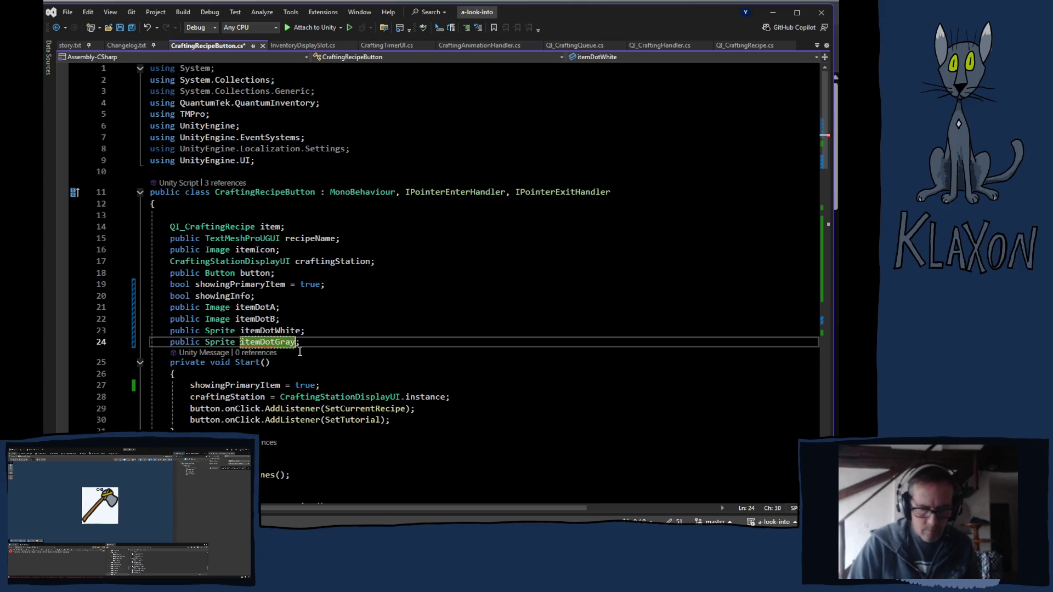
key("Return")
key("BackSpace")
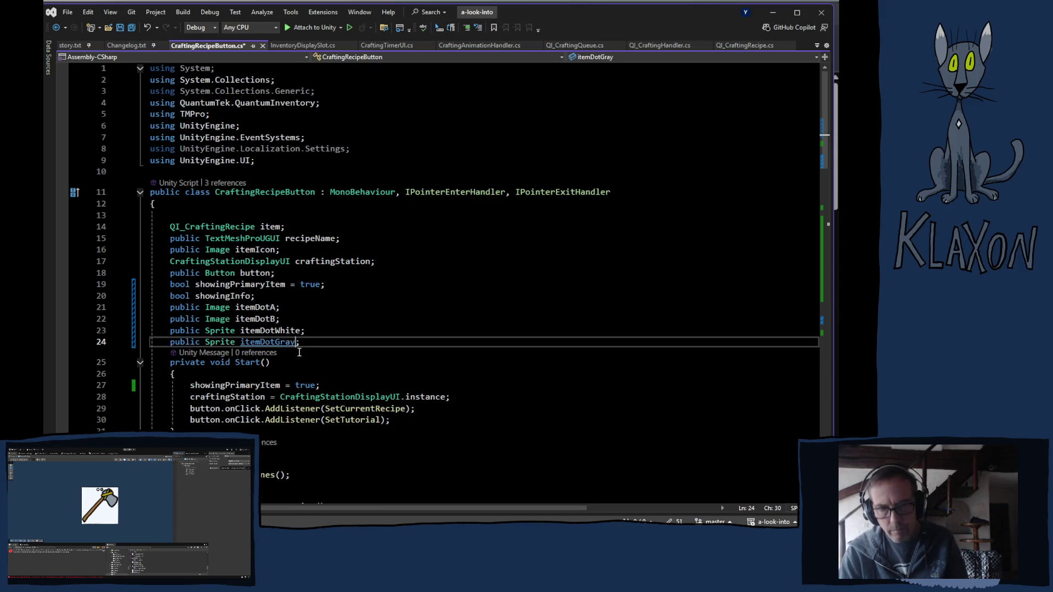
key("ctrl+s")
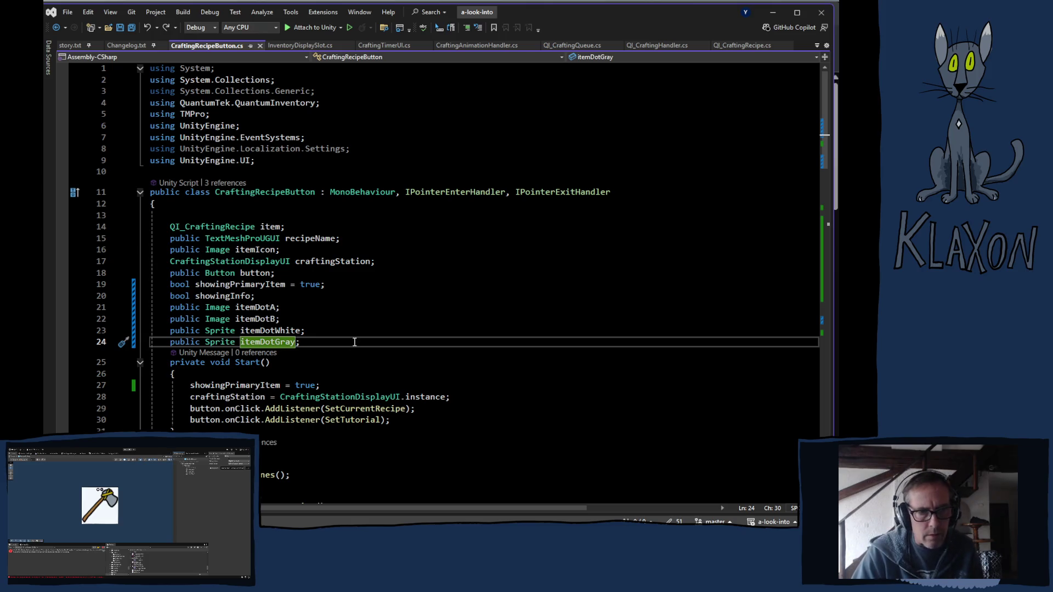
scroll(343, 370, "down", 5)
scroll(365, 384, "down", 4)
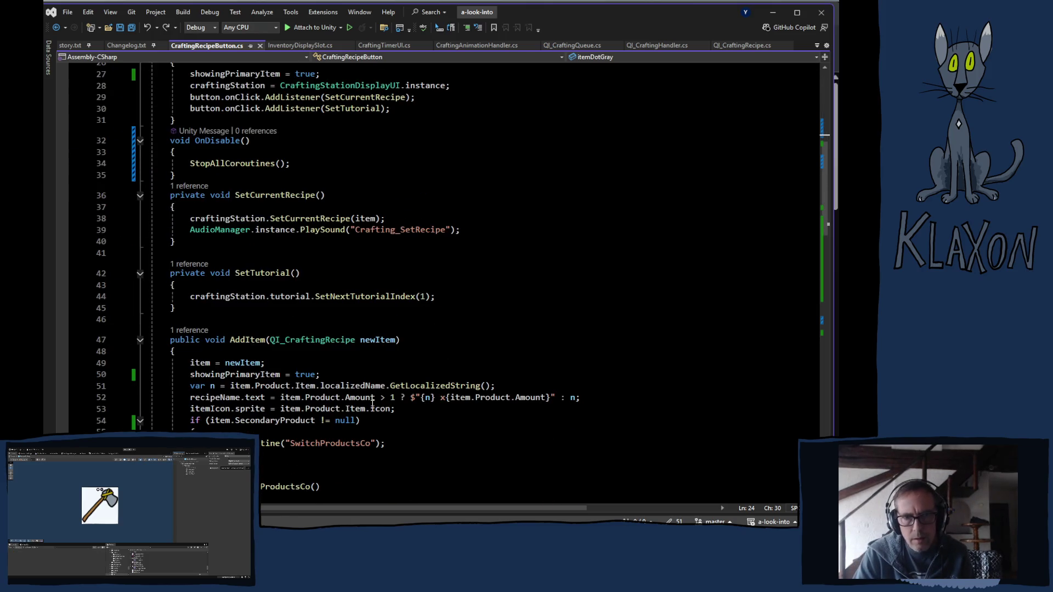
scroll(373, 403, "down", 2)
scroll(355, 394, "down", 2)
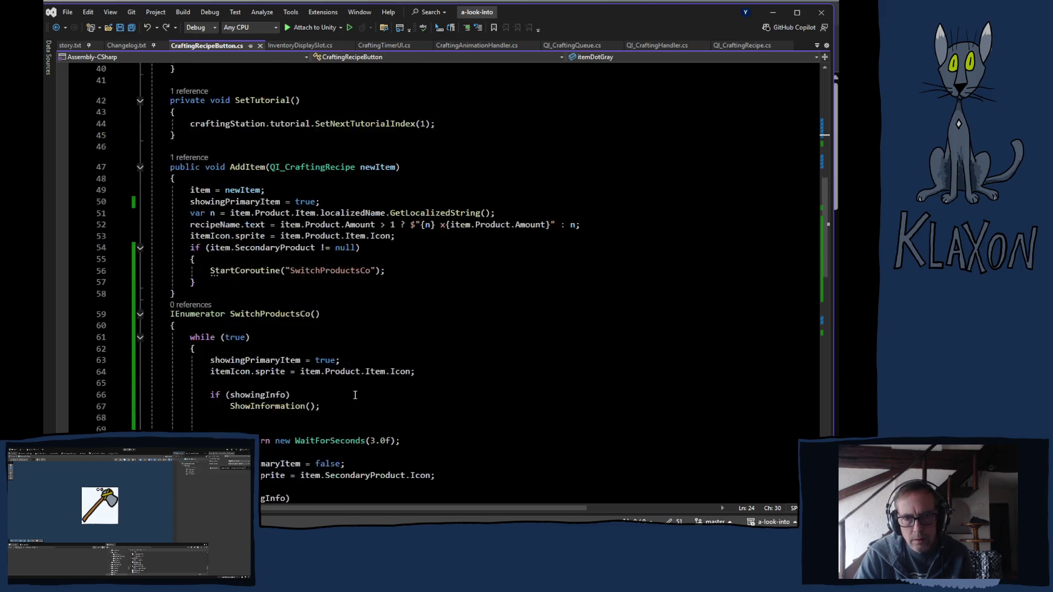
- Declare an empty void HideDots() method below SwitchProductsCo
scroll(355, 395, "down", 6)
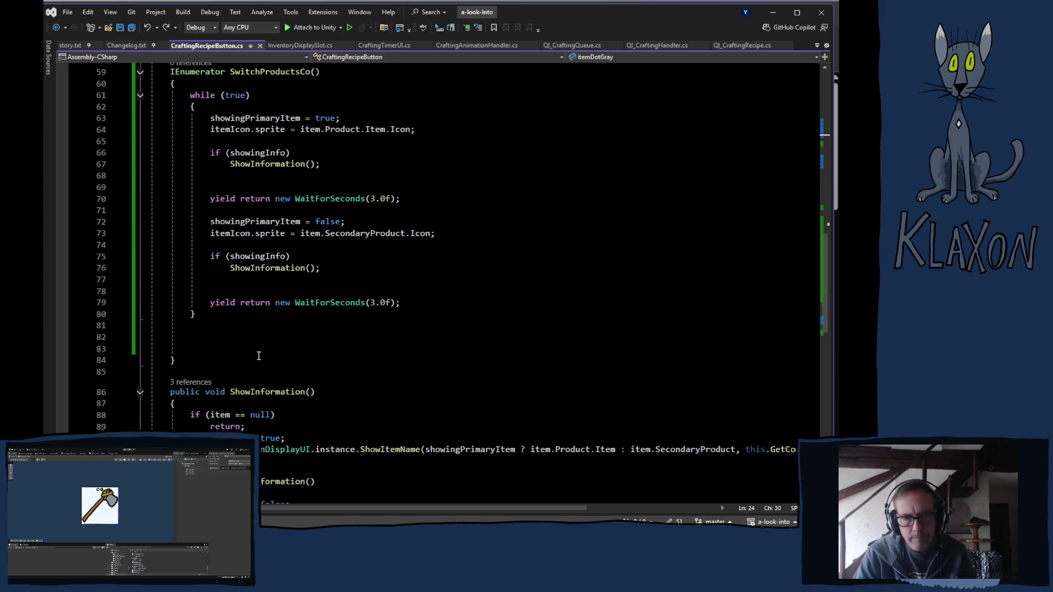
left_click(248, 372)
key("Return")
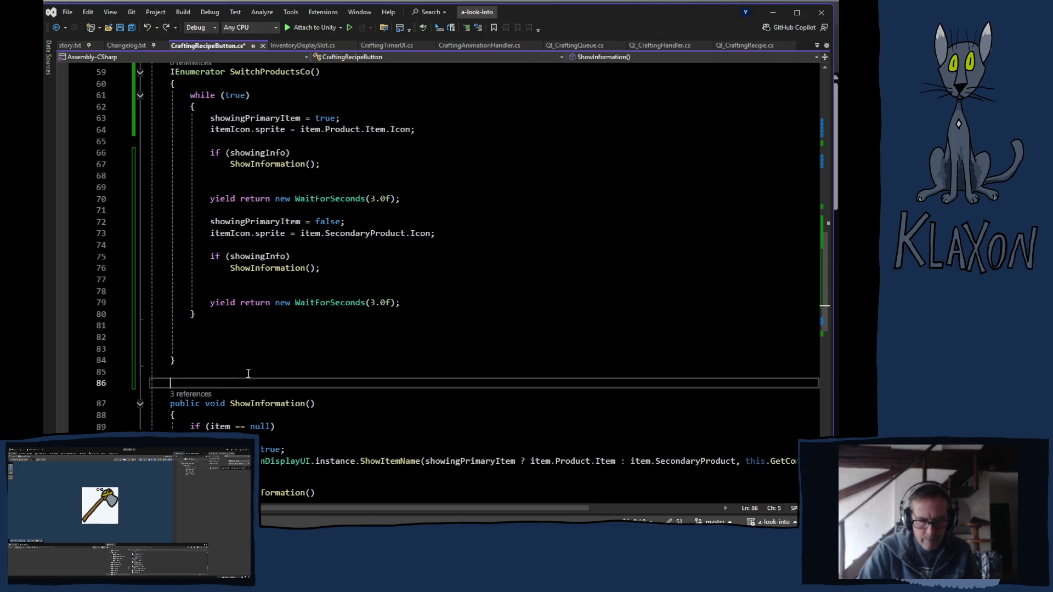
type("void Hide")
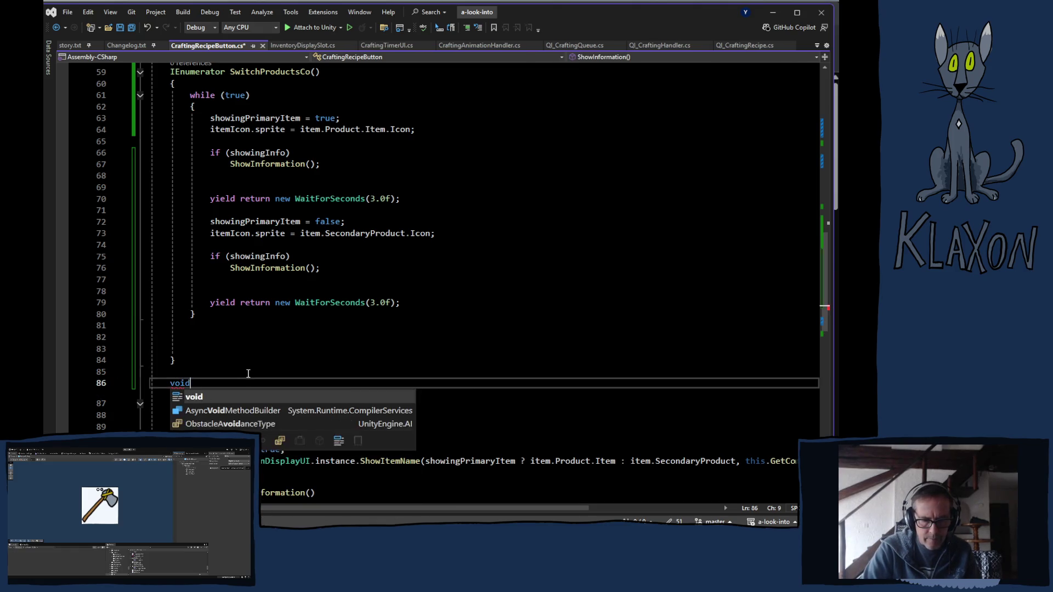
key("Escape")
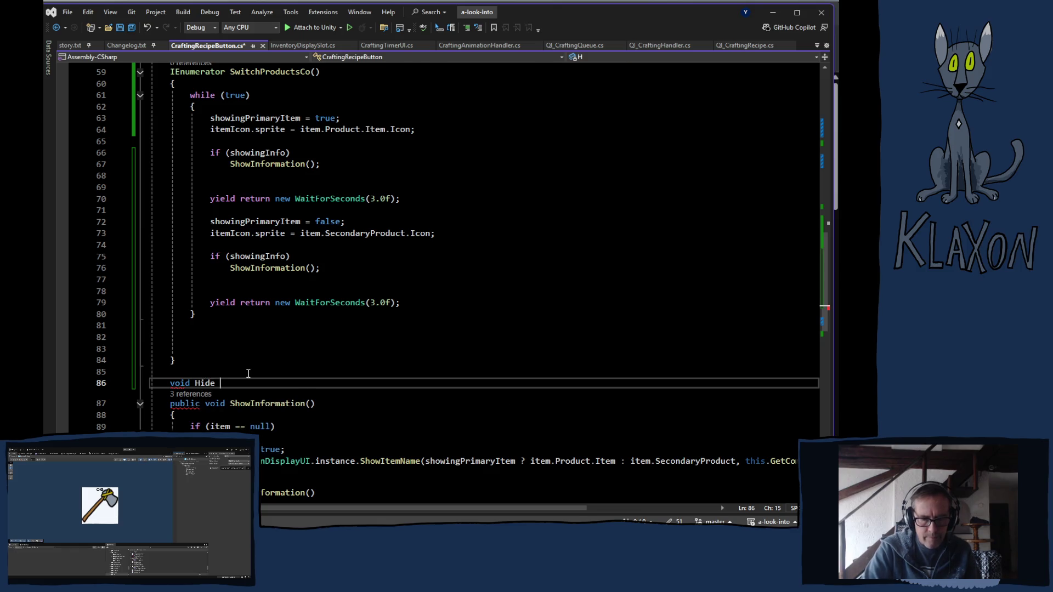
key("BackSpace")
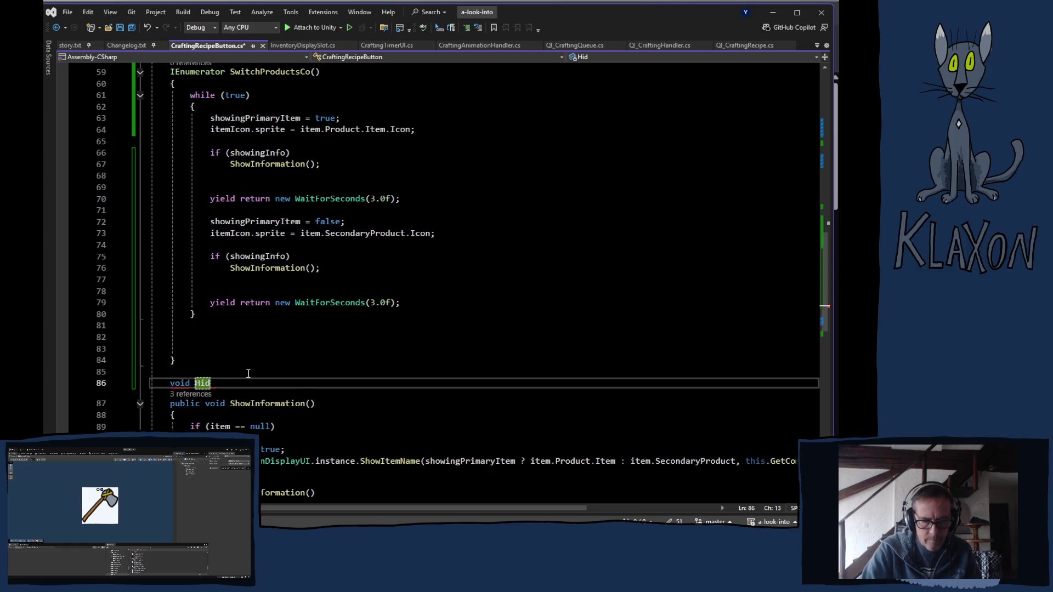
type("eDots")
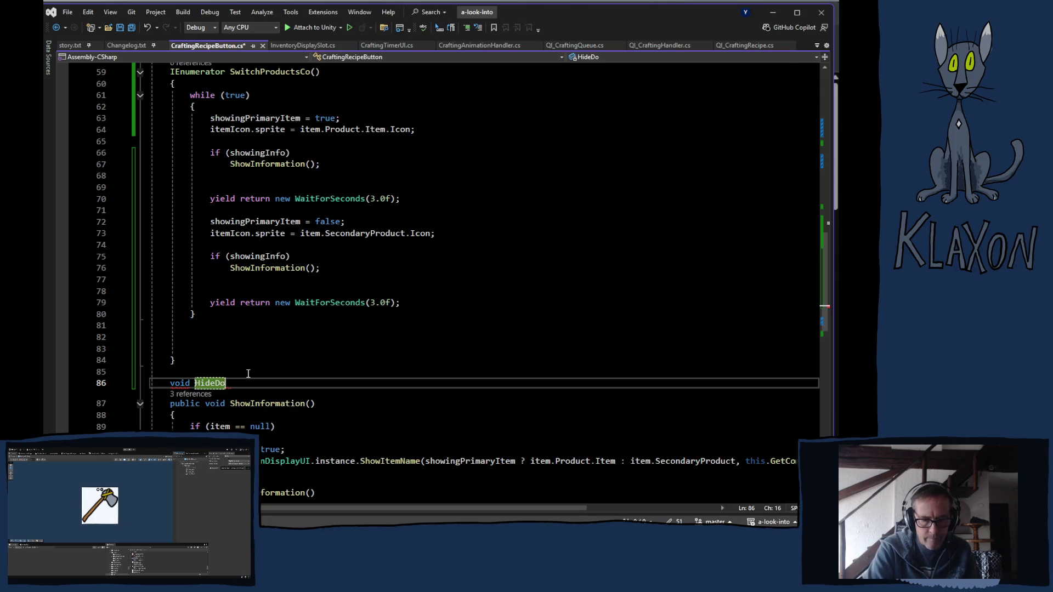
type("();")
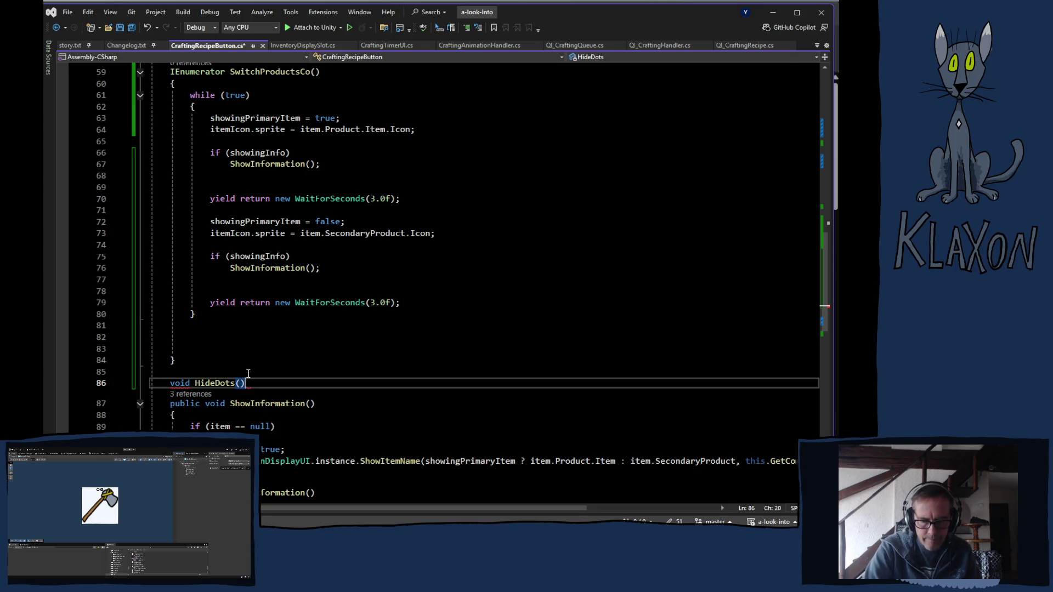
key("BackSpace")
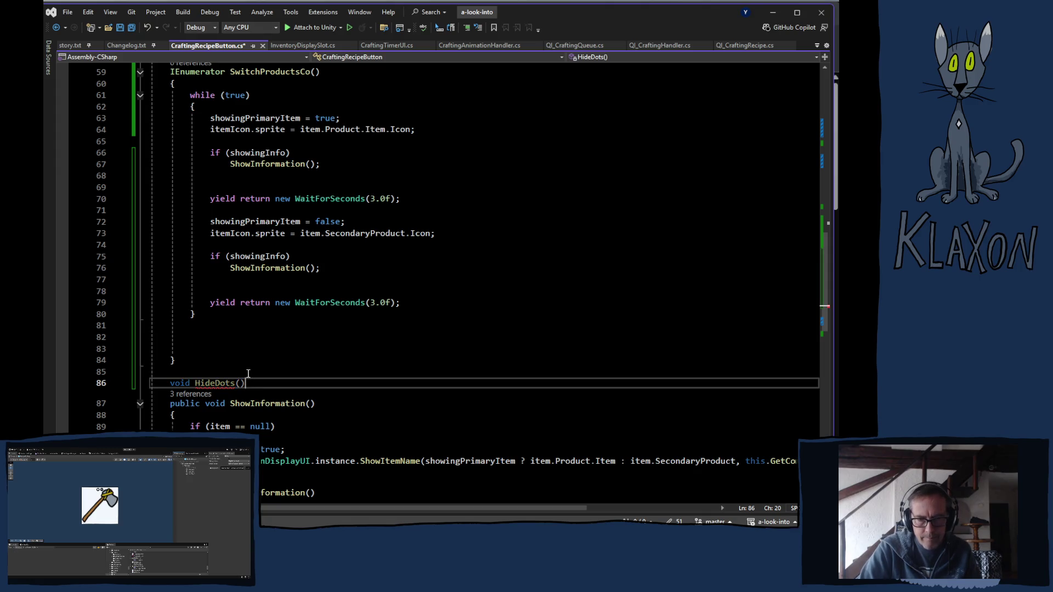
type("{")
key("Return")
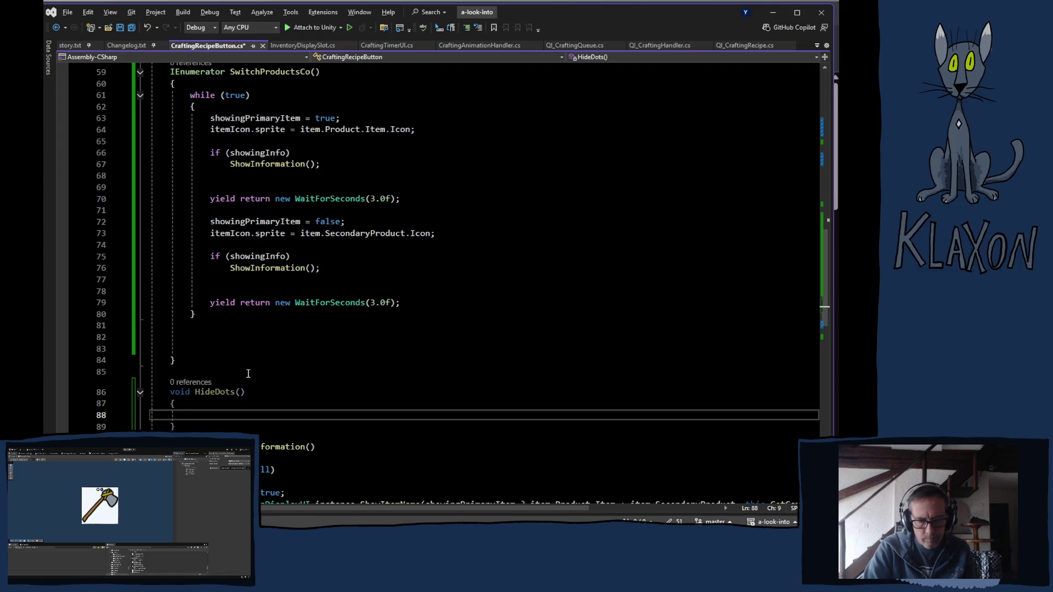
- Fill HideDots with itemDotA and itemDotB gameObject.SetActive(false) statements
type("dot")
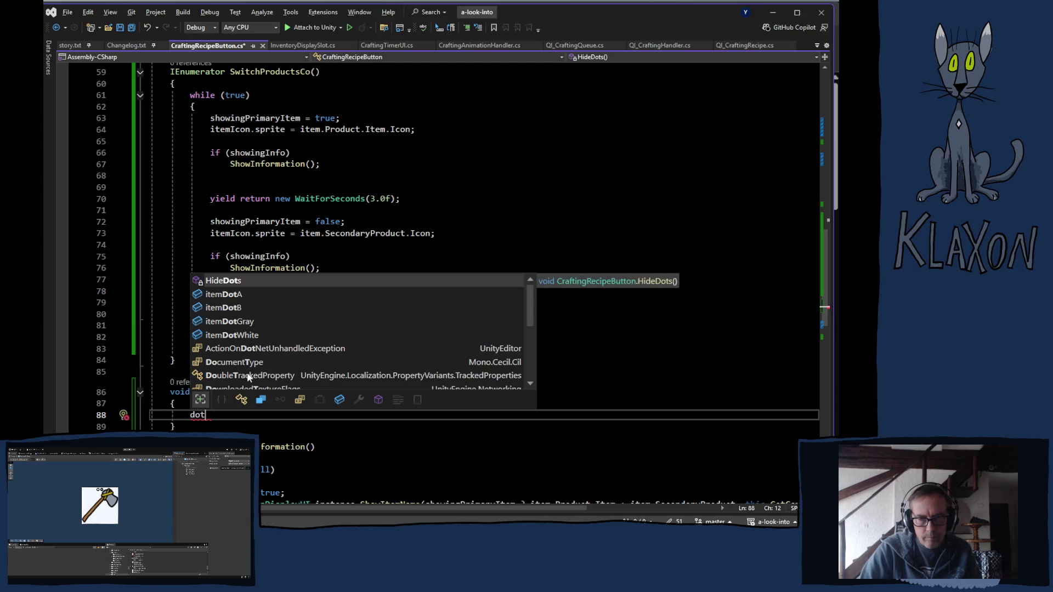
key("Down")
key("Tab")
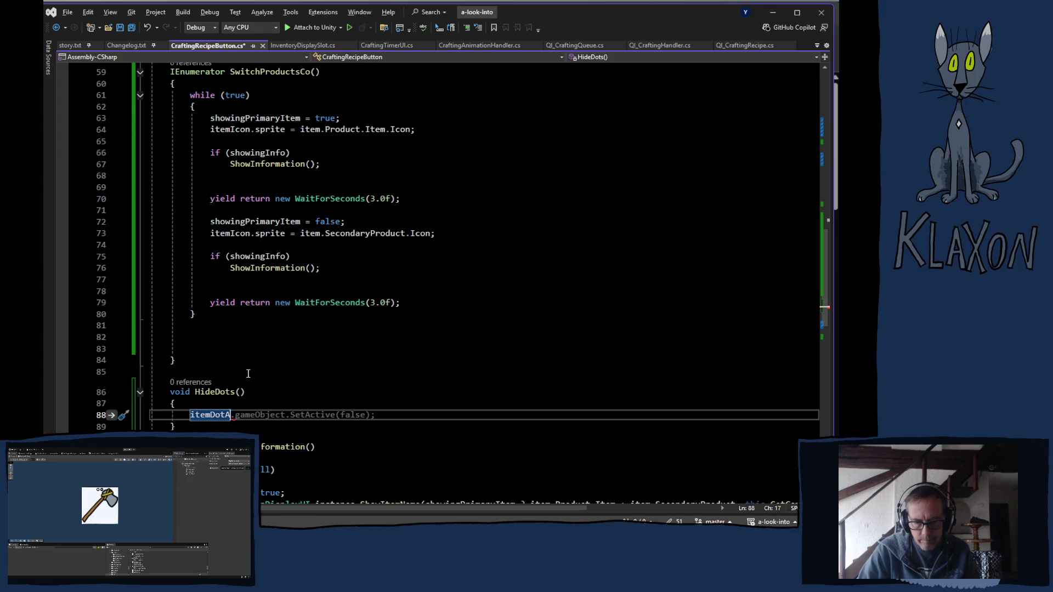
key("Tab")
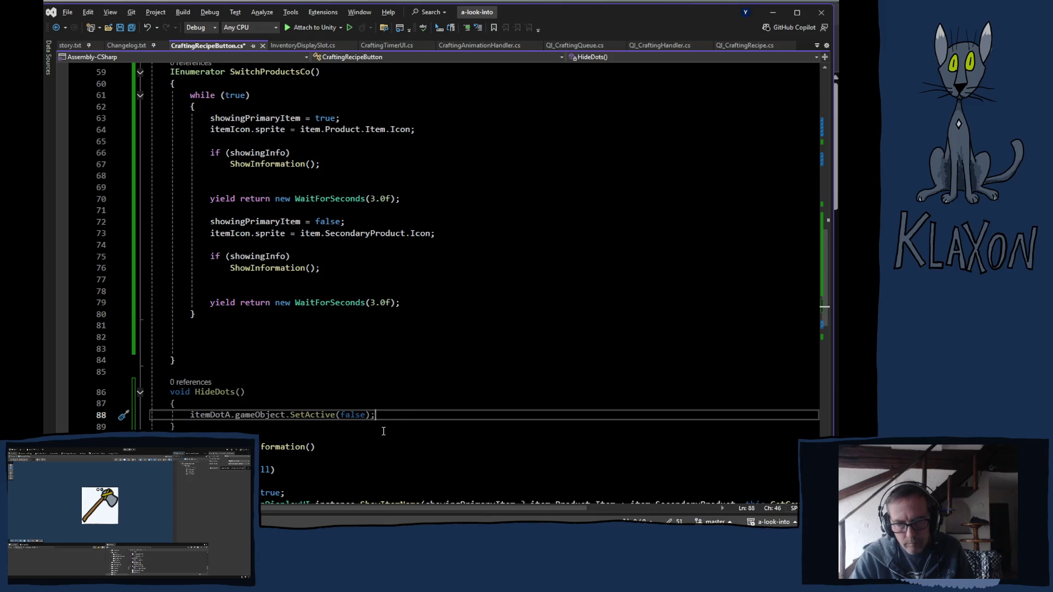
key("ctrl+d")
left_click(227, 426)
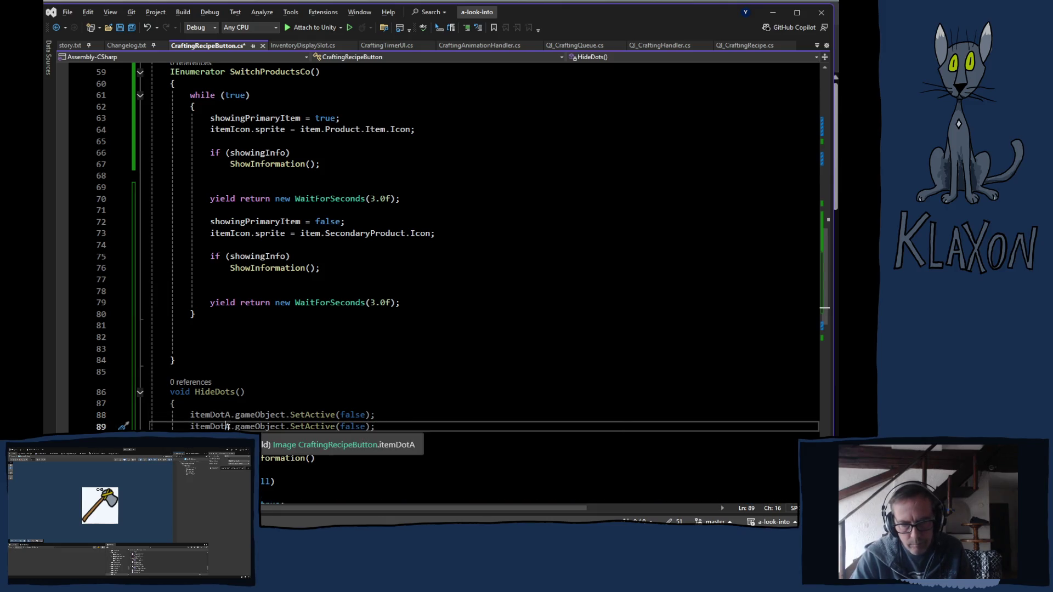
key("Right")
key("BackSpace")
type("B")
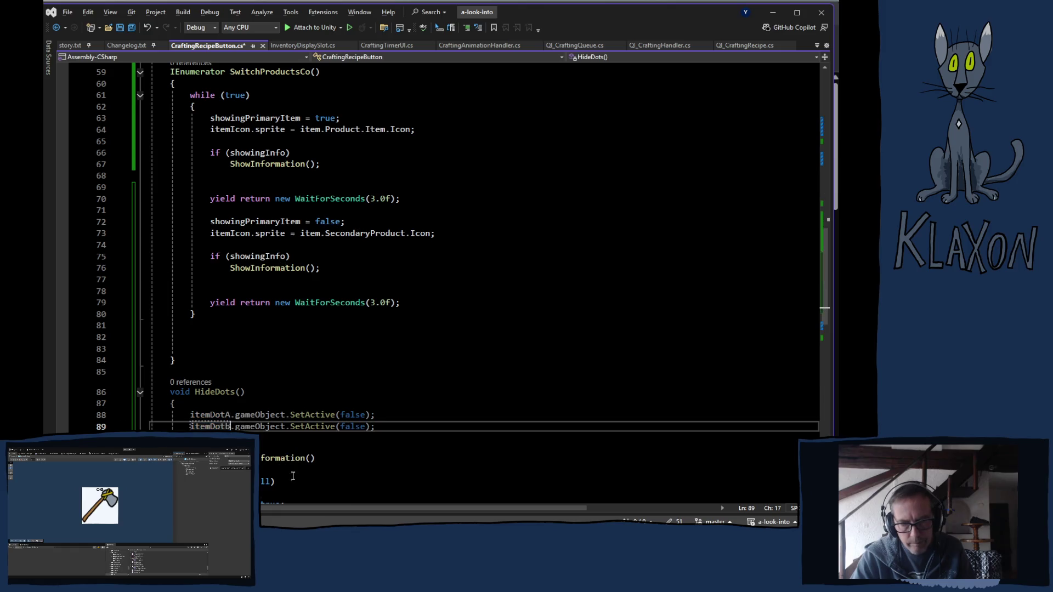
key("BackSpace")
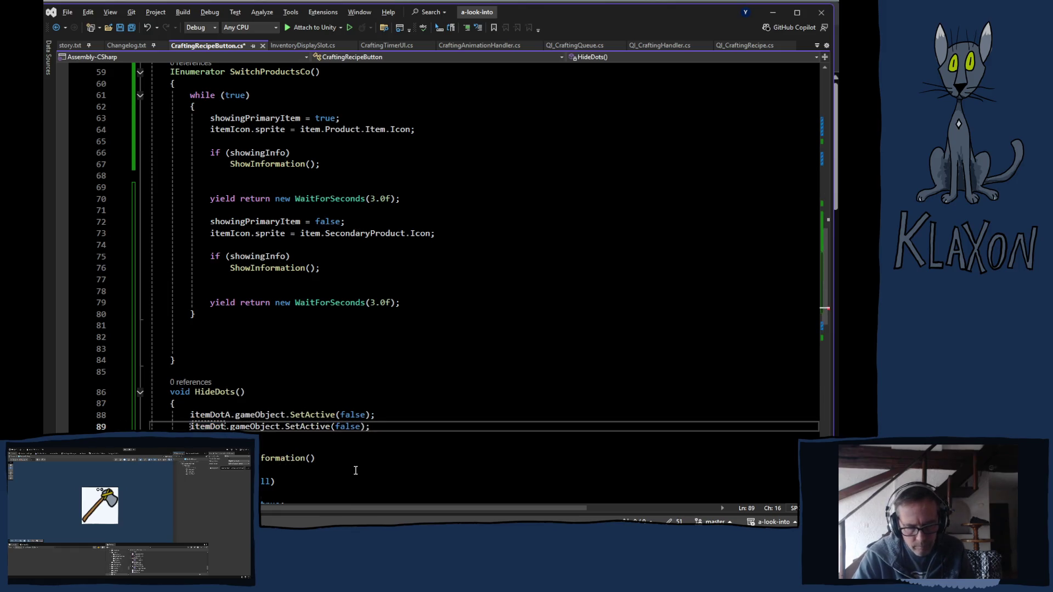
type("B")
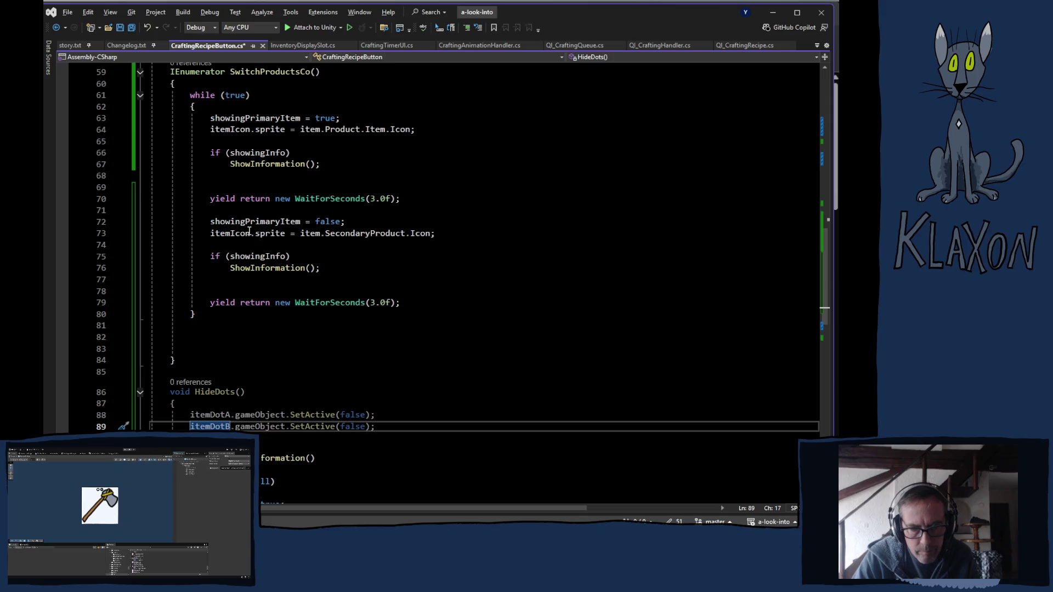
scroll(249, 231, "up", 8)
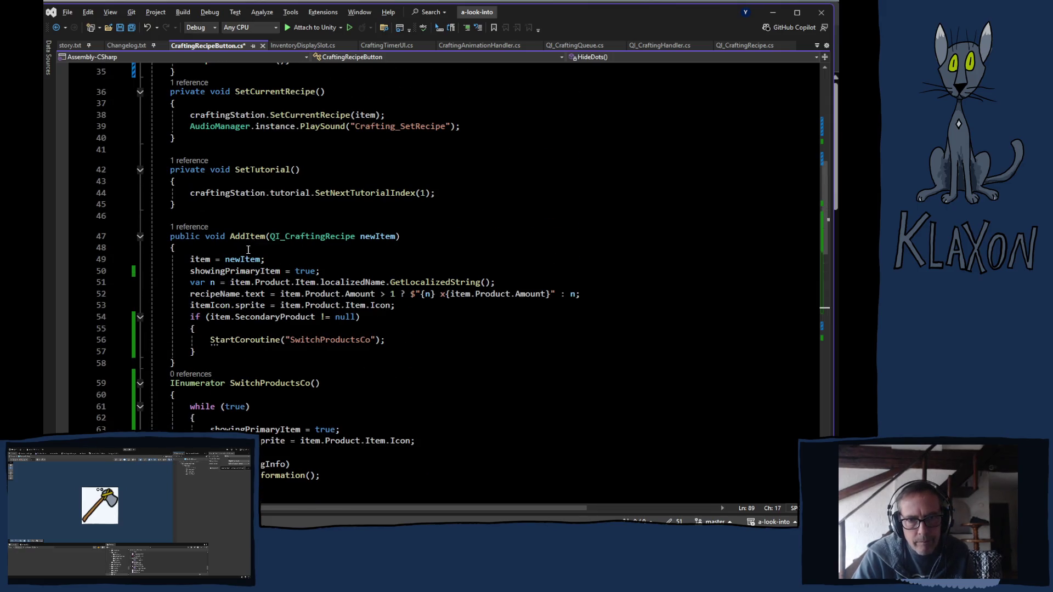
- Add a HideDots(); call as the first line of AddItem
left_click(249, 249)
key("Return")
type("H")
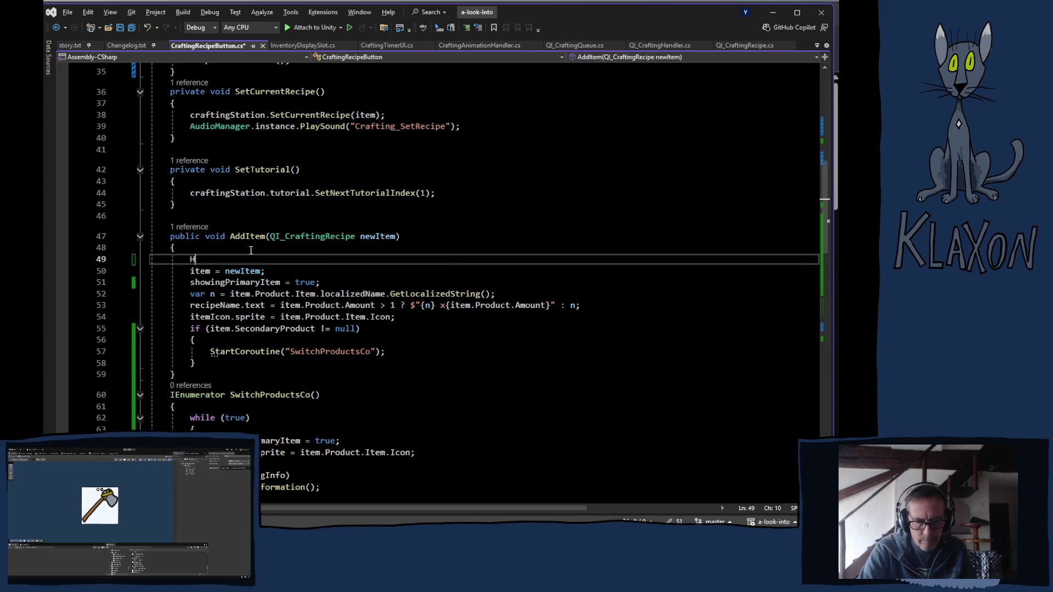
type("ideDots")
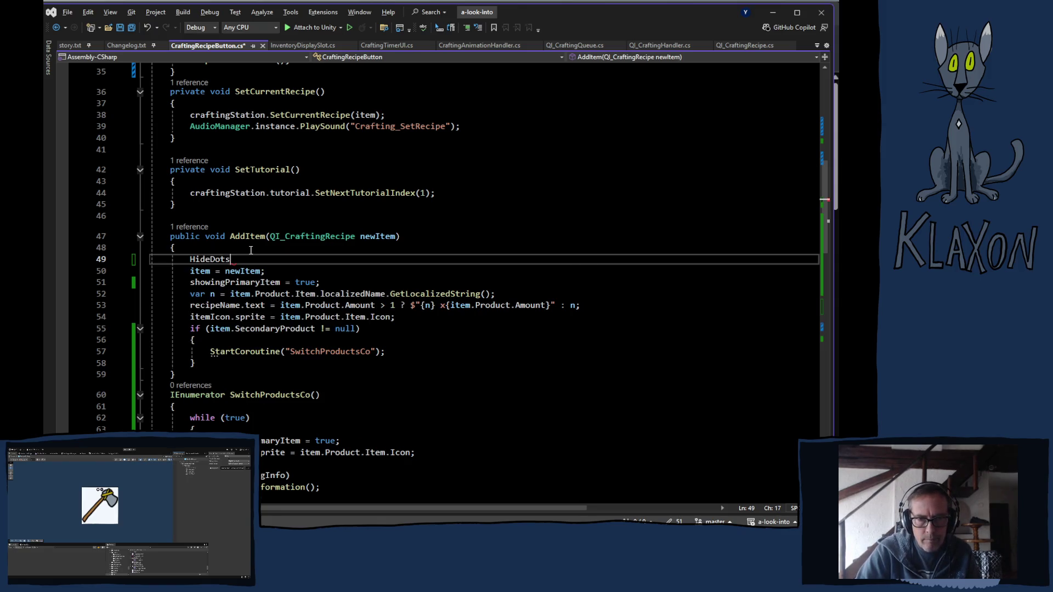
key("Tab")
type("();")
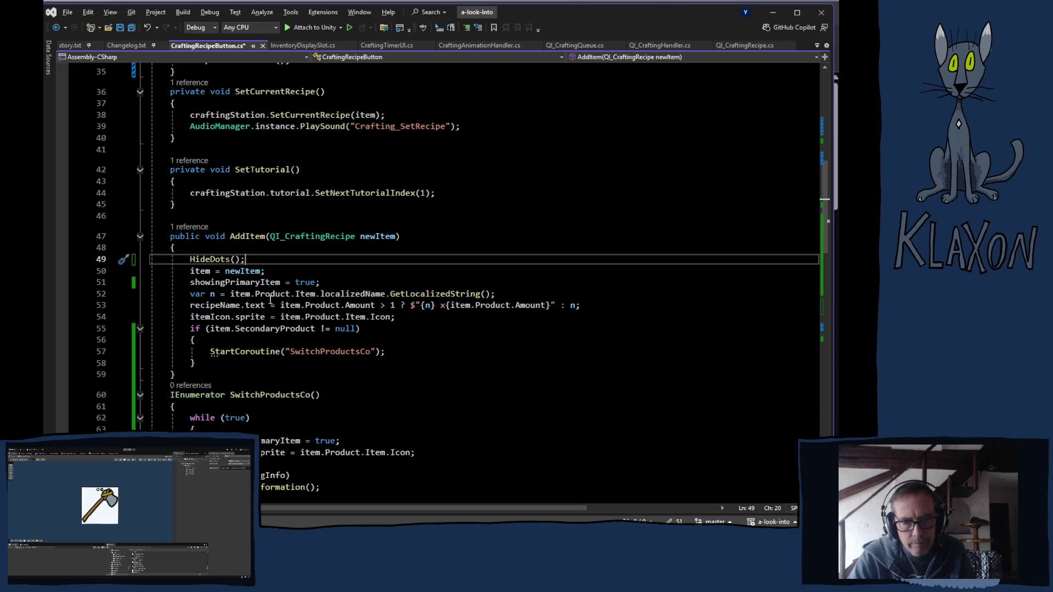
- Insert a blank line after the SwitchProductsCo coroutine
scroll(232, 206, "down", 8)
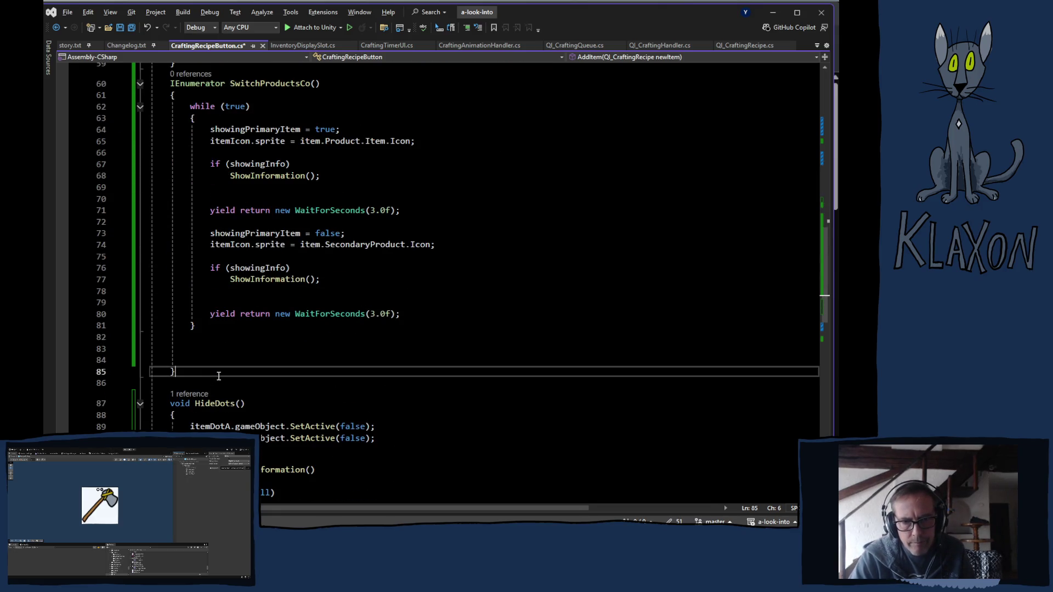
left_click(218, 375)
key("Return")
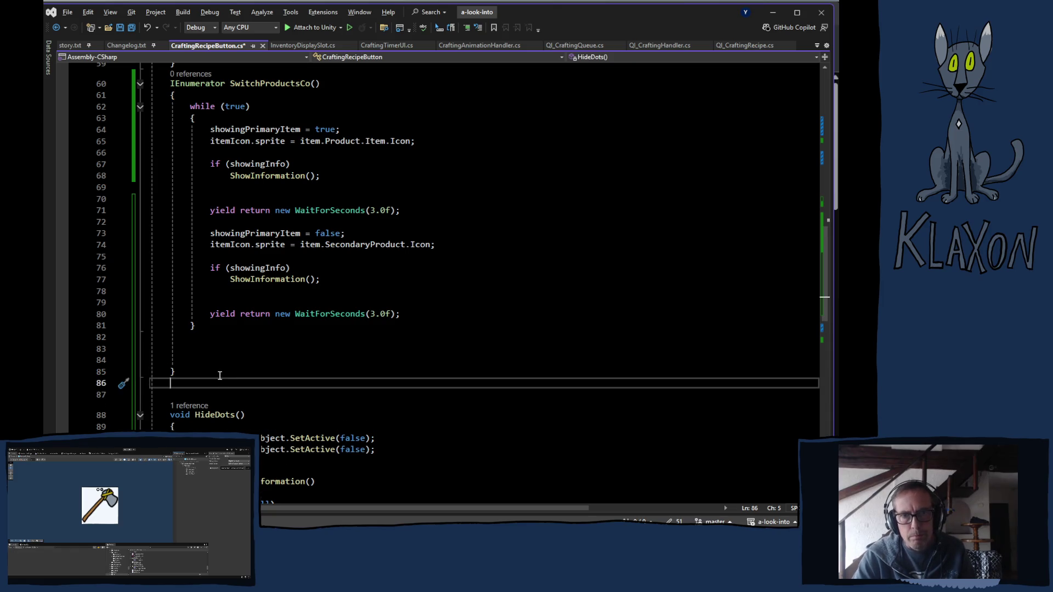
scroll(254, 264, "up", 1)
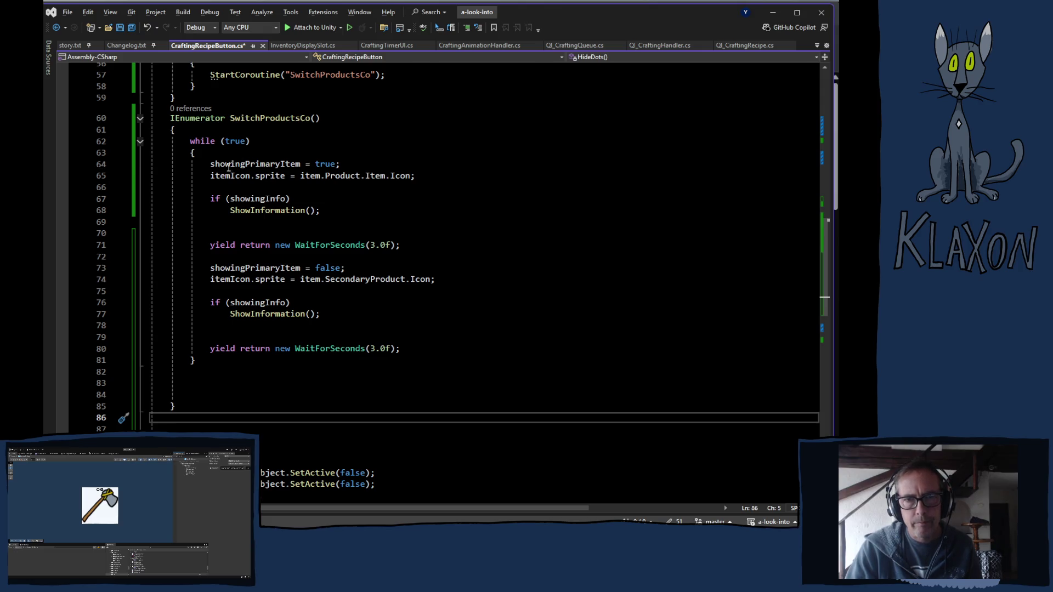
- Extract SwitchProductsCo's primary-icon lines into a new private method named SetItemProduct
mouse_move(210, 164)
left_mouse_down()
mouse_move(336, 217)
mouse_move(327, 211)
left_mouse_up()
right_click(253, 207)
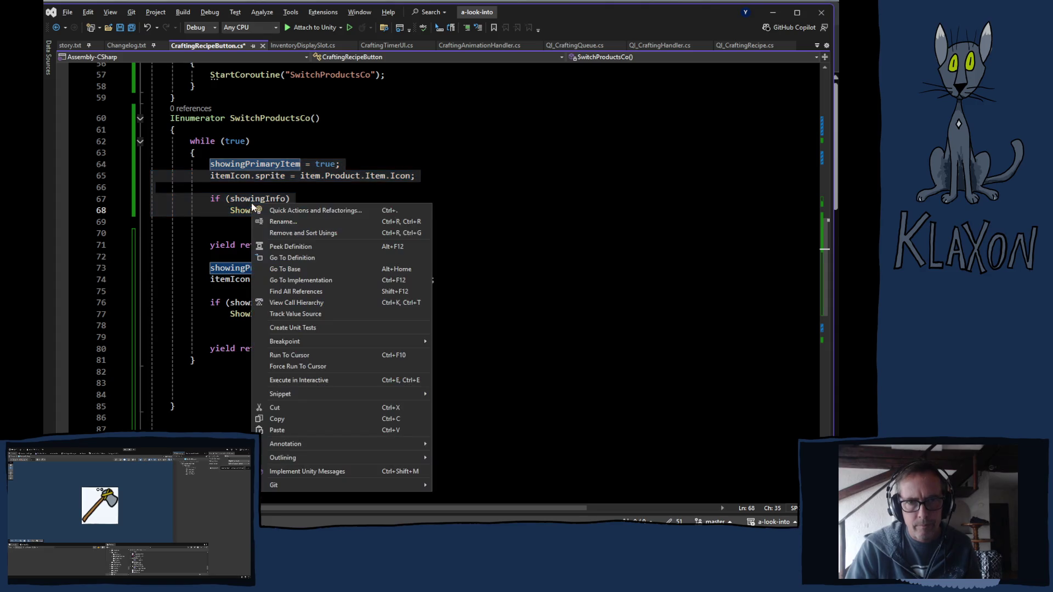
left_click(280, 212)
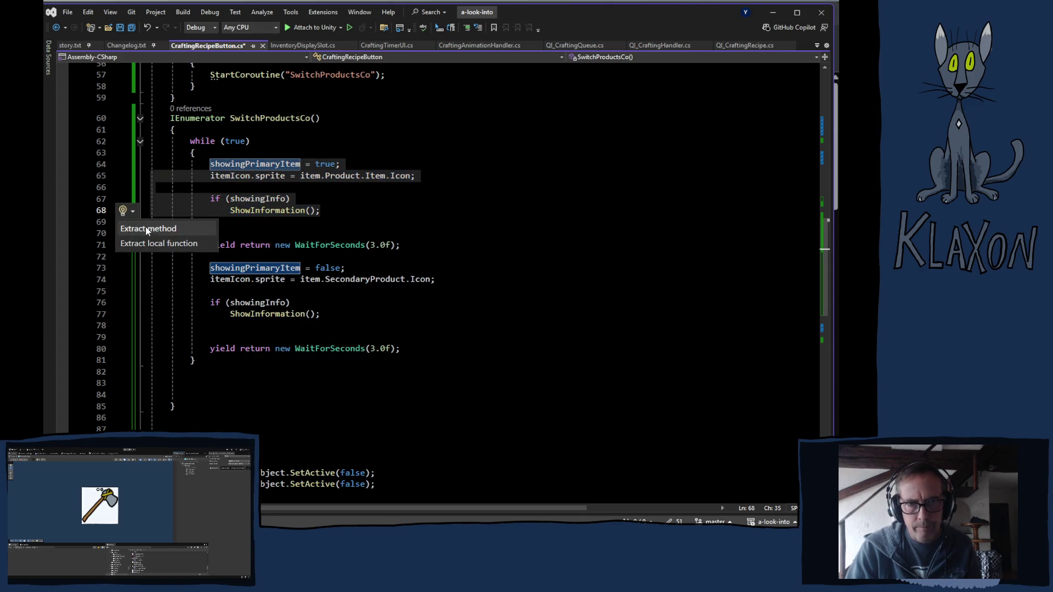
left_click(147, 228)
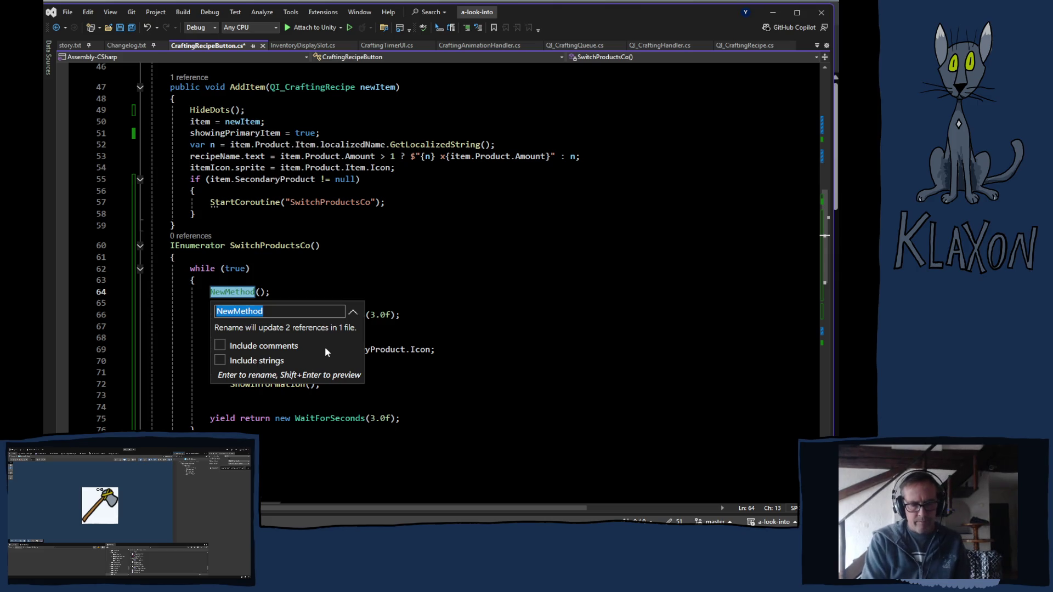
type("S")
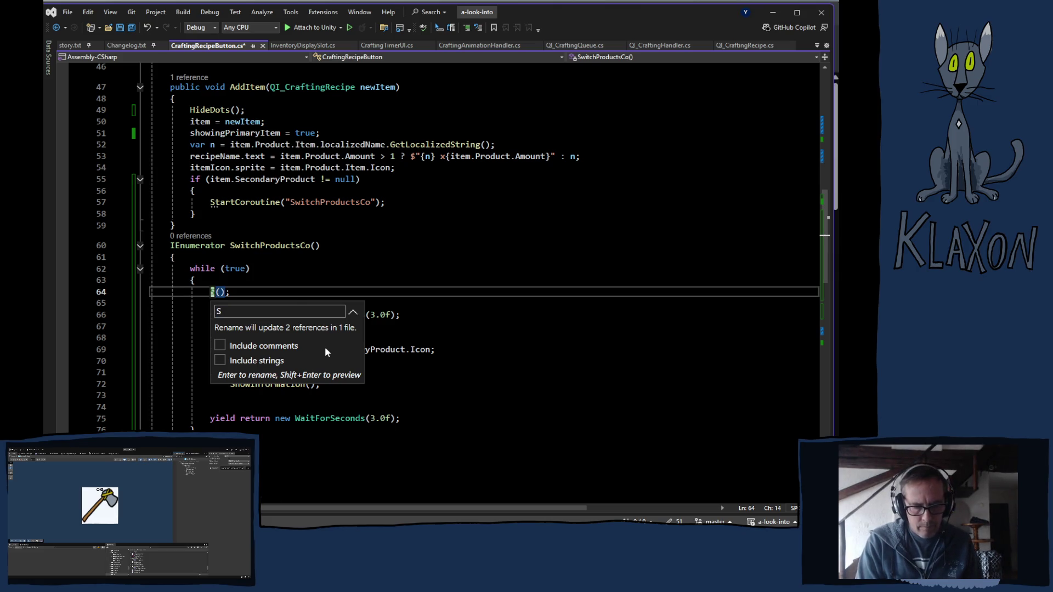
type("et")
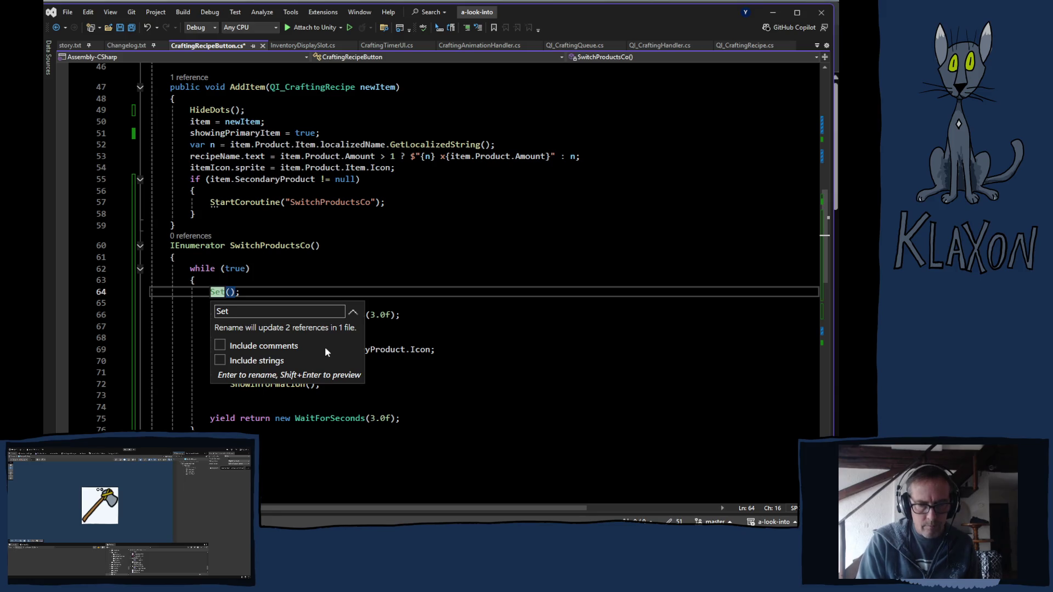
type("Ite")
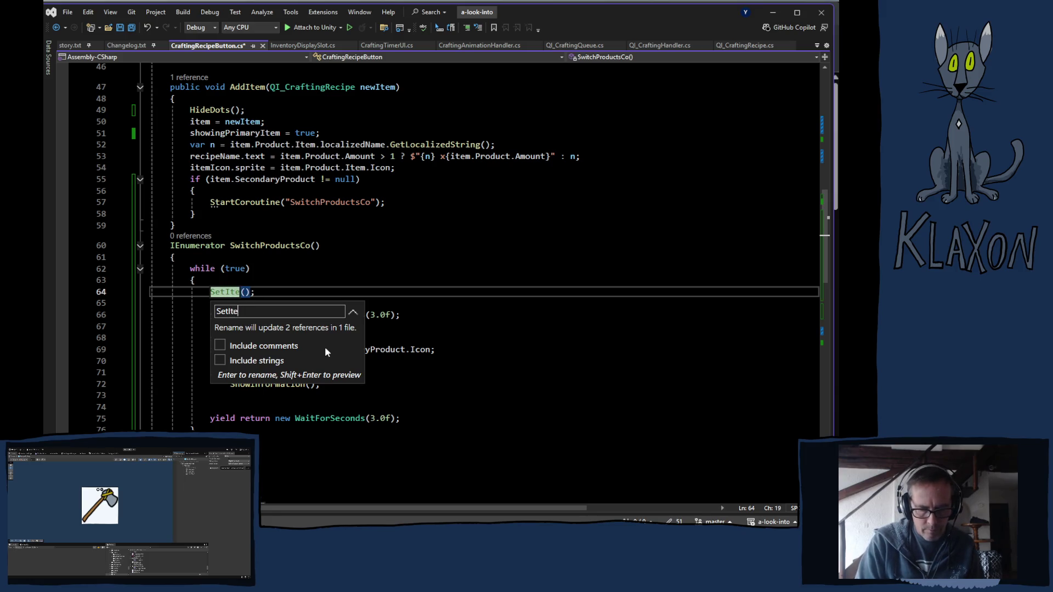
type("m")
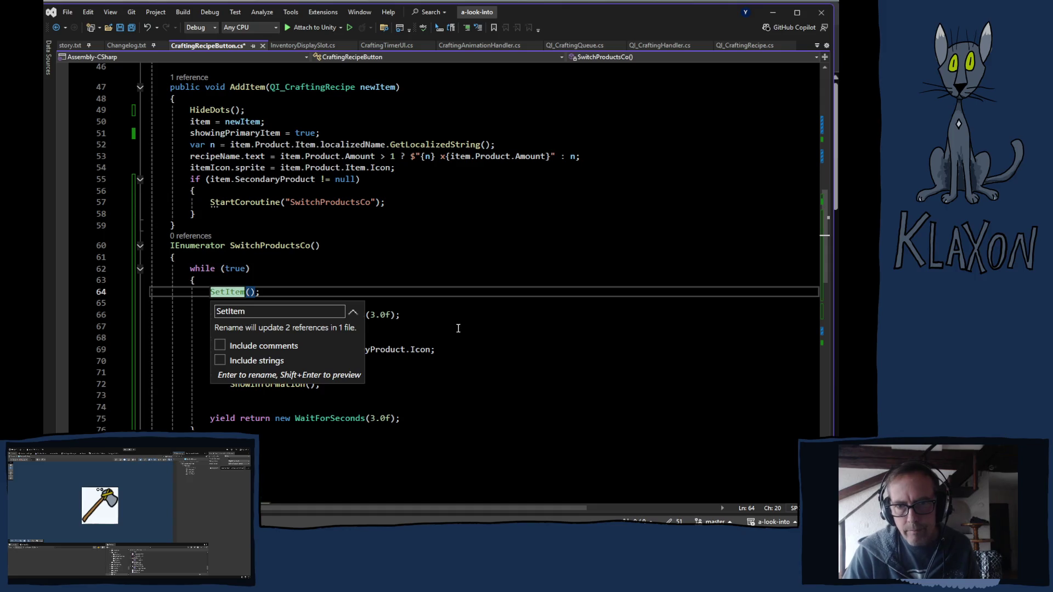
type("P")
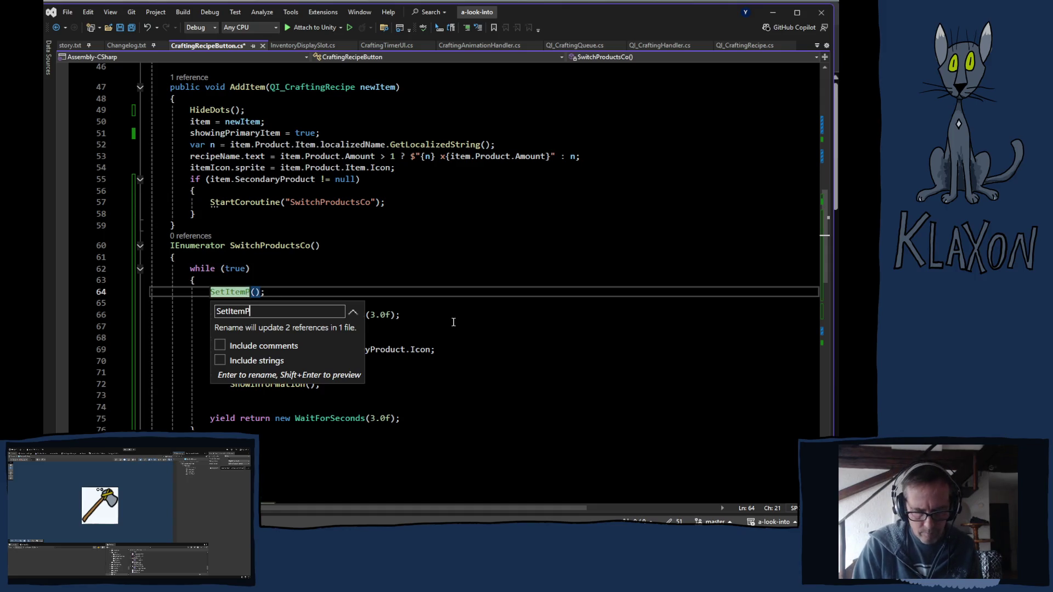
type("rod")
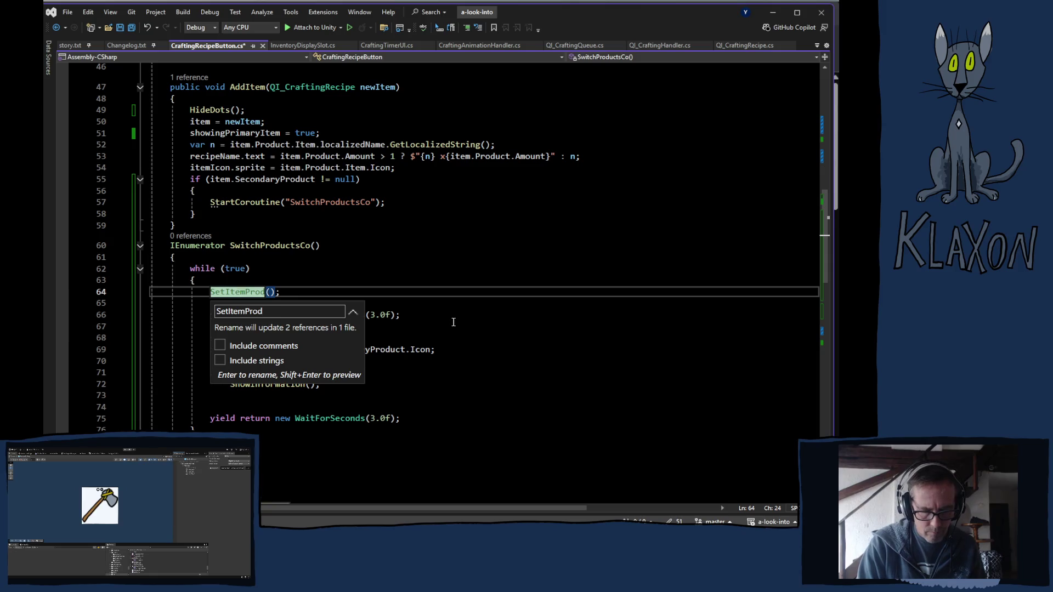
type("uct")
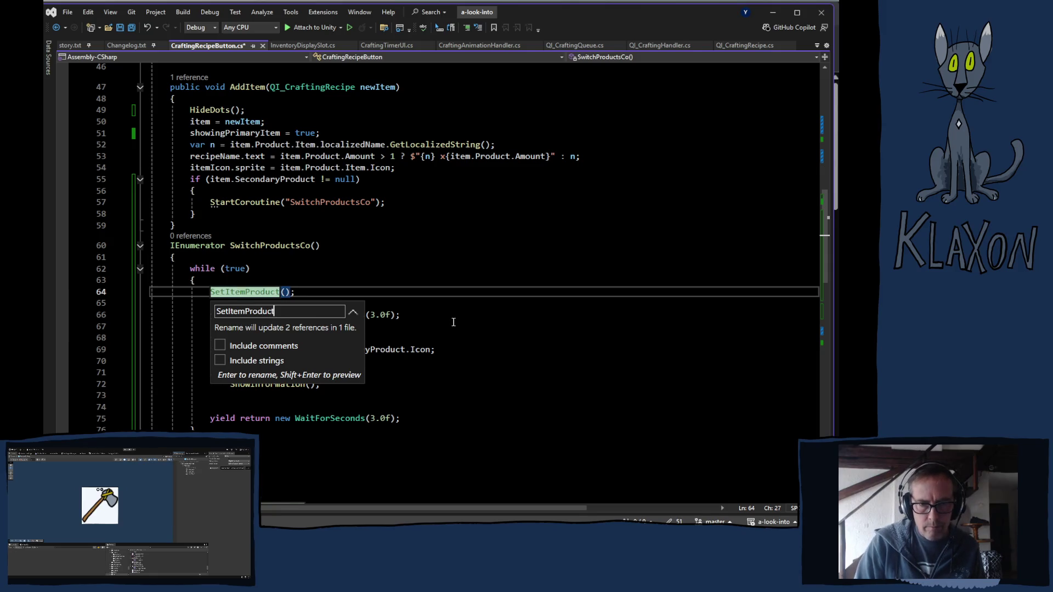
key("Return")
scroll(454, 322, "down", 5)
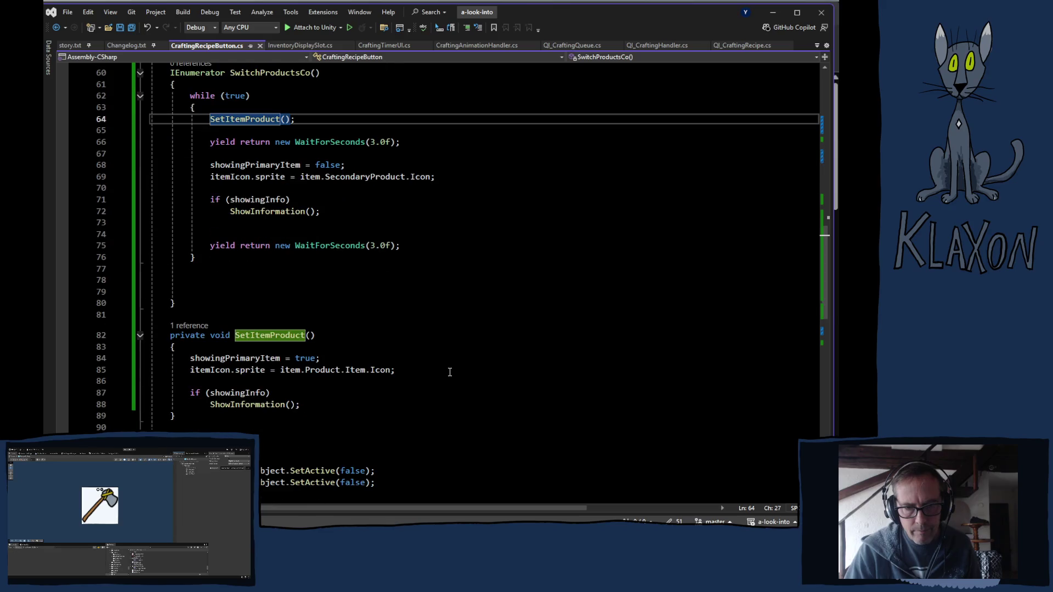
left_click(310, 336)
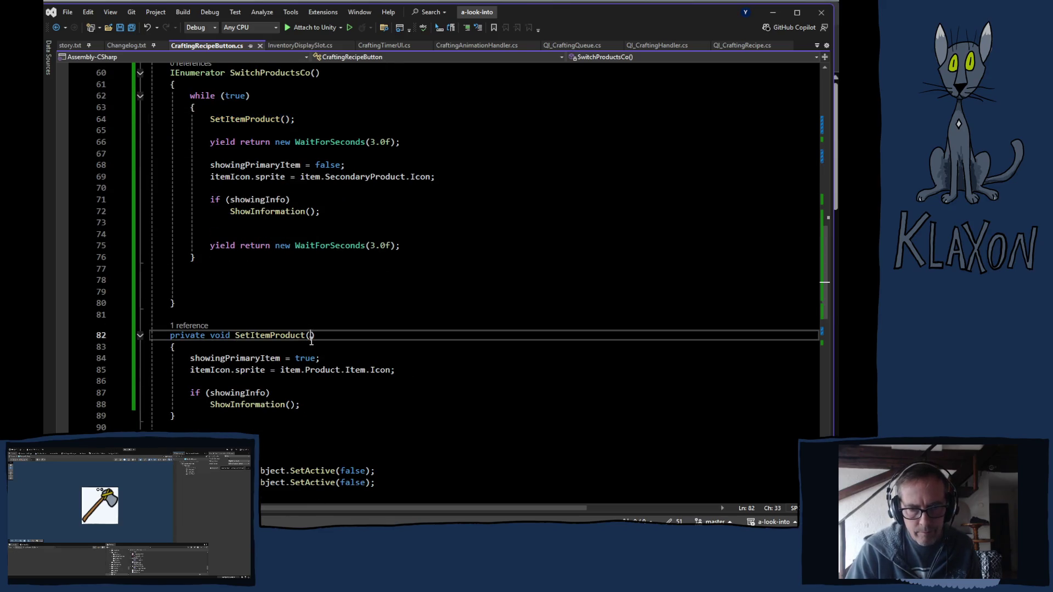
- Give SetItemProduct a bool isPrimary parameter and assign it to showingPrimaryItem instead of true
type("bool ")
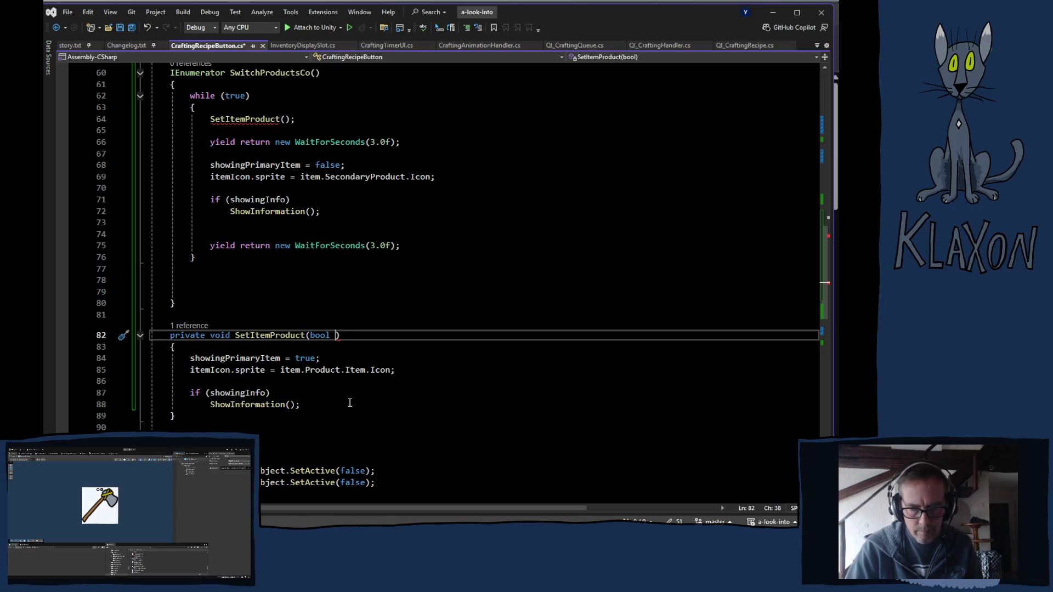
type("sta")
key("BackSpace")
key("BackSpace")
key("BackSpace")
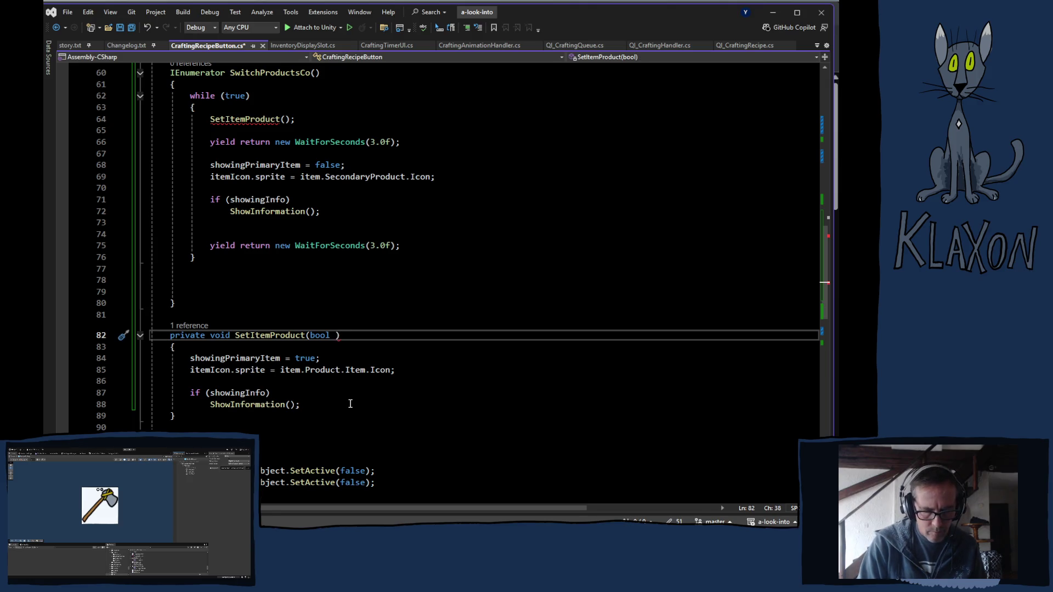
type("isPrimary")
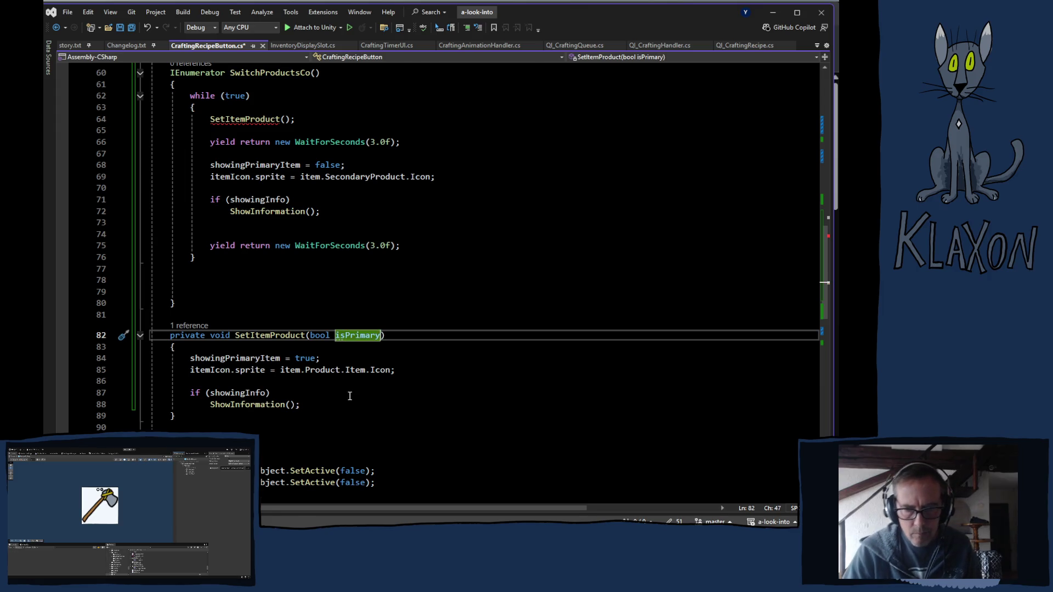
double_click(304, 360)
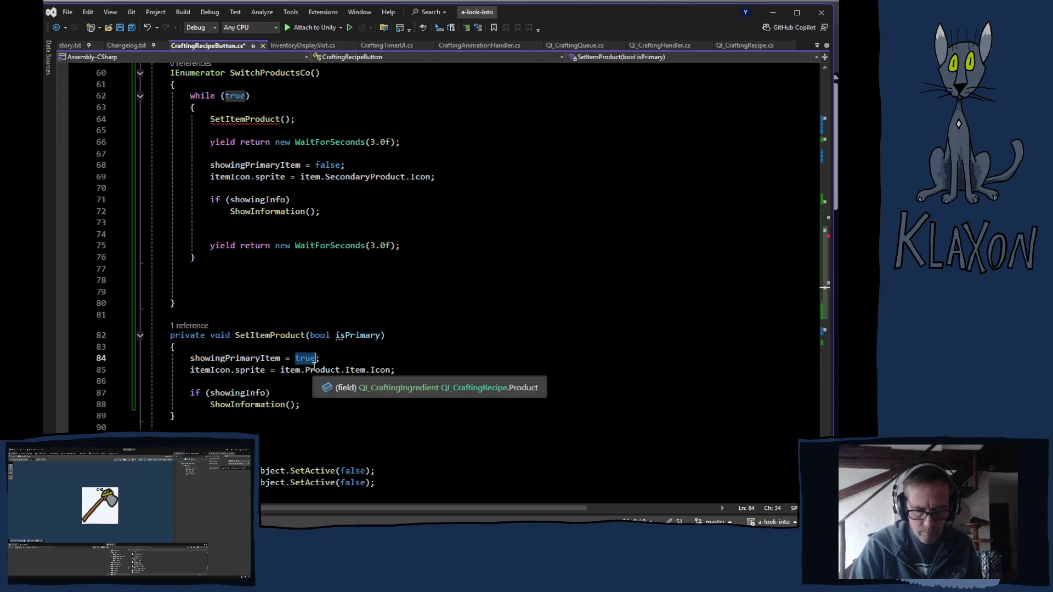
type("is")
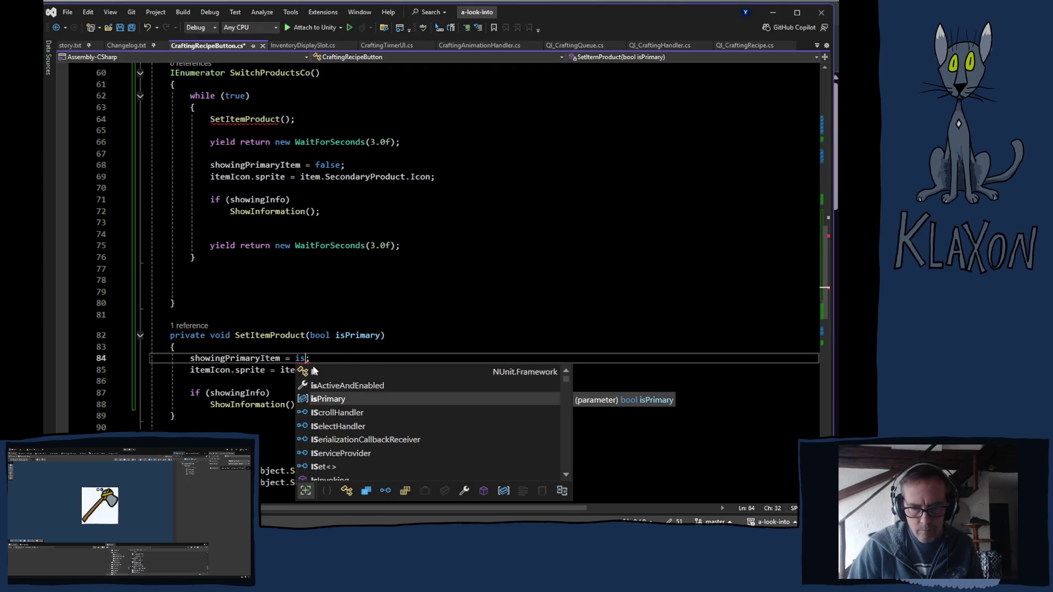
key("Tab")
- Turn the itemIcon.sprite assignment into 'showingPrimaryItem ? primary icon :' on line 85
scroll(329, 373, "down", 2)
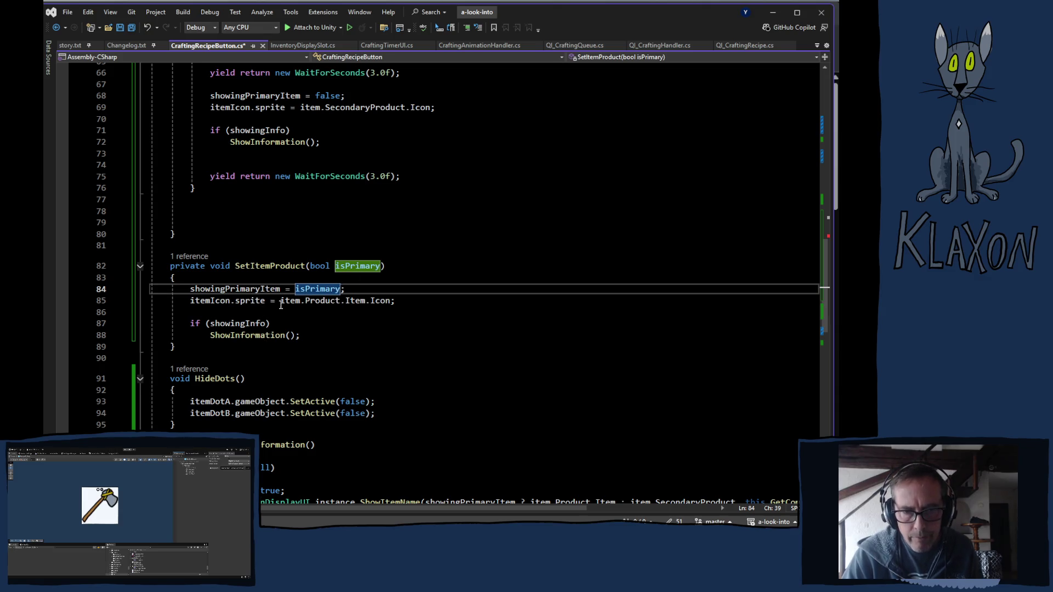
mouse_move(383, 298)
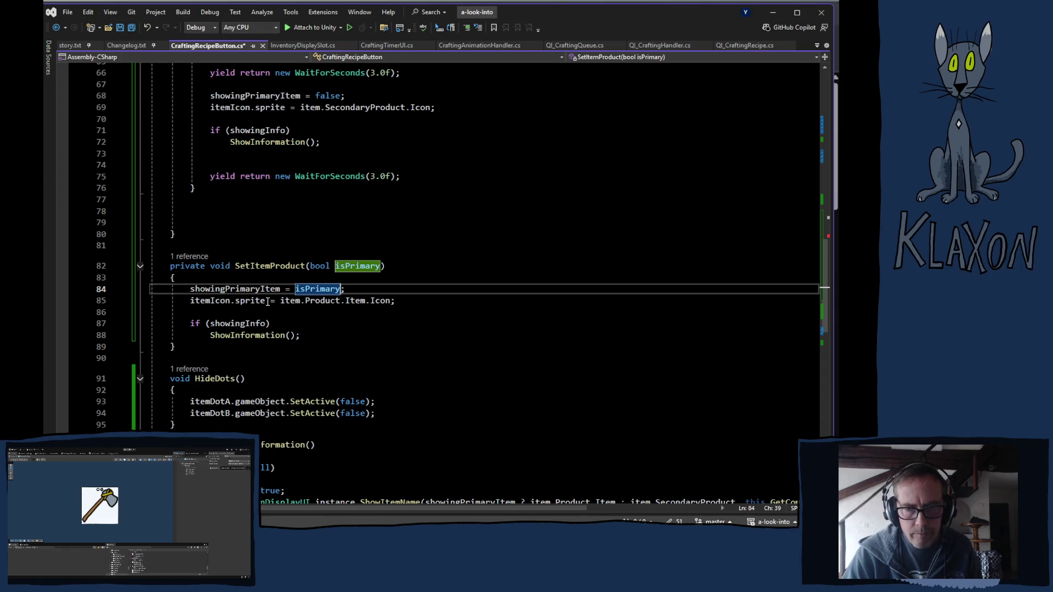
left_click(285, 302)
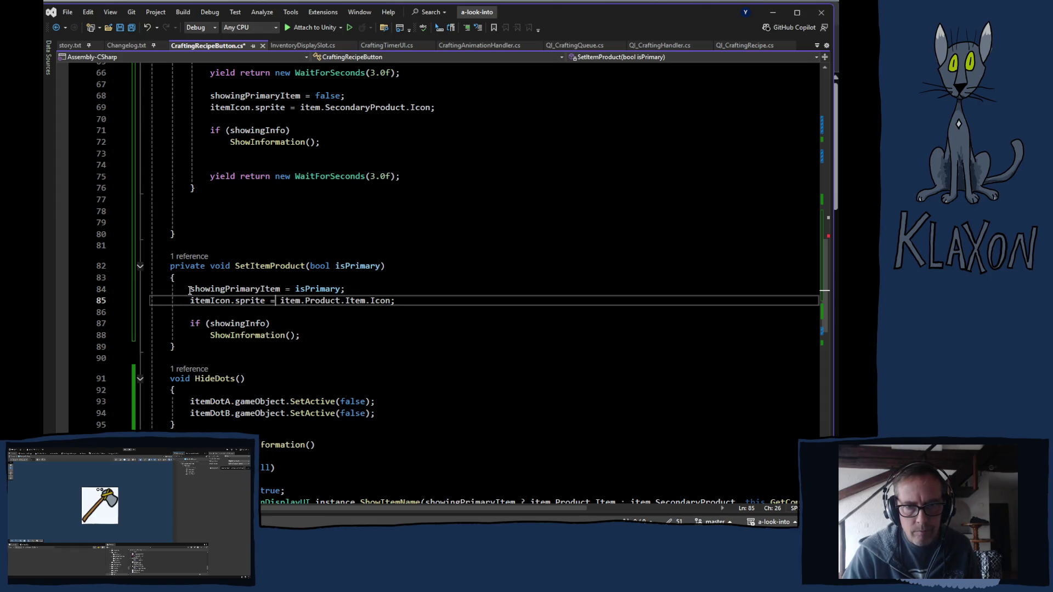
mouse_move(190, 289)
left_mouse_down()
mouse_move(291, 289)
mouse_move(281, 289)
left_mouse_up()
key("ctrl+c")
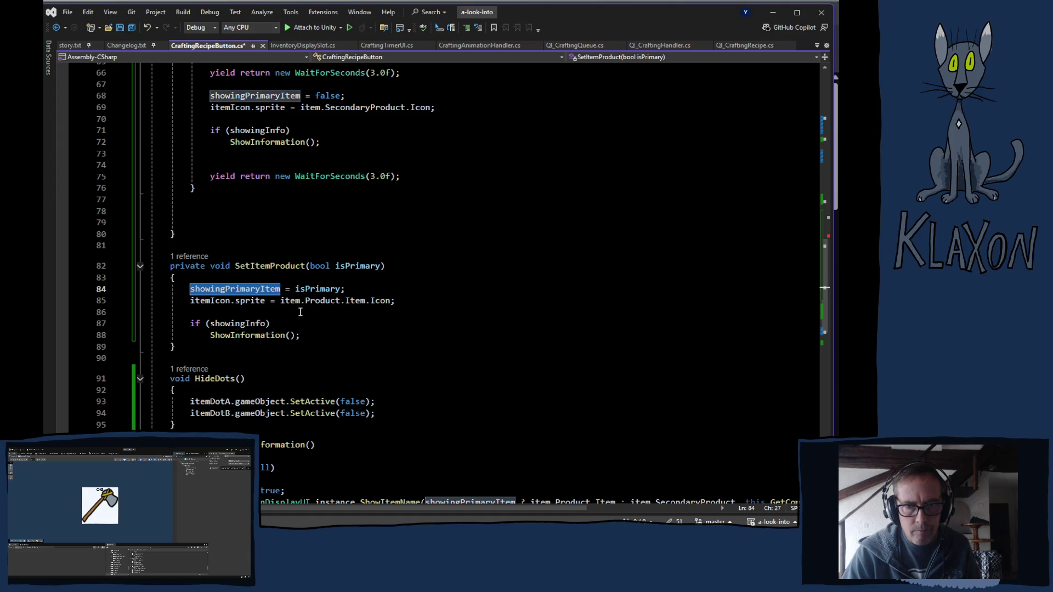
left_click(274, 299)
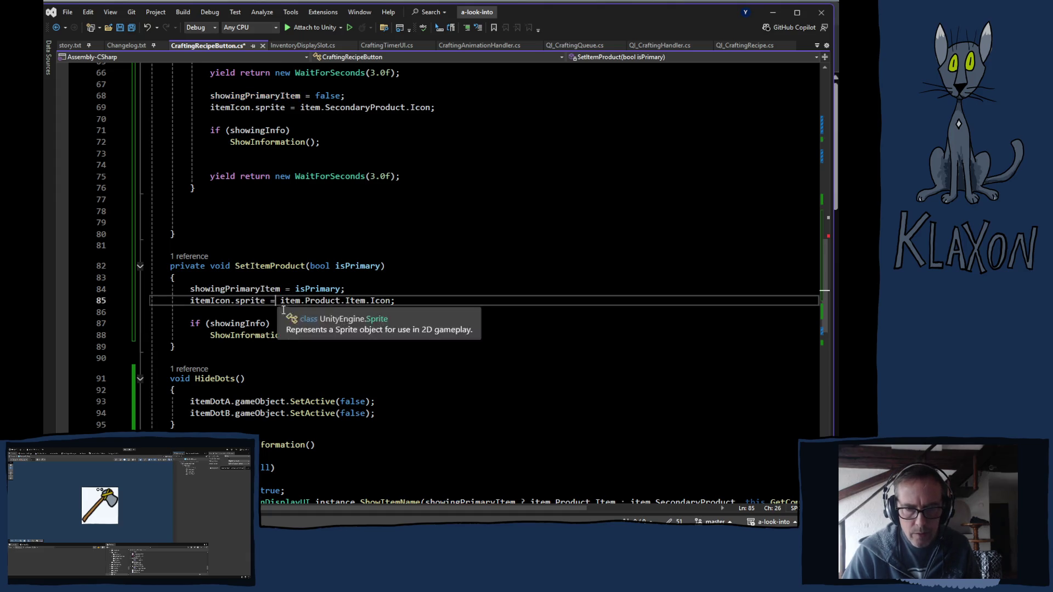
key("ctrl+v")
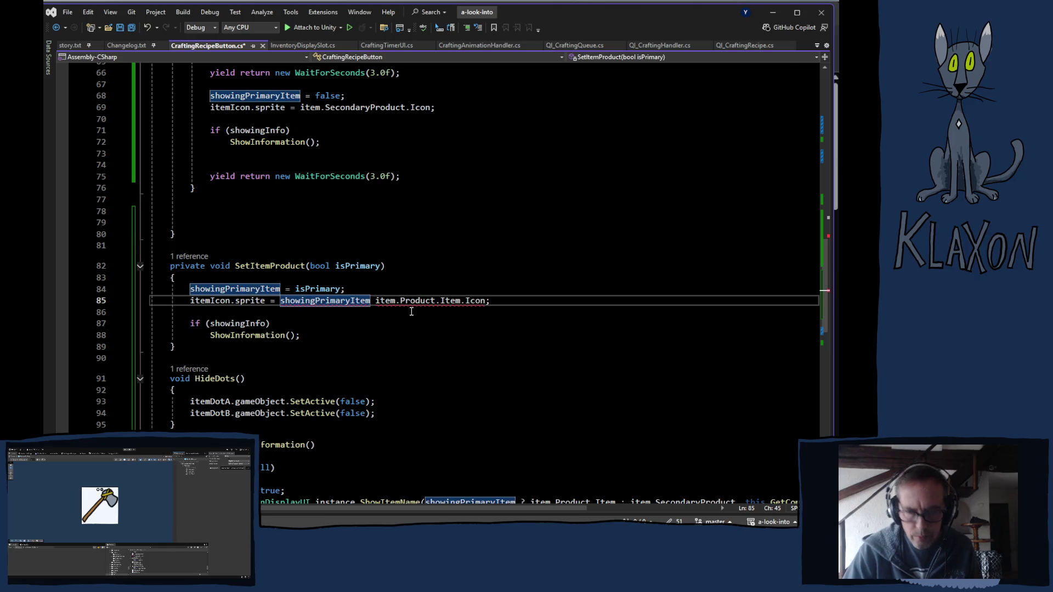
type("?")
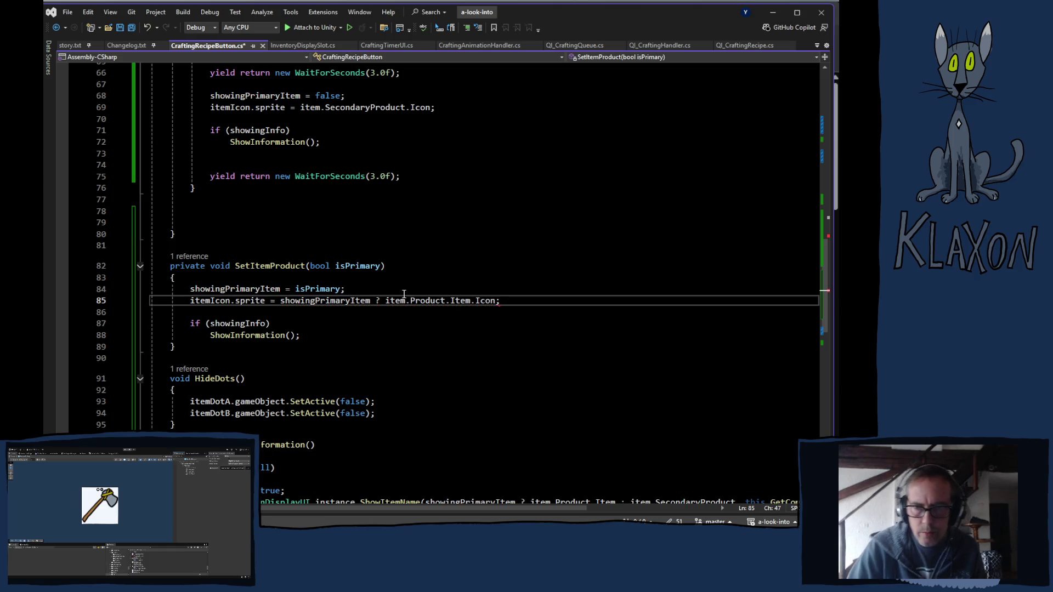
left_click(498, 299)
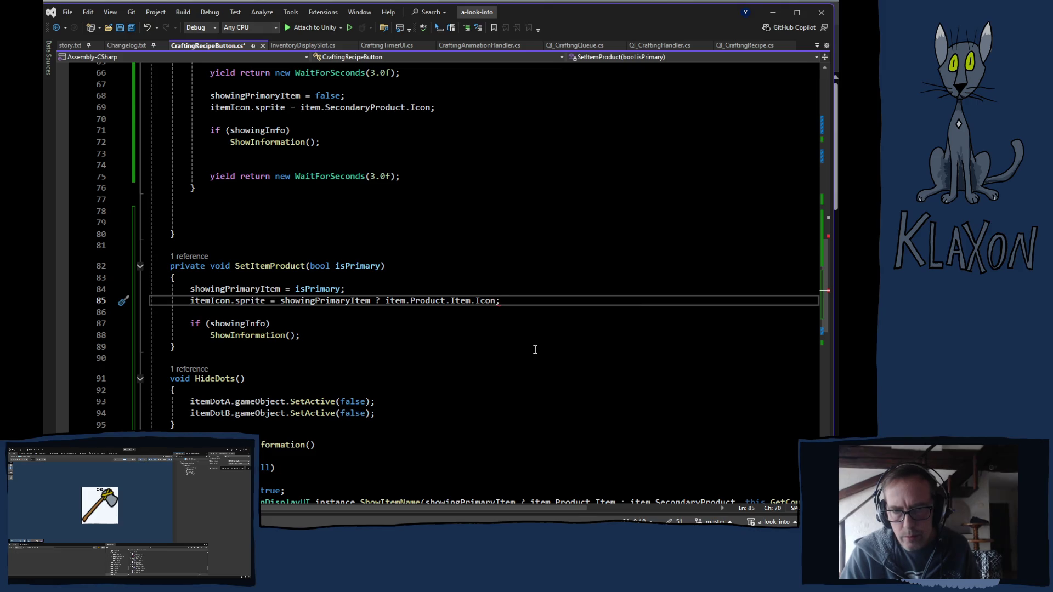
type(":")
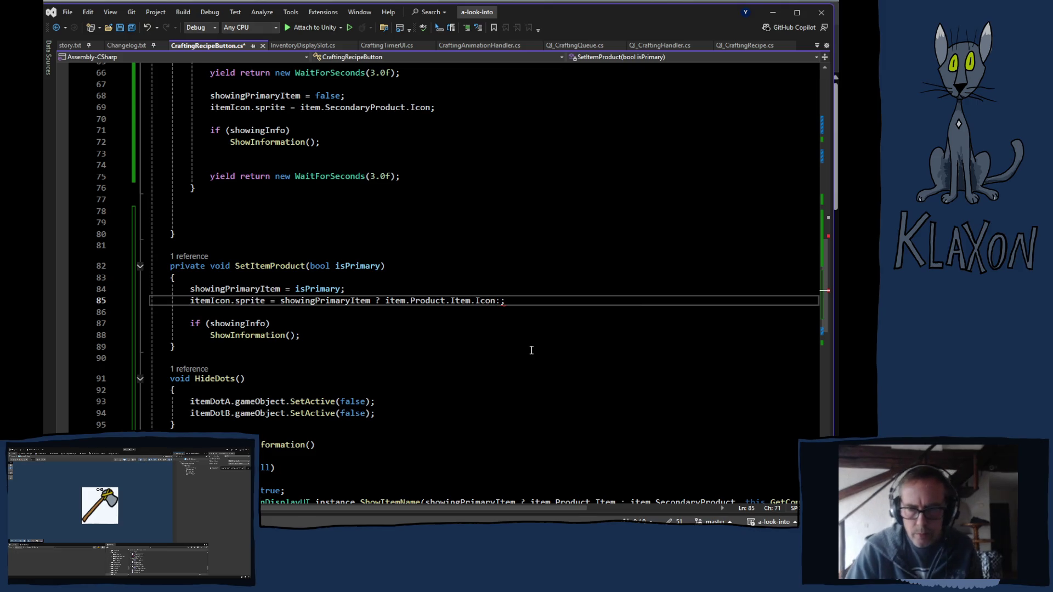
- Complete the ternary with the secondary product icon as the false branch
scroll(367, 246, "up", 1)
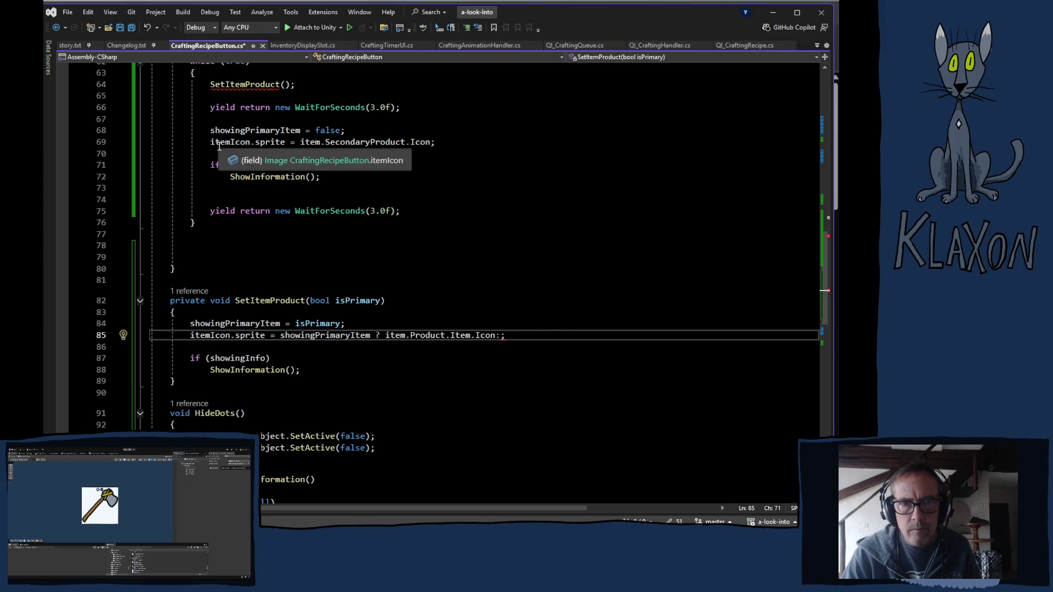
left_click_drag(304, 142, 430, 147)
key("ctrl+c")
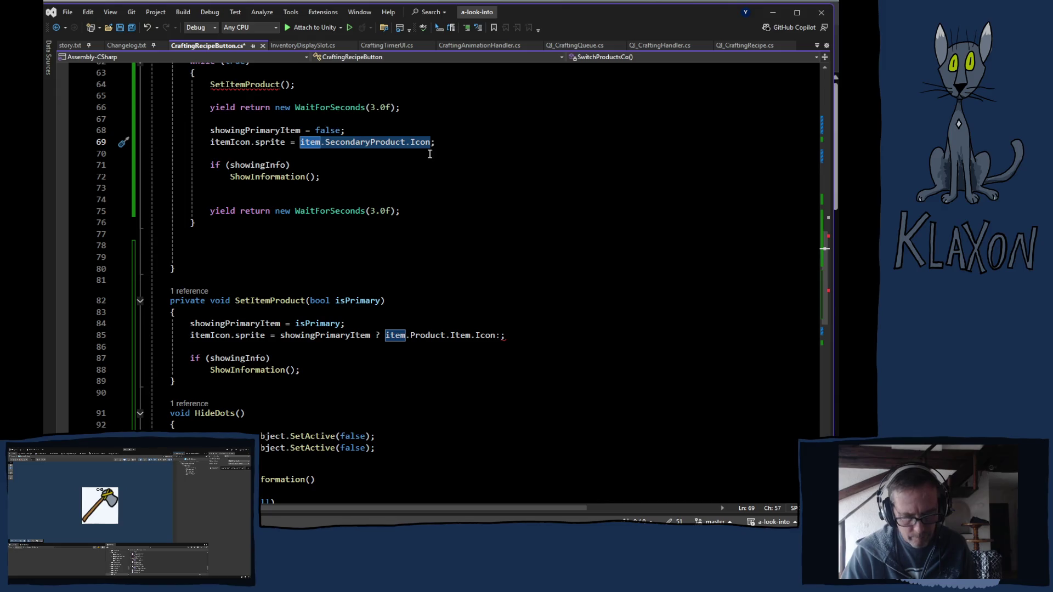
left_click(501, 337)
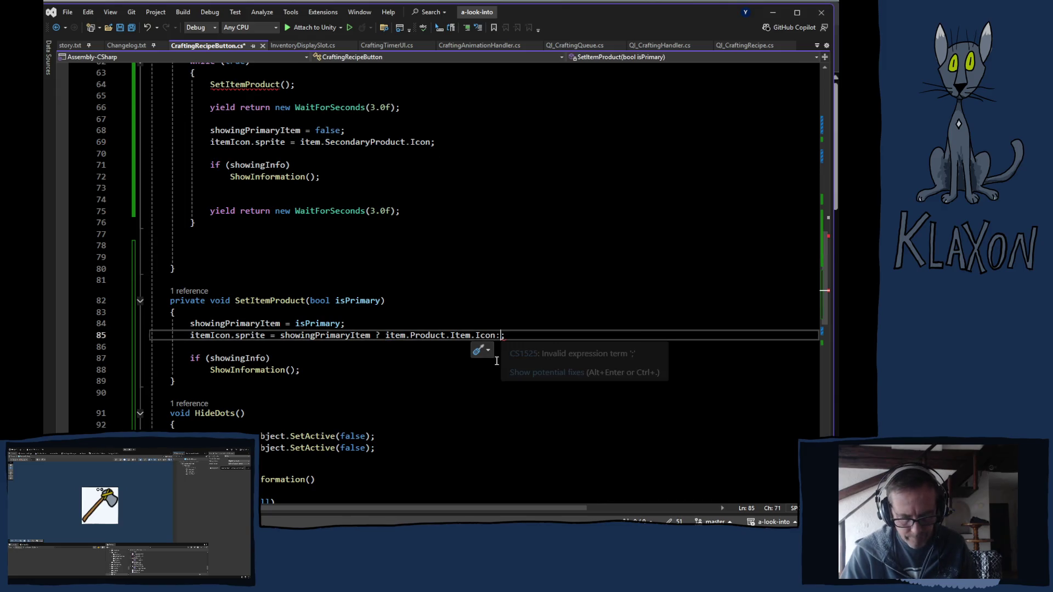
key("ctrl+v")
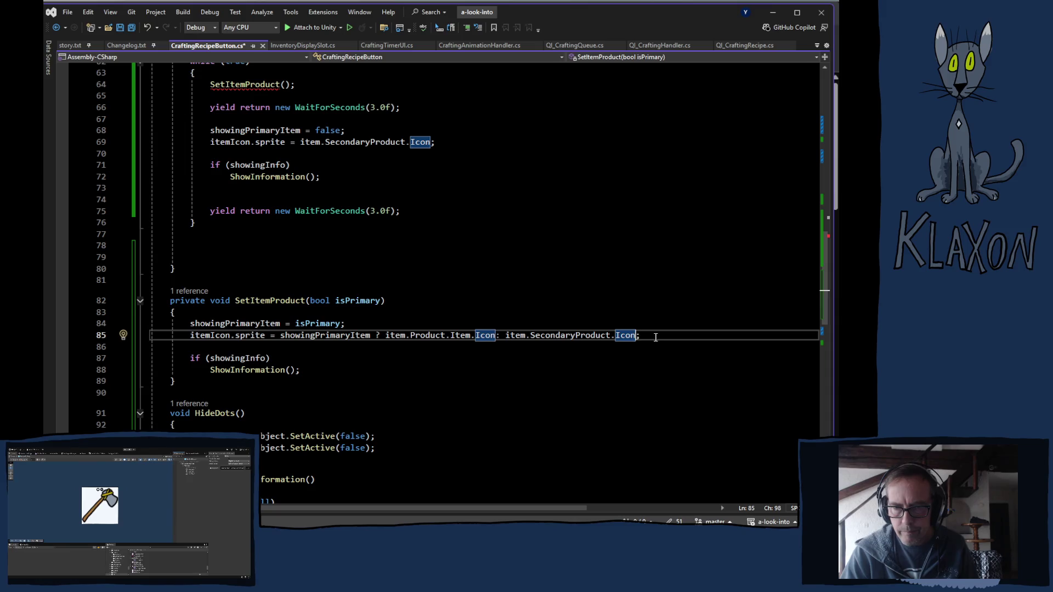
key("Delete")
type(";")
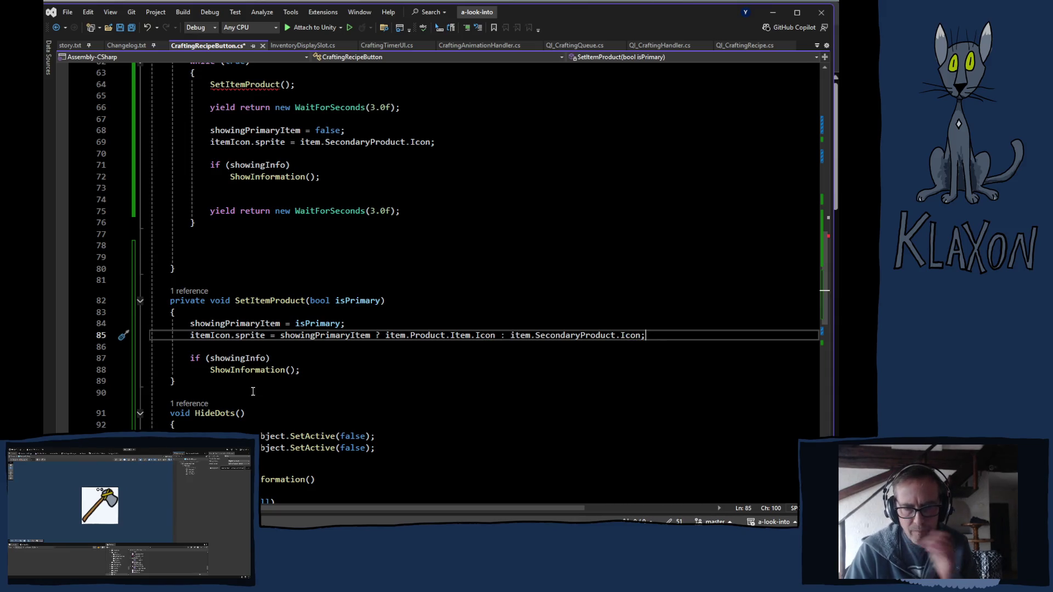
scroll(282, 376, "down", 1)
scroll(255, 371, "up", 4)
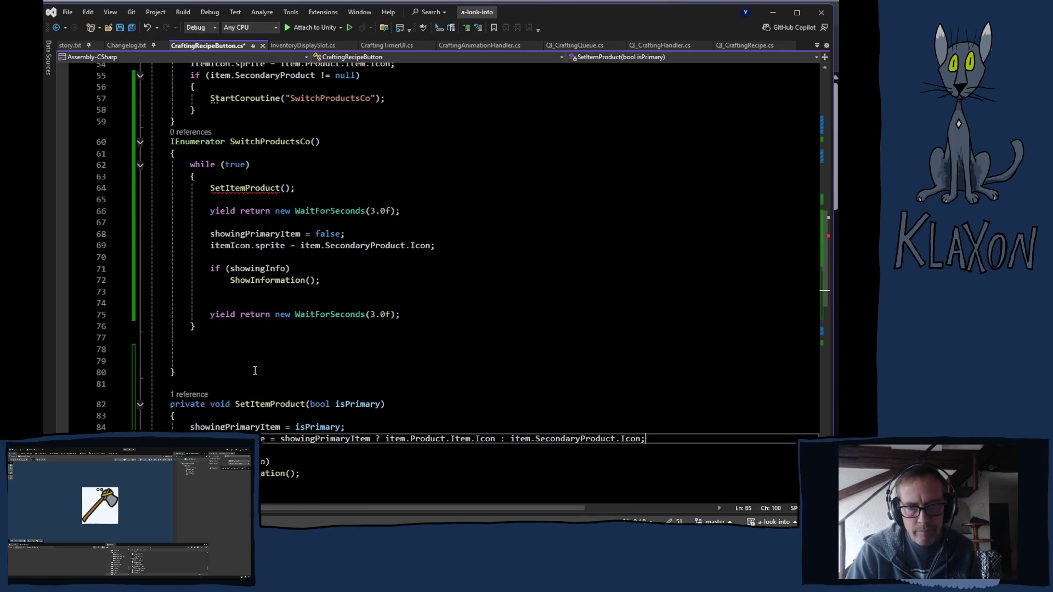
- Call SetItemProduct(true) on line 64 and replace lines 68–72 with SetItemProduct(false)
left_click(285, 189)
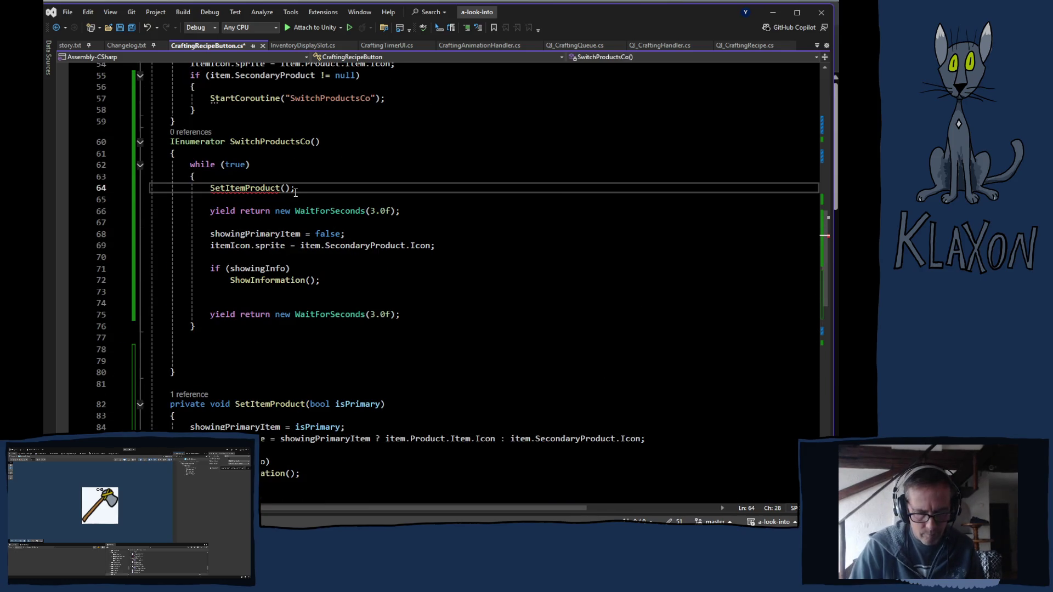
type("true")
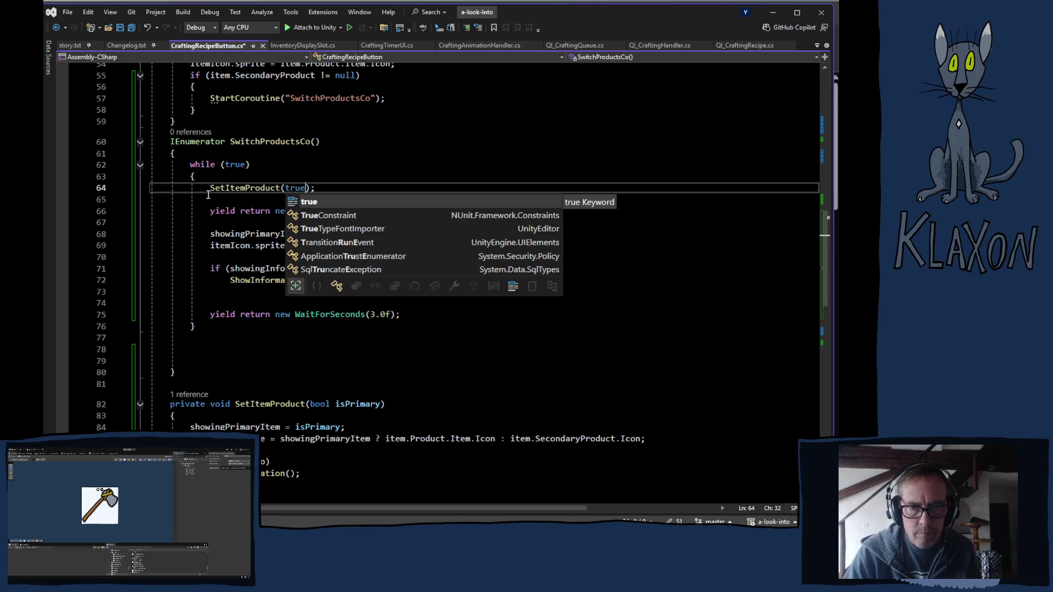
left_click_drag(210, 189, 315, 188)
key("ctrl+c")
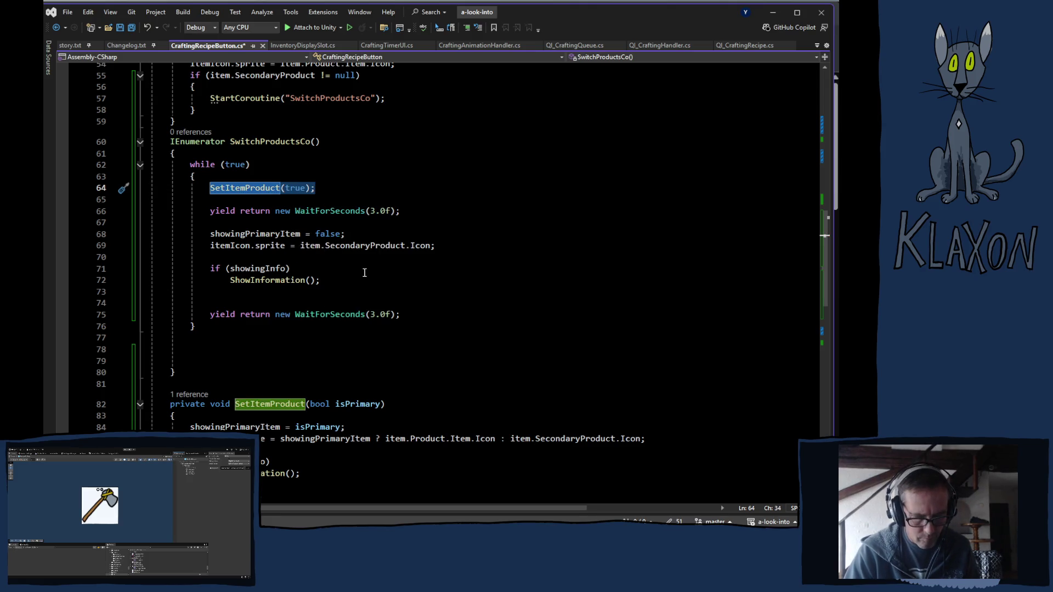
left_click(216, 235)
left_click_drag(216, 235, 333, 285)
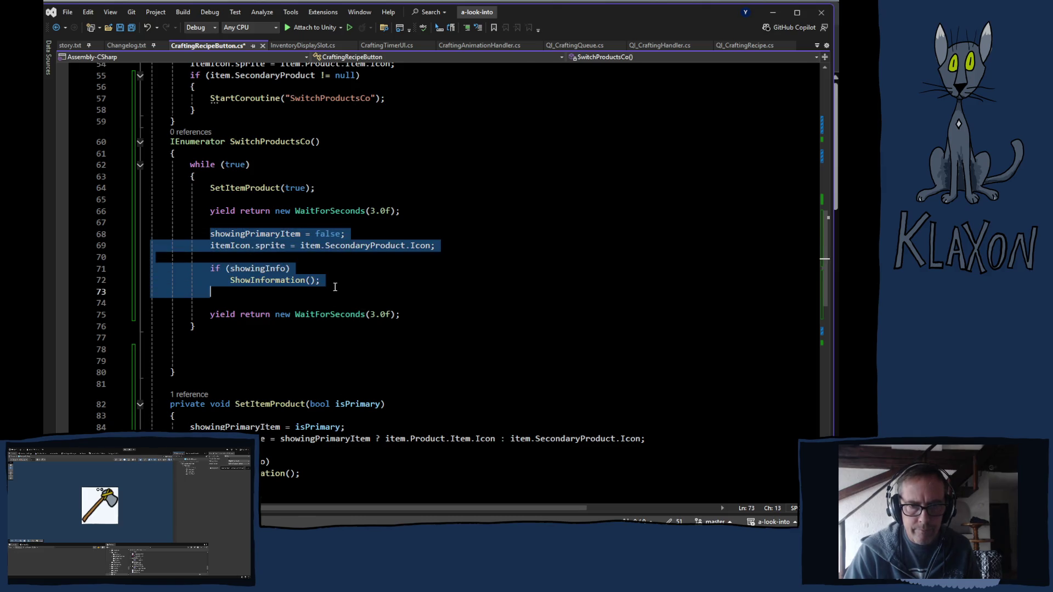
key("ctrl+v")
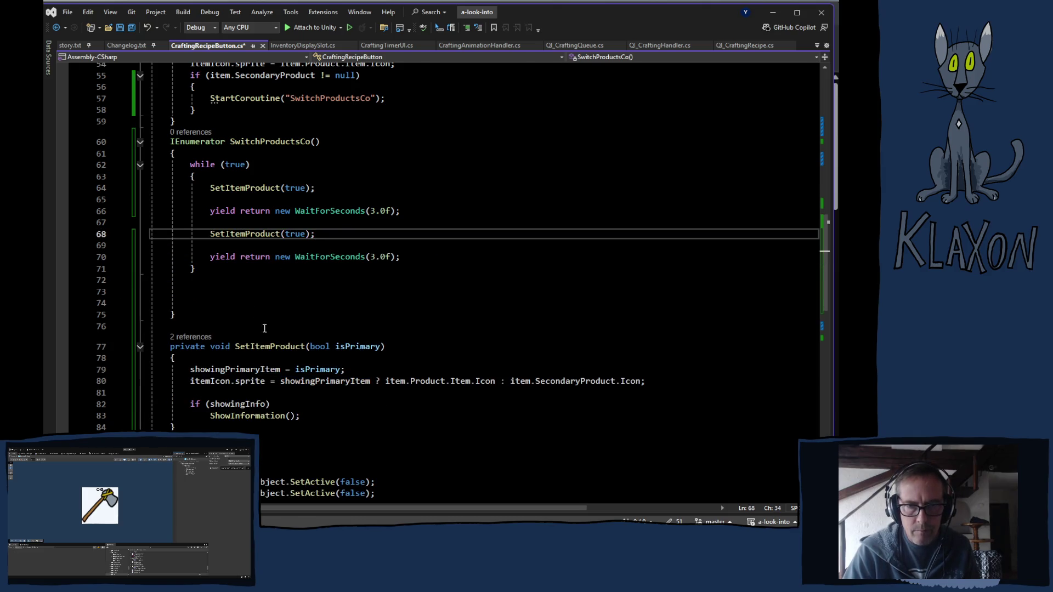
key("Left")
key("Left")
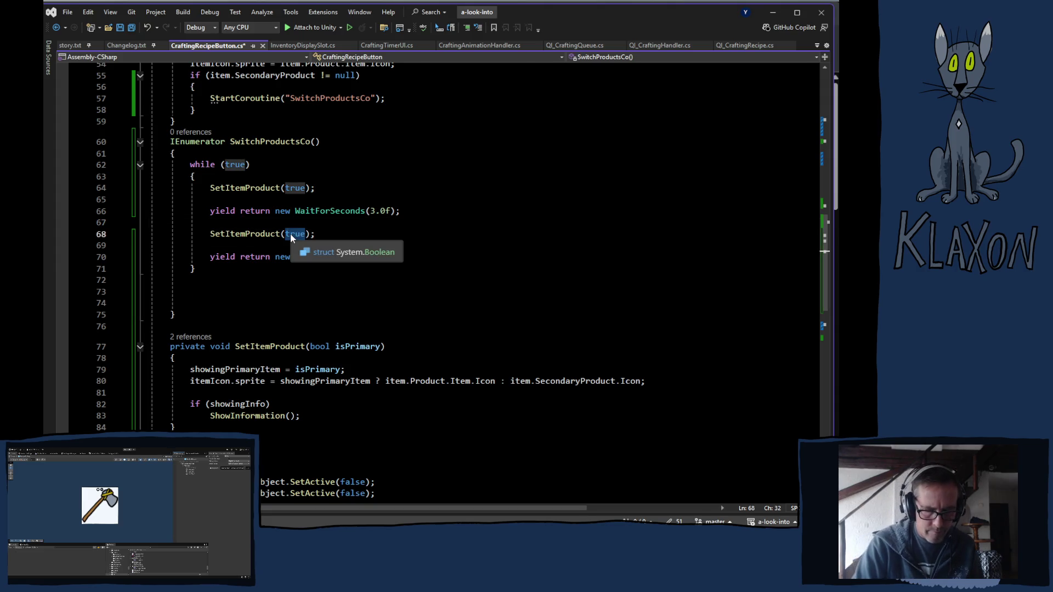
key("BackSpace")
key("BackSpace")
key("BackSpace")
type("false")
- Start a new method below SetItemProduct by typing void ShowDots()
scroll(271, 303, "down", 2)
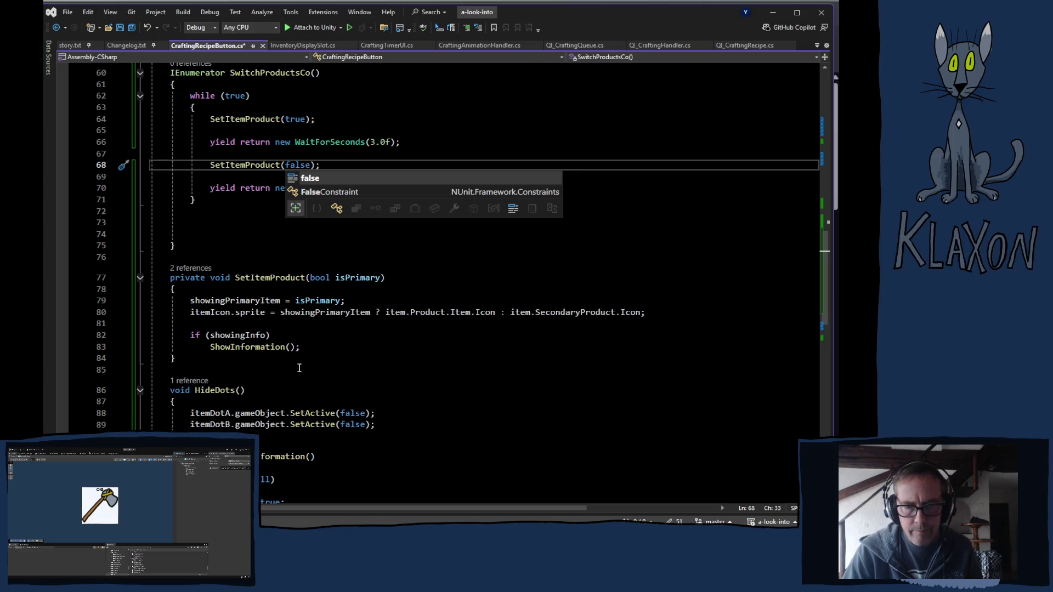
left_click(210, 369)
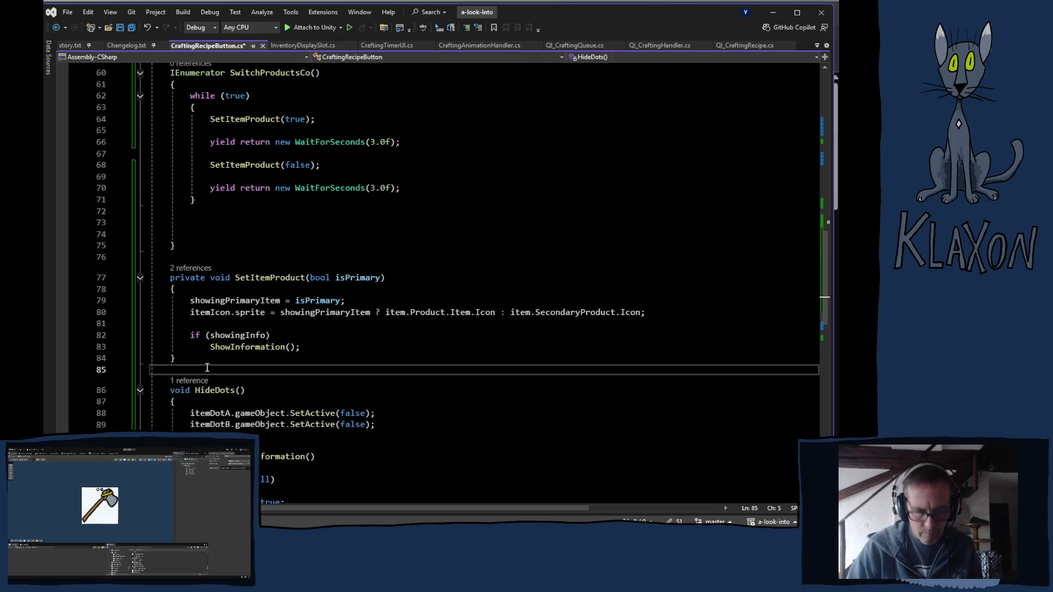
key("Return")
type("void ")
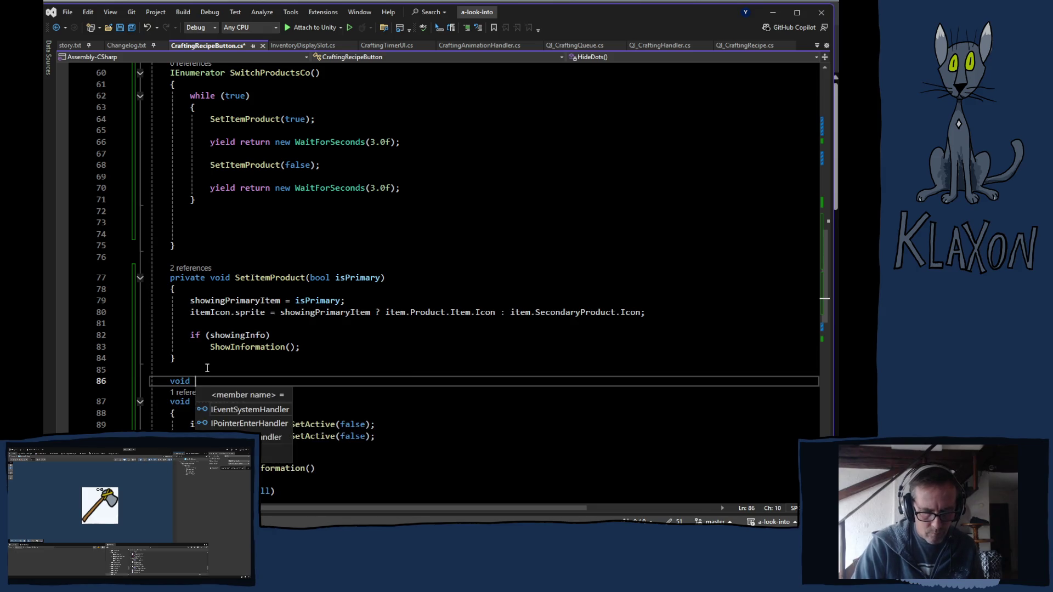
type("ShowD")
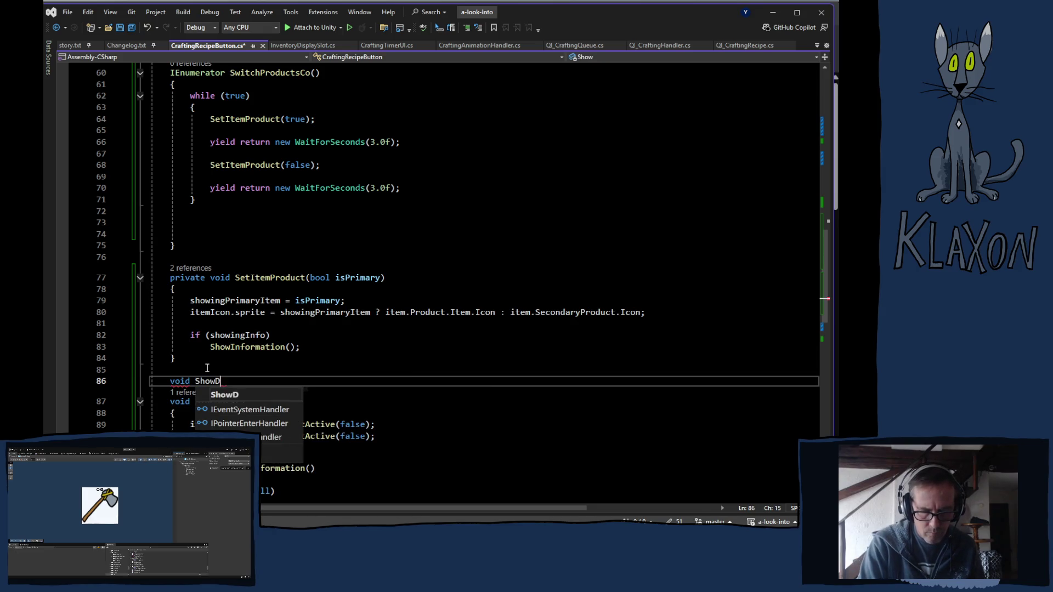
type("ots()")
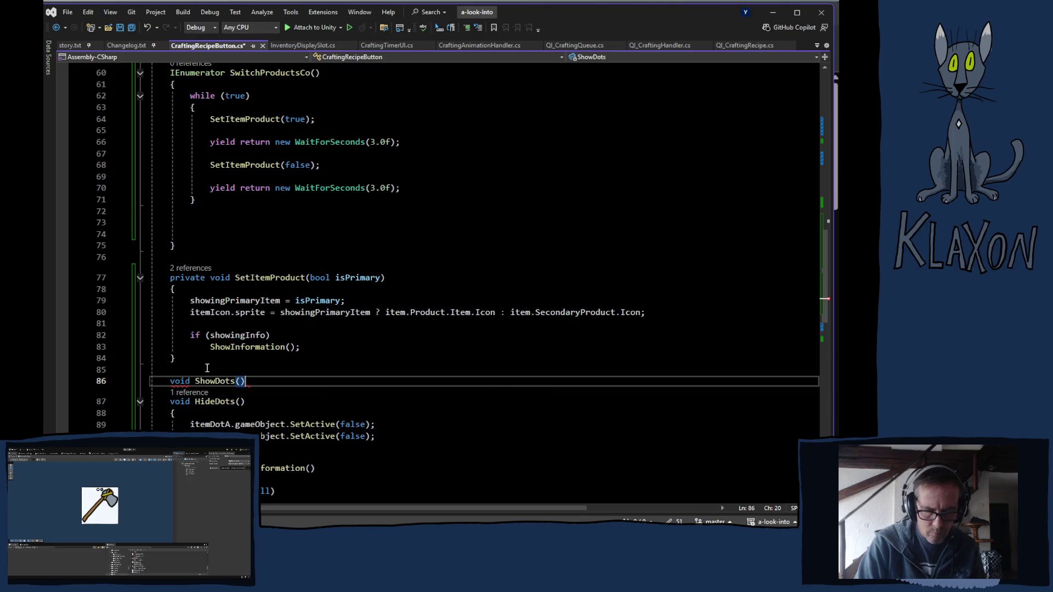
- Give ShowDots an empty brace body followed by a blank line
key("Return")
type("{")
key("Return")
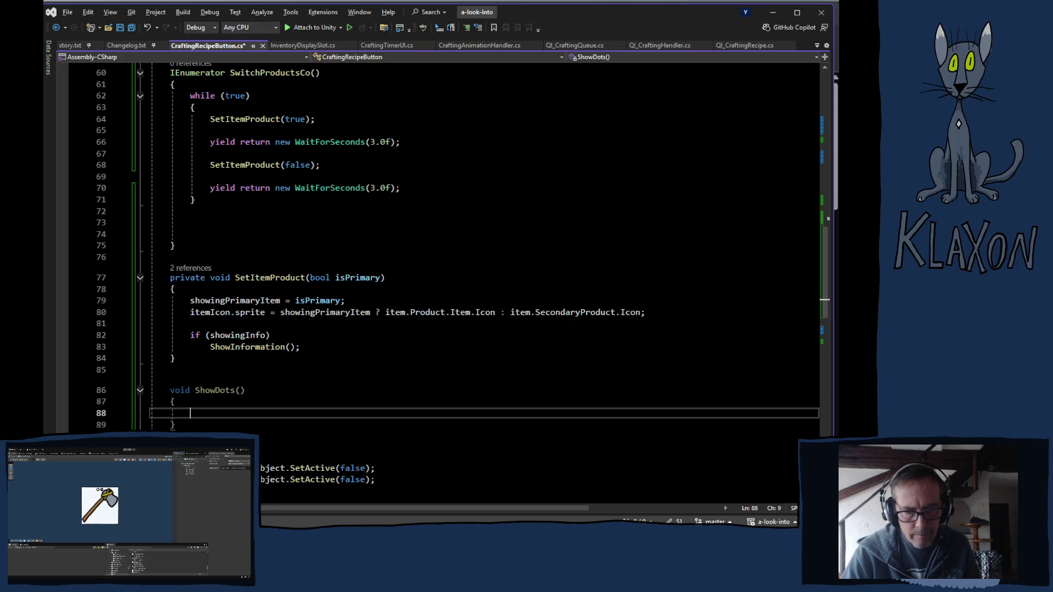
left_click(194, 426)
key("Return")
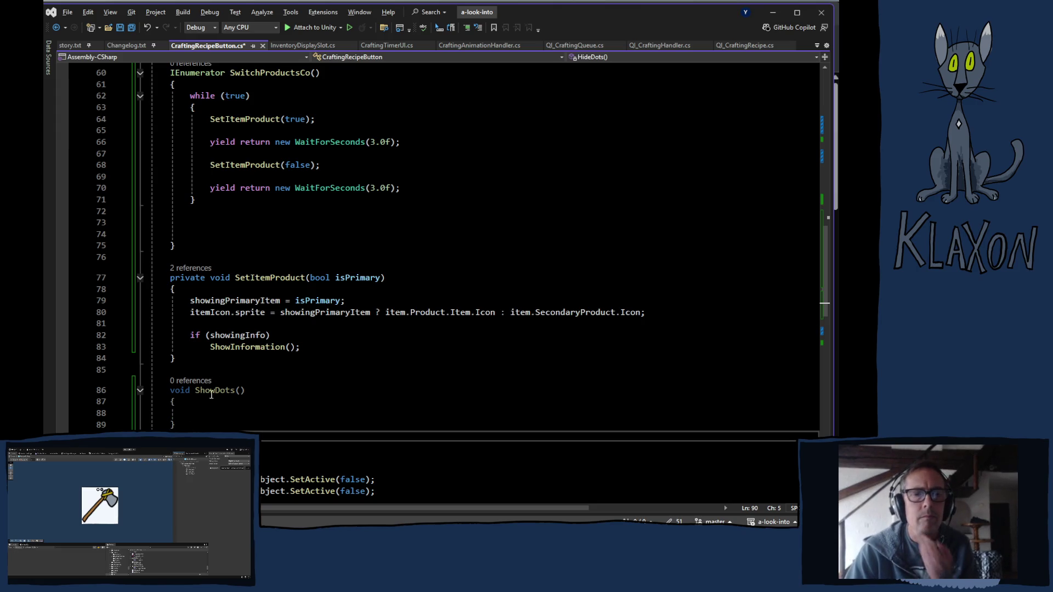
left_click(207, 417)
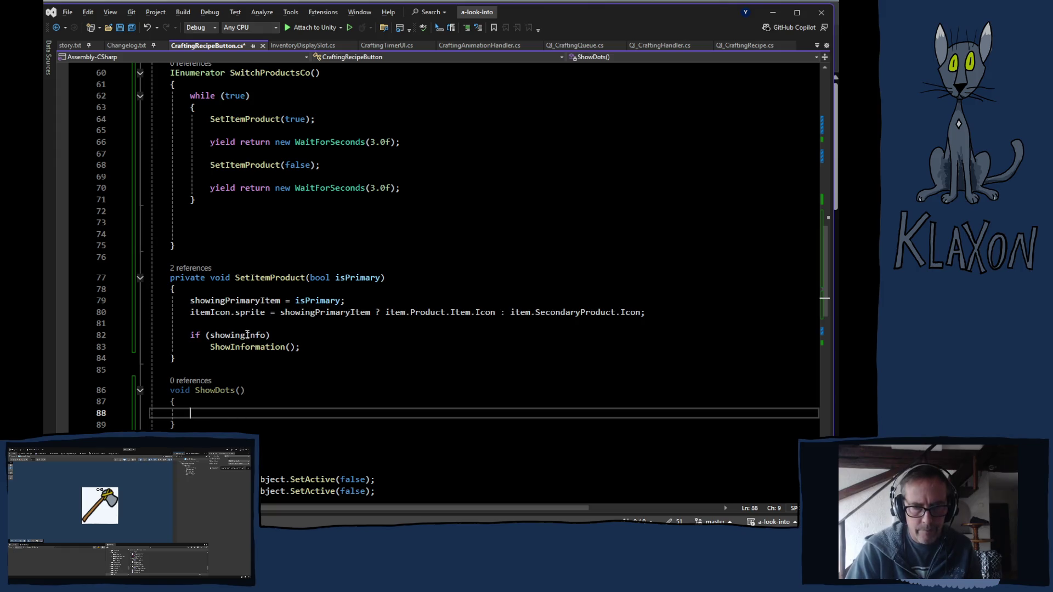
- Check the itemDotWhite and itemDotA field declarations, selecting the itemDotA name
scroll(283, 373, "up", 16)
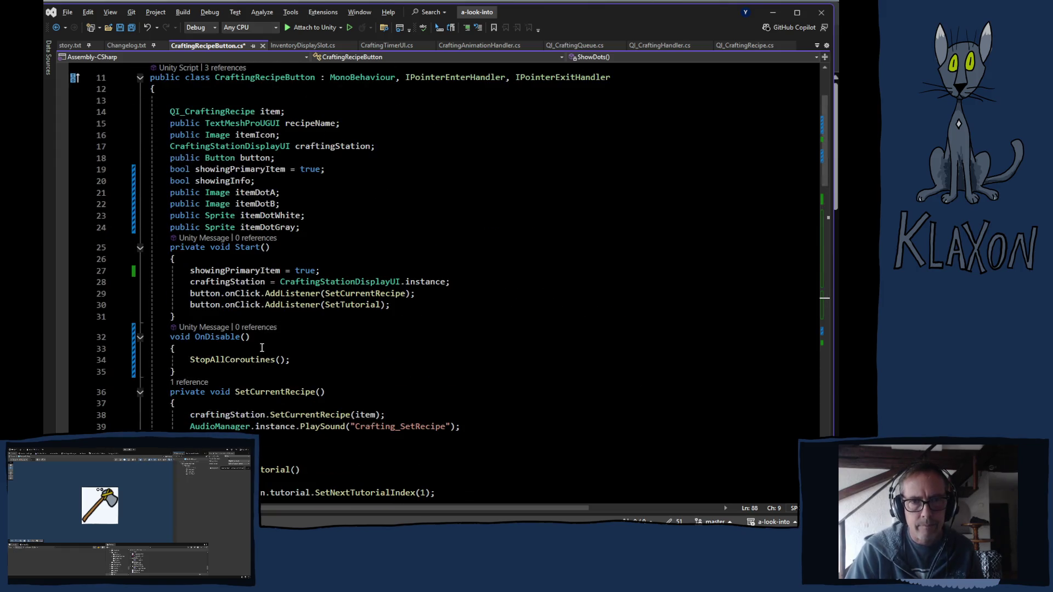
left_click(265, 216)
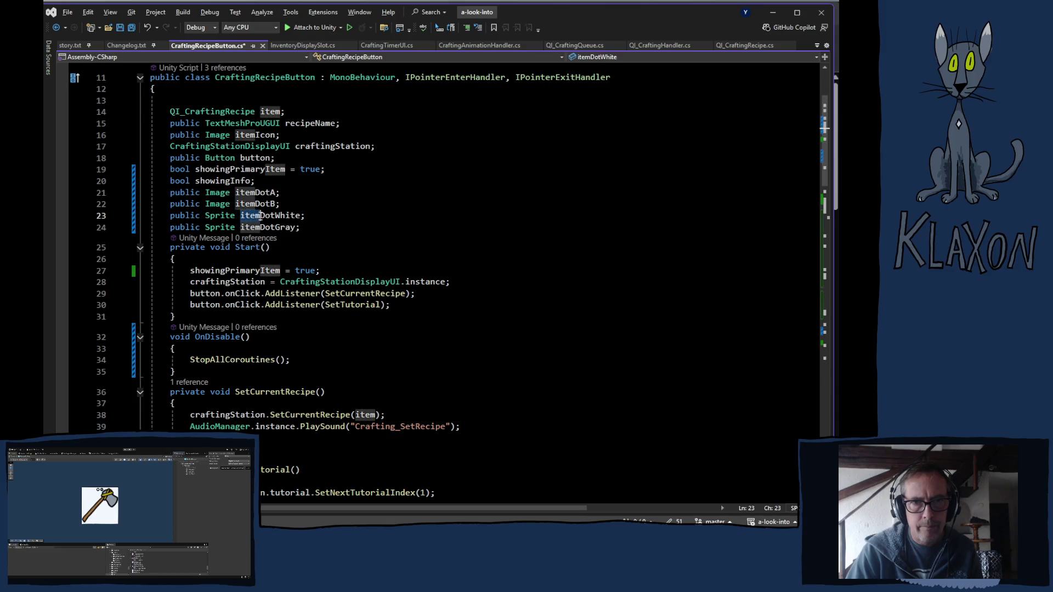
double_click(267, 215)
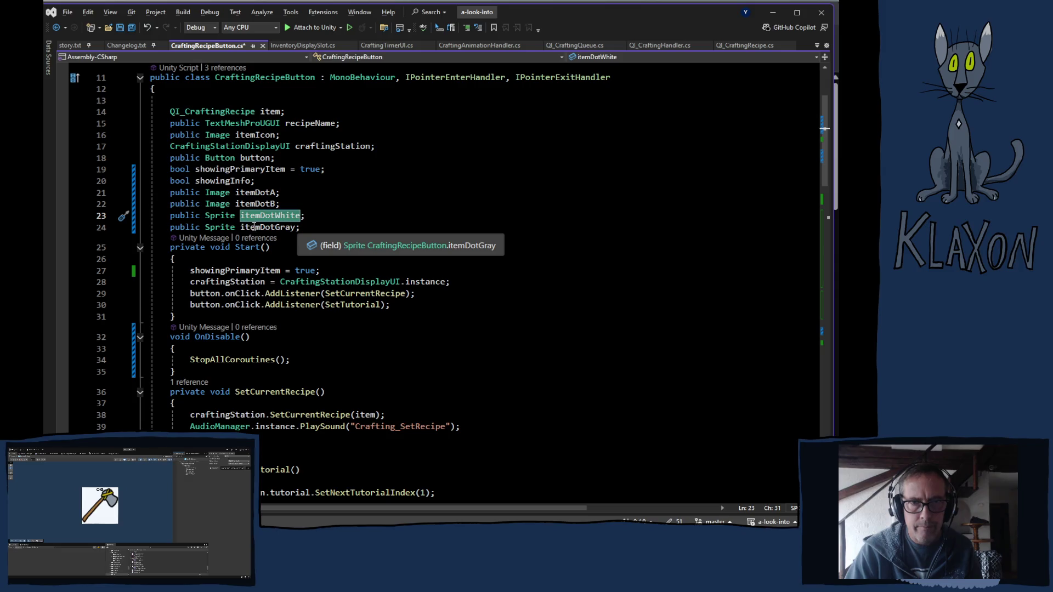
double_click(255, 193)
key("ctrl+c")
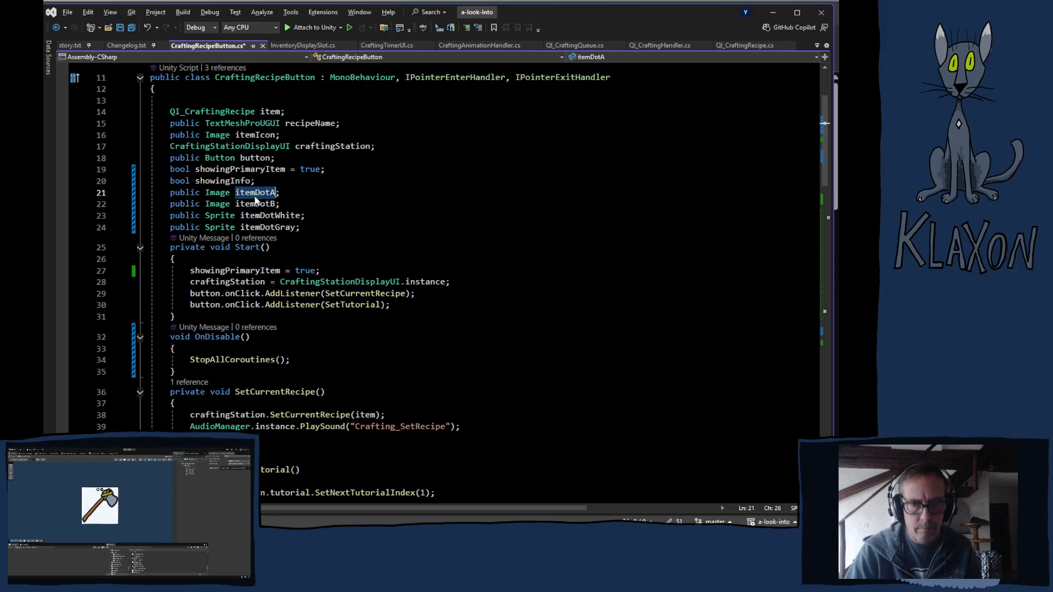
scroll(323, 327, "down", 15)
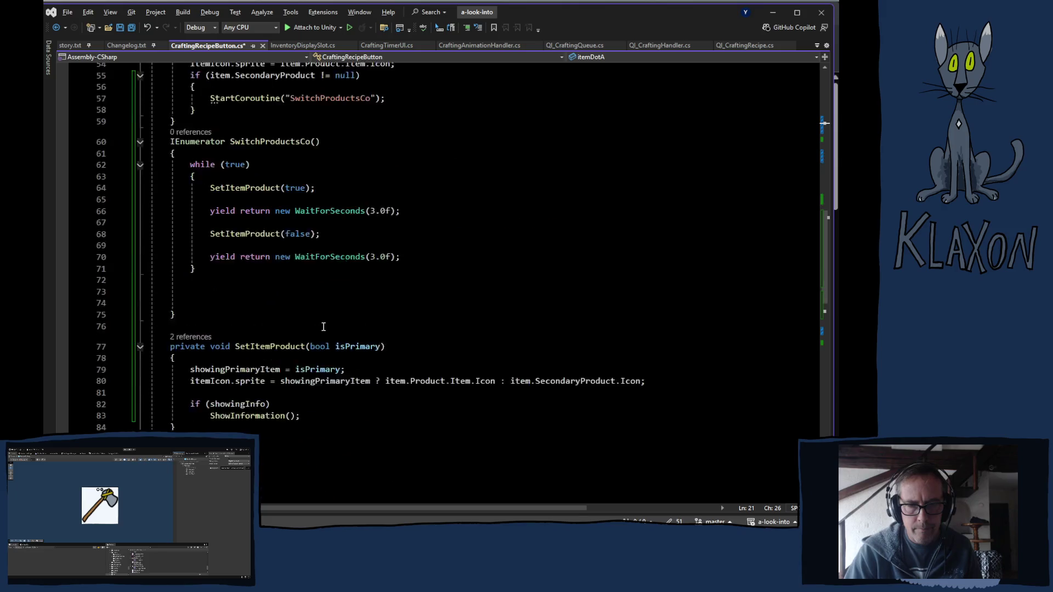
- Inside ShowDots, begin the line 'itemDotA = showingPrimaryItem ?' on line 88
scroll(324, 327, "down", 3)
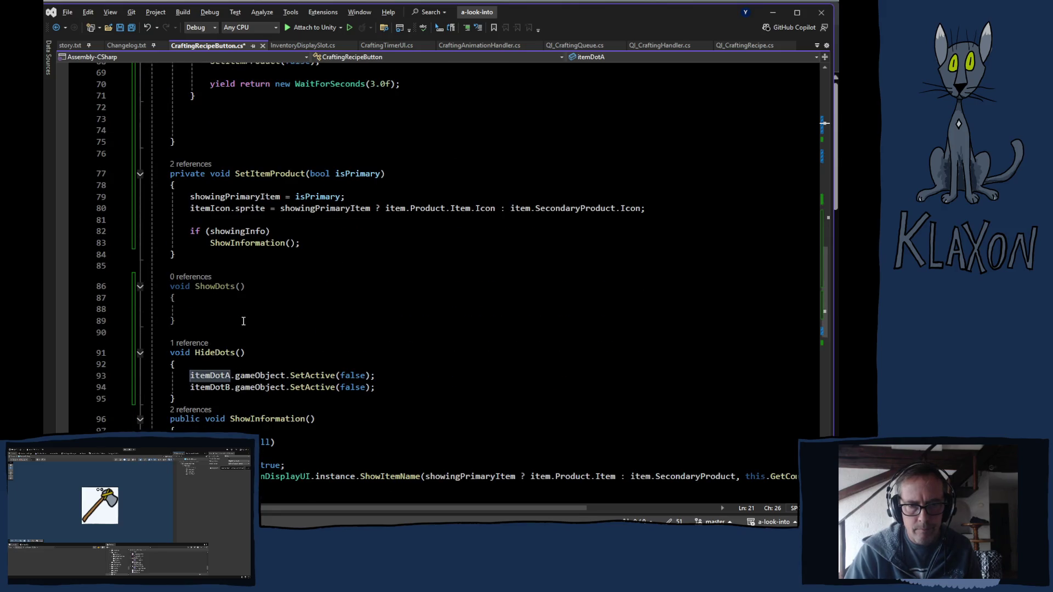
left_click(228, 309)
key("ctrl+v")
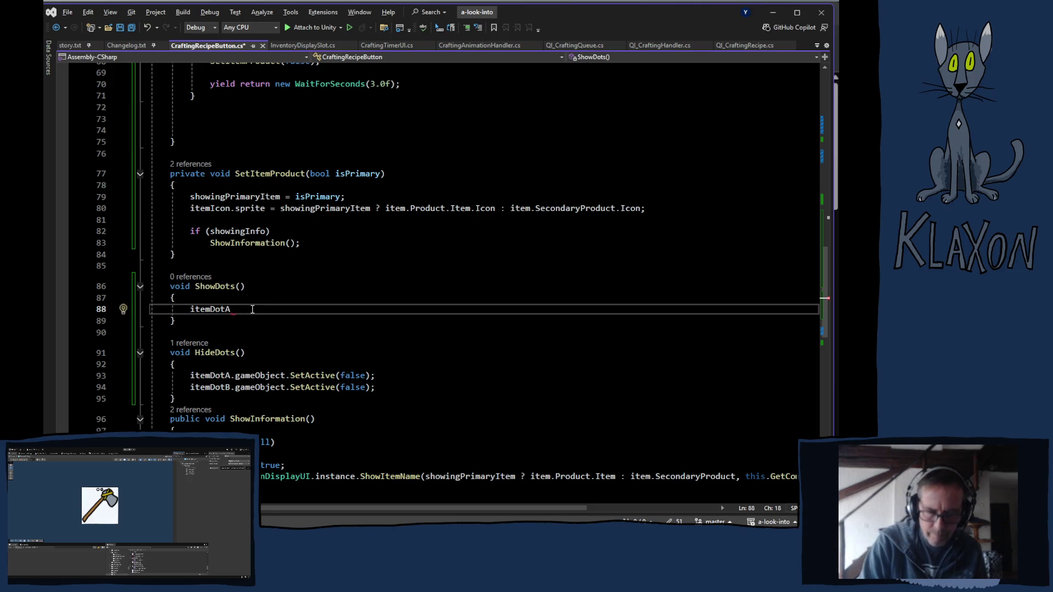
type("=")
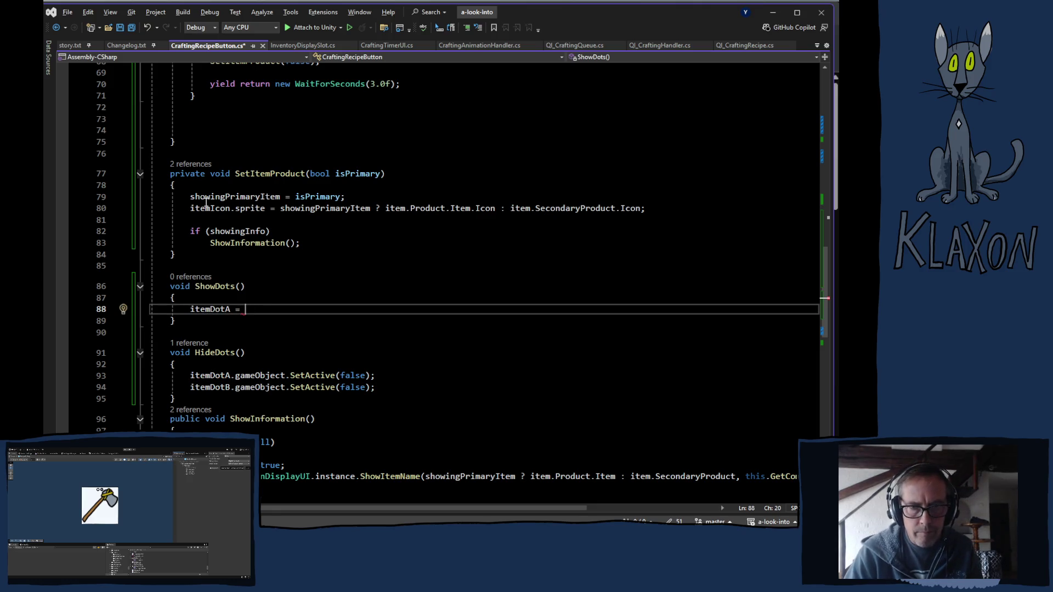
double_click(205, 199)
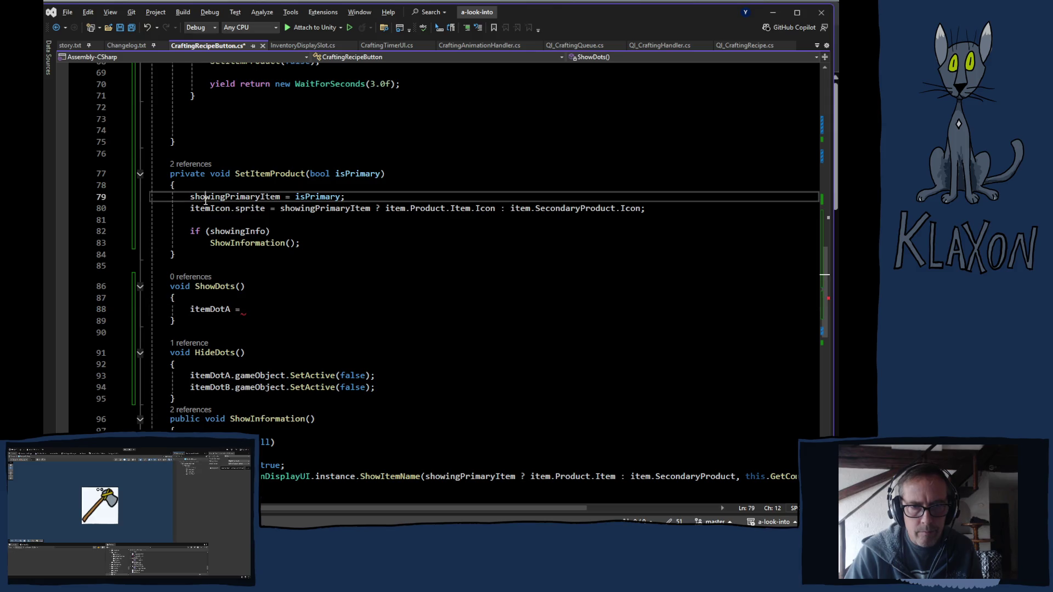
left_click(244, 309)
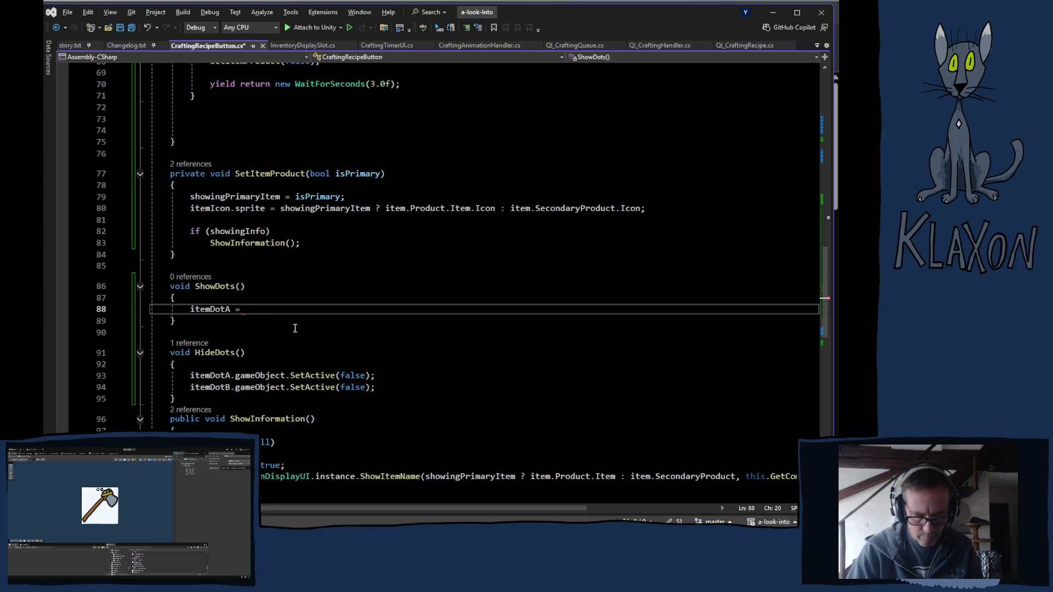
type("showingPrimaryItem ?")
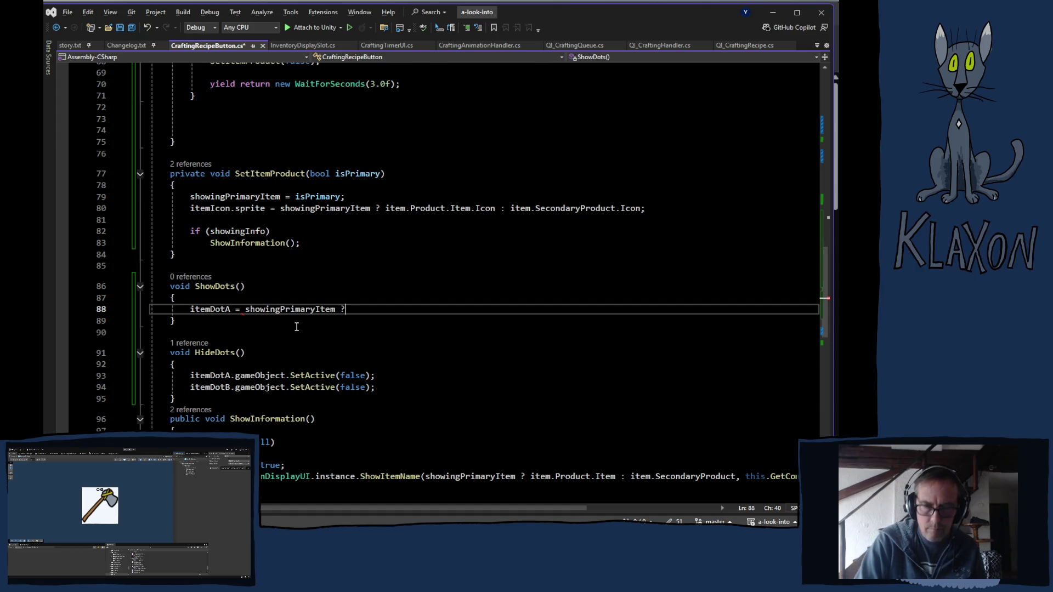
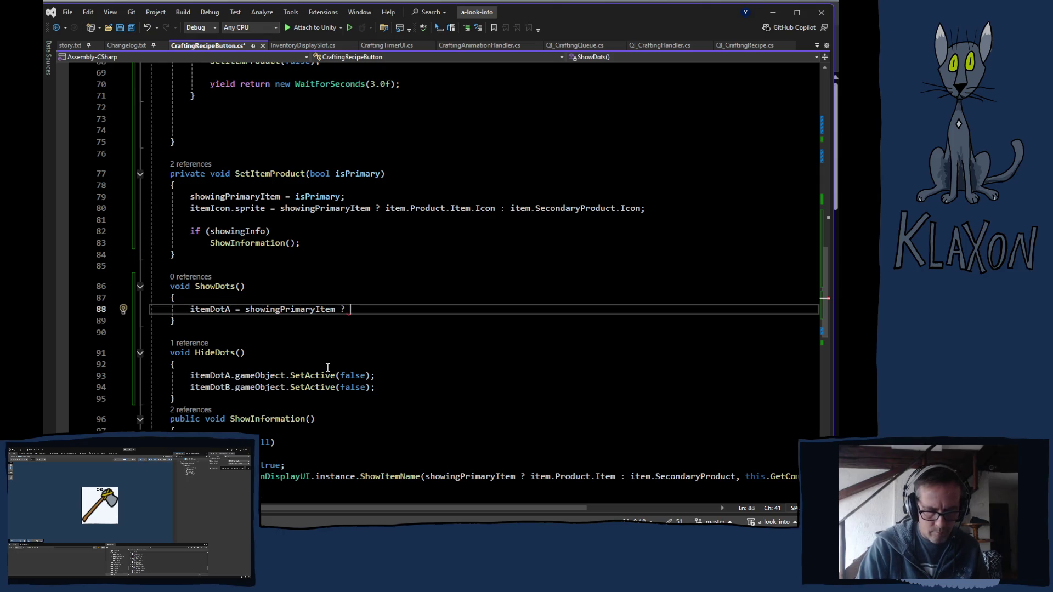
- In ShowDots, write itemDotA.sprite = showingPrimaryItem ? itemDotWhite : itemDotGray;
type("ite")
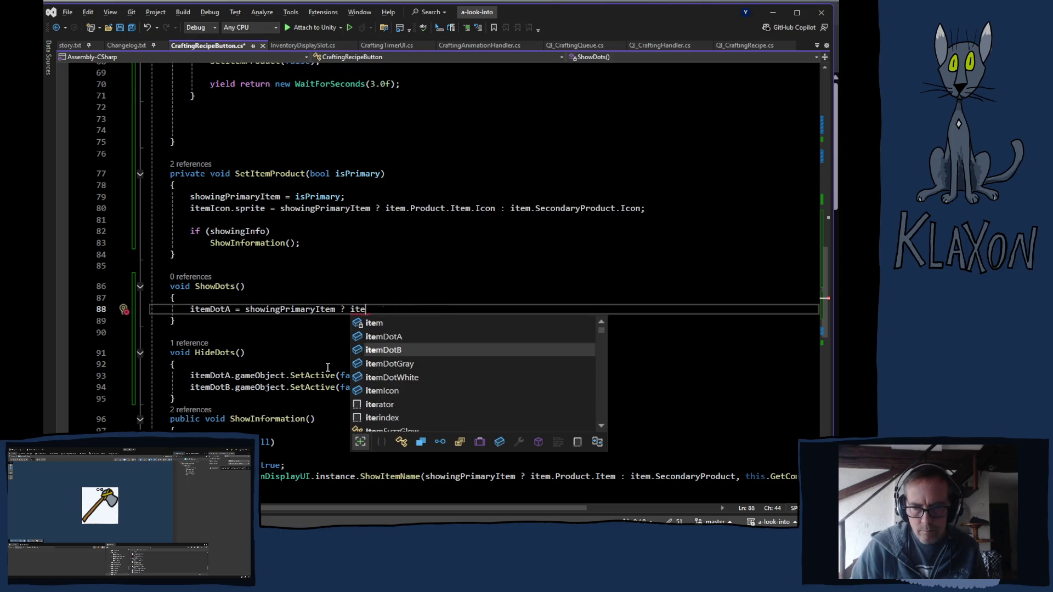
key("Down")
key("Down")
key("Tab")
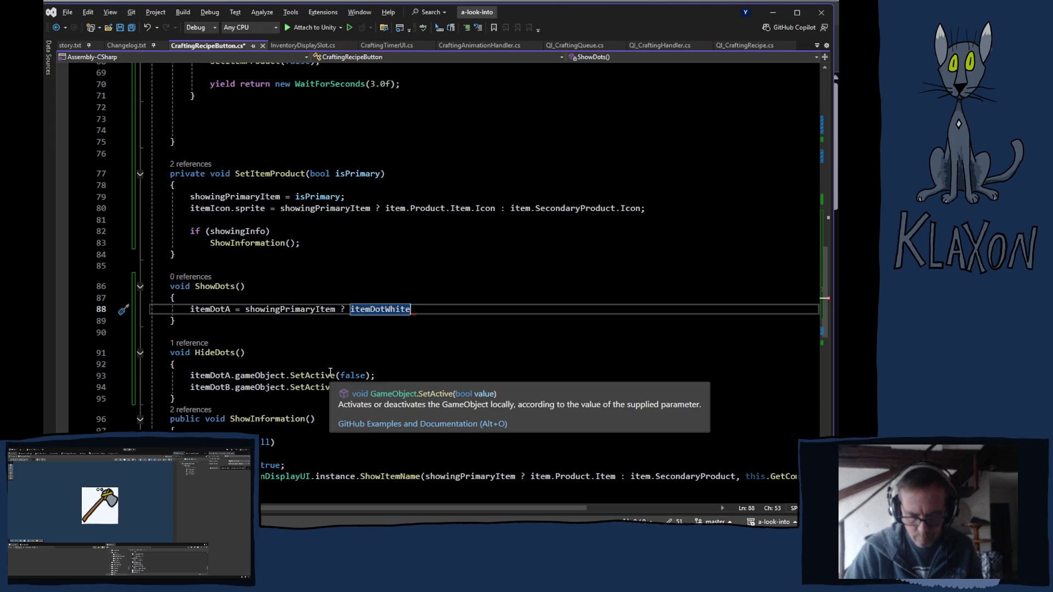
type(":ite")
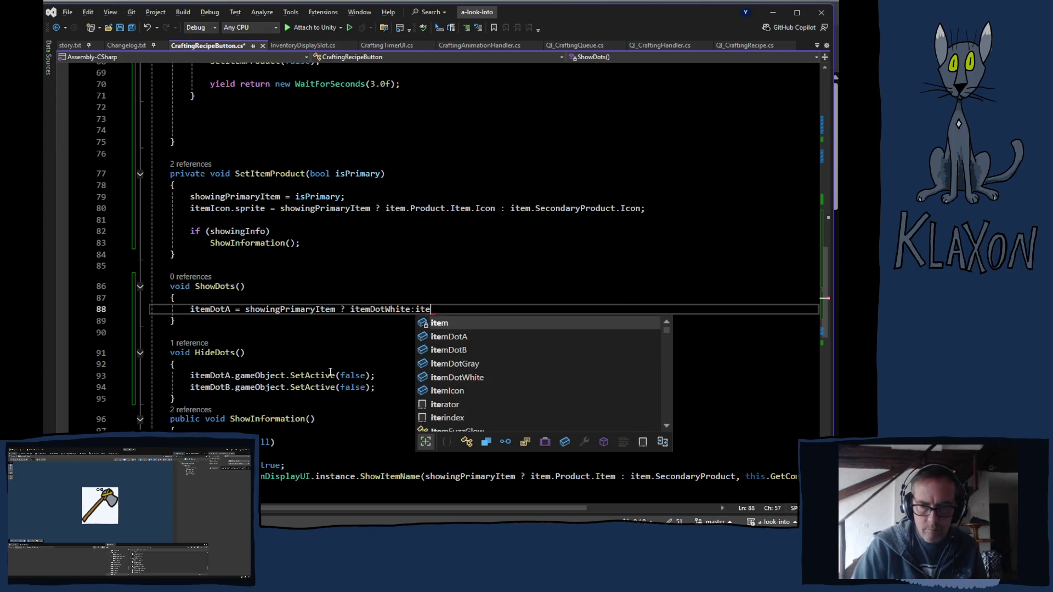
key("Down")
key("Down")
key("Down")
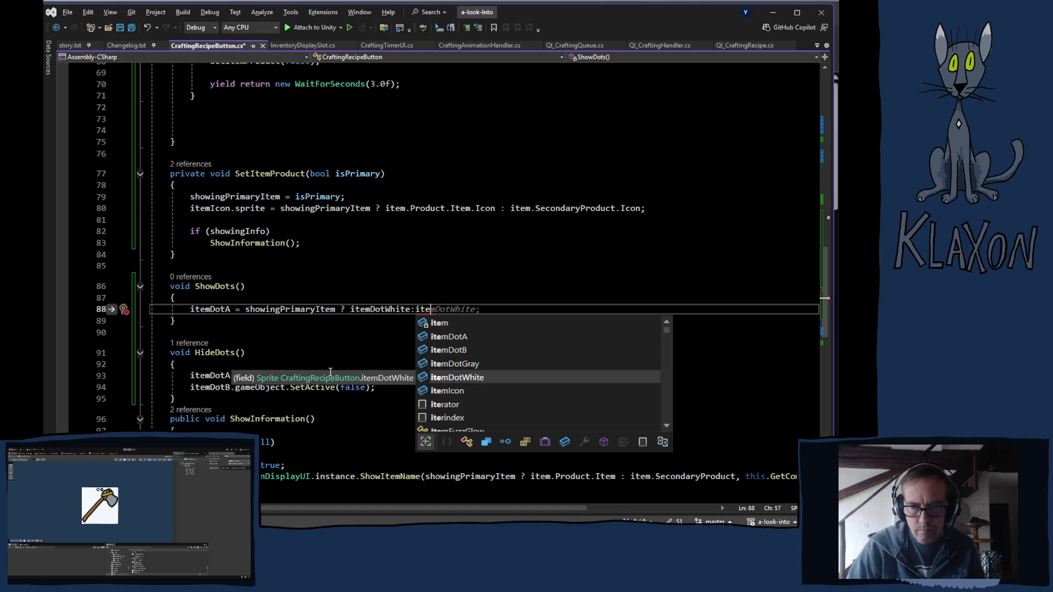
key("Up")
key("Tab")
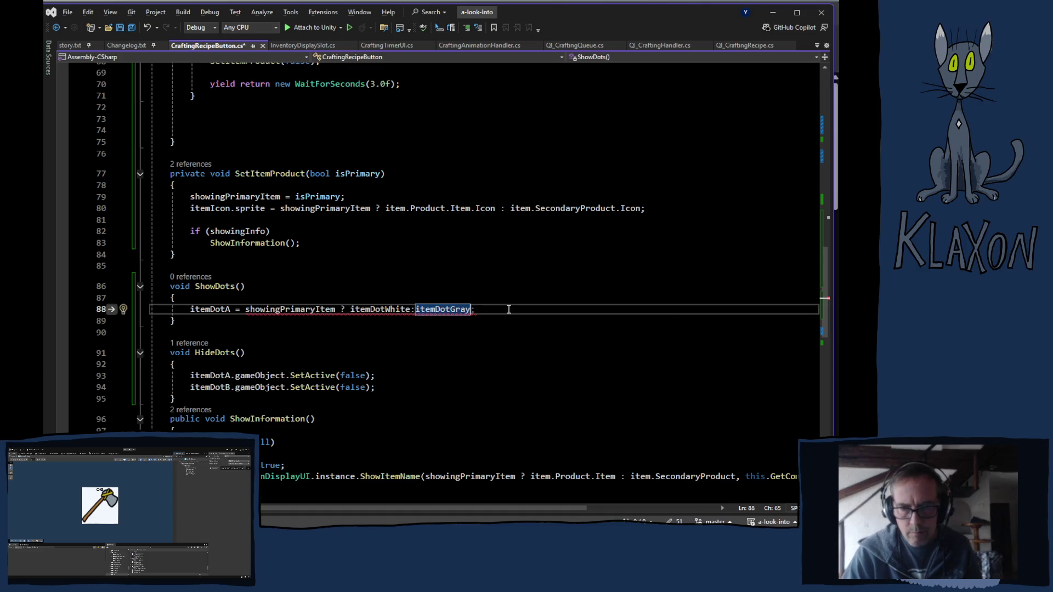
type(";")
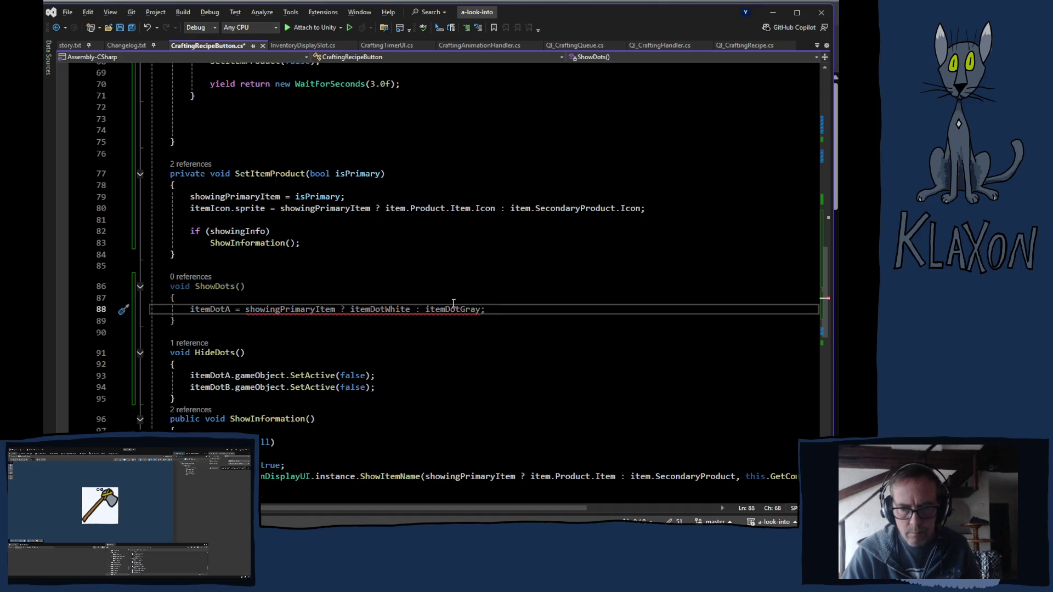
left_click(231, 311)
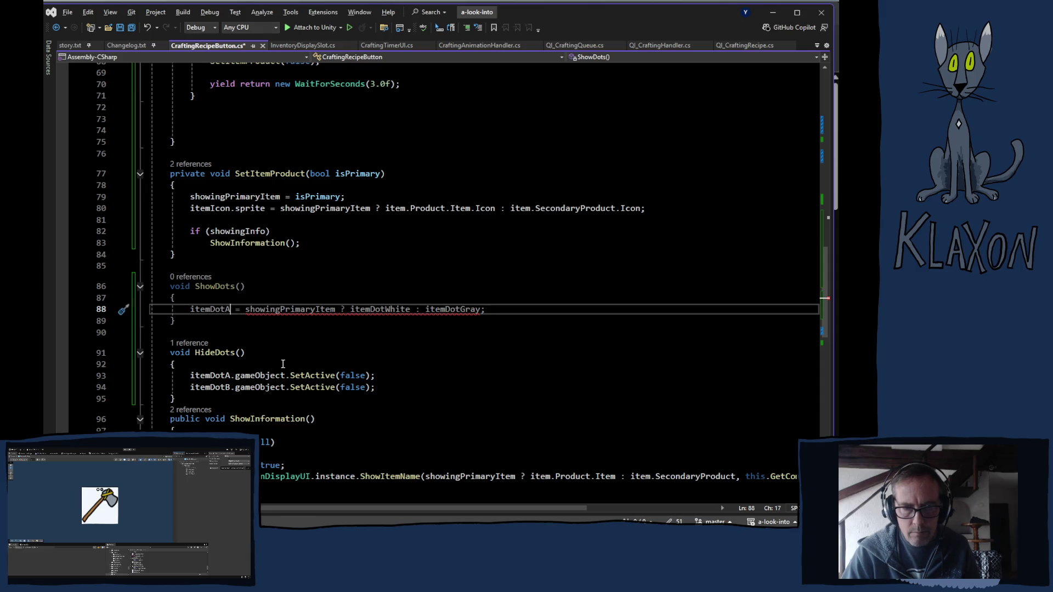
type(".s")
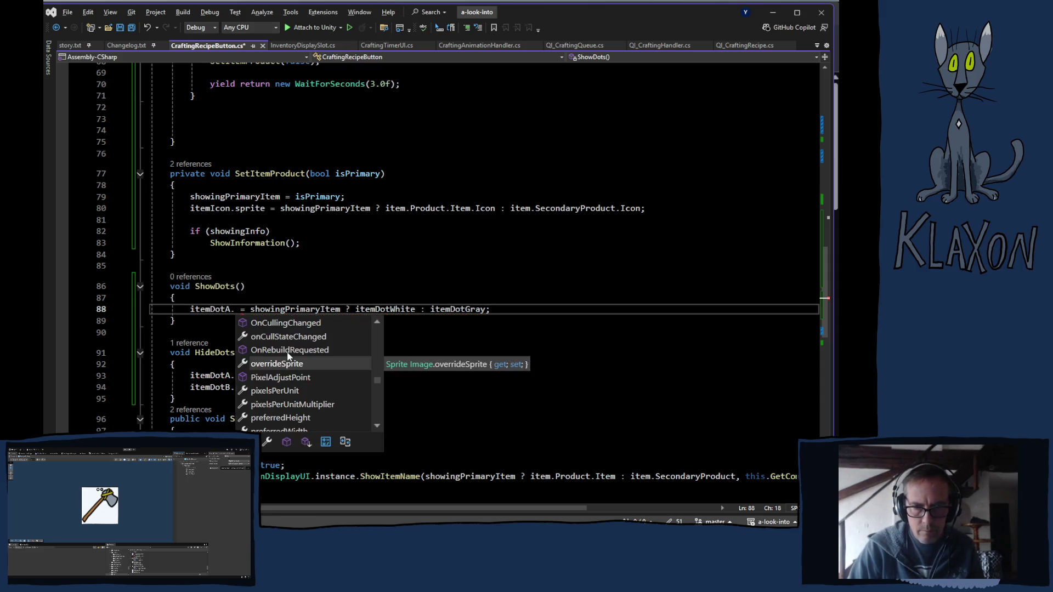
key("Tab")
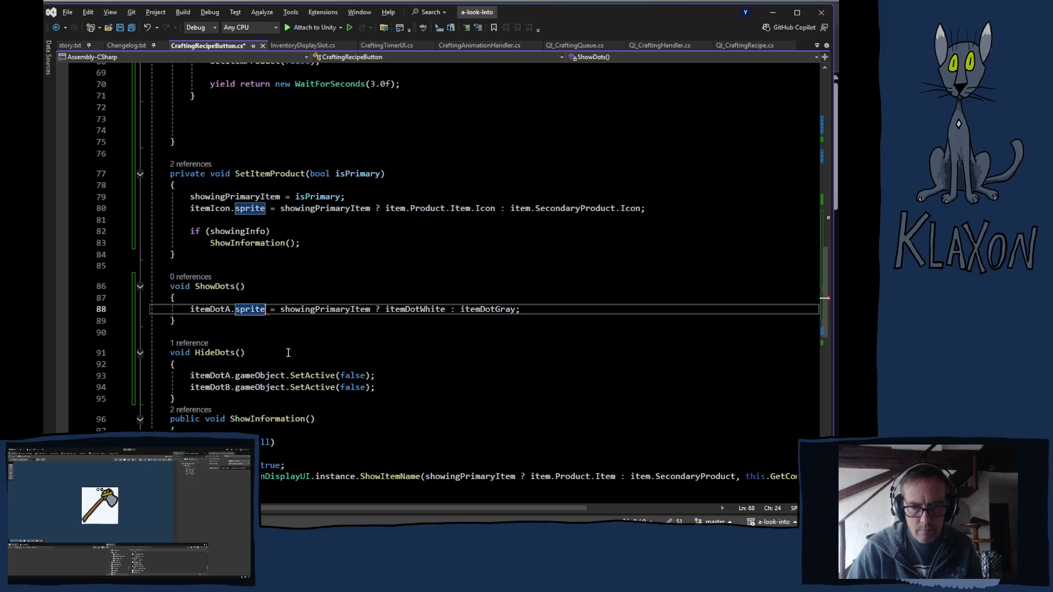
- Duplicate that line for itemDotB, swapping to itemDotGray when primary, otherwise itemDotWhite
left_click(548, 310)
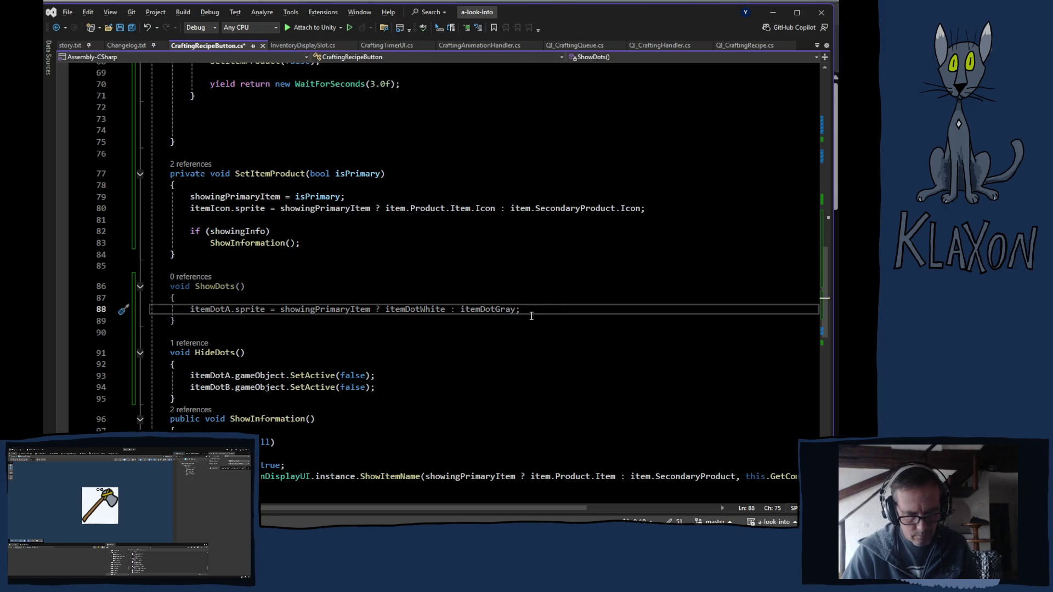
key("ctrl+d")
left_click(228, 319)
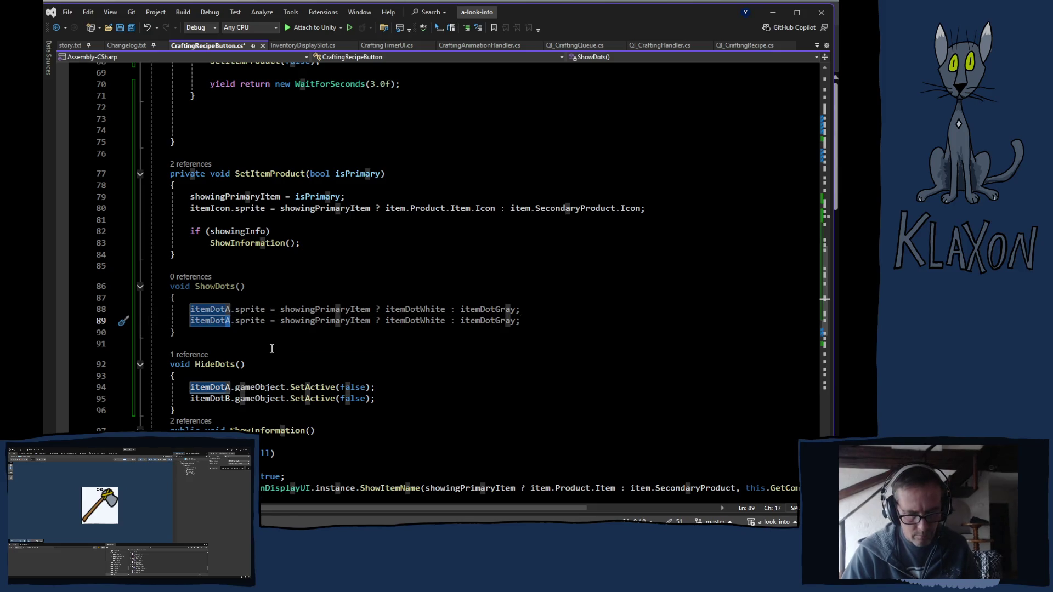
key("BackSpace")
type("B")
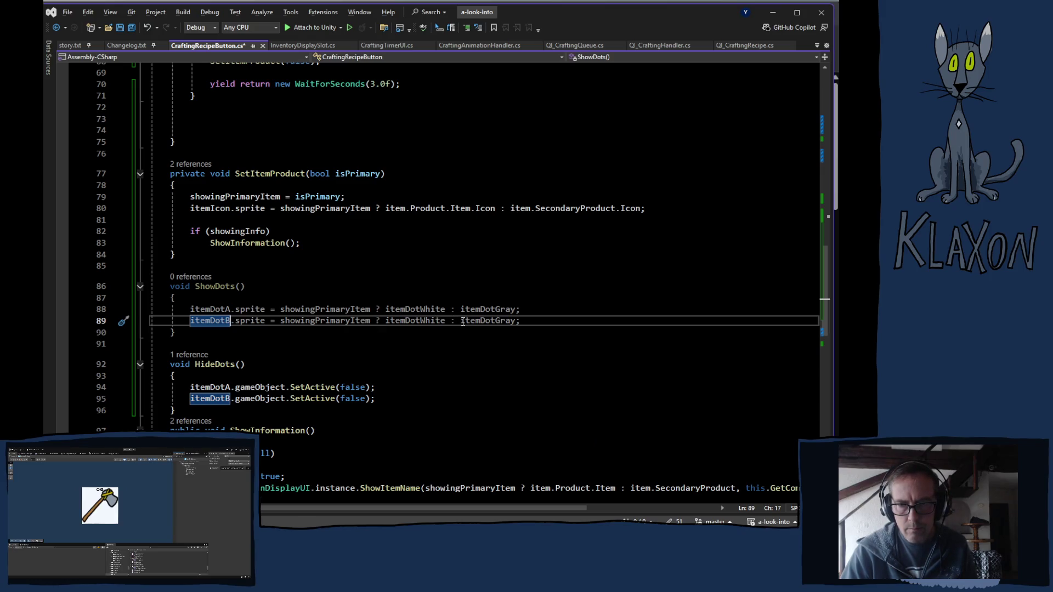
left_click_drag(462, 321, 516, 323)
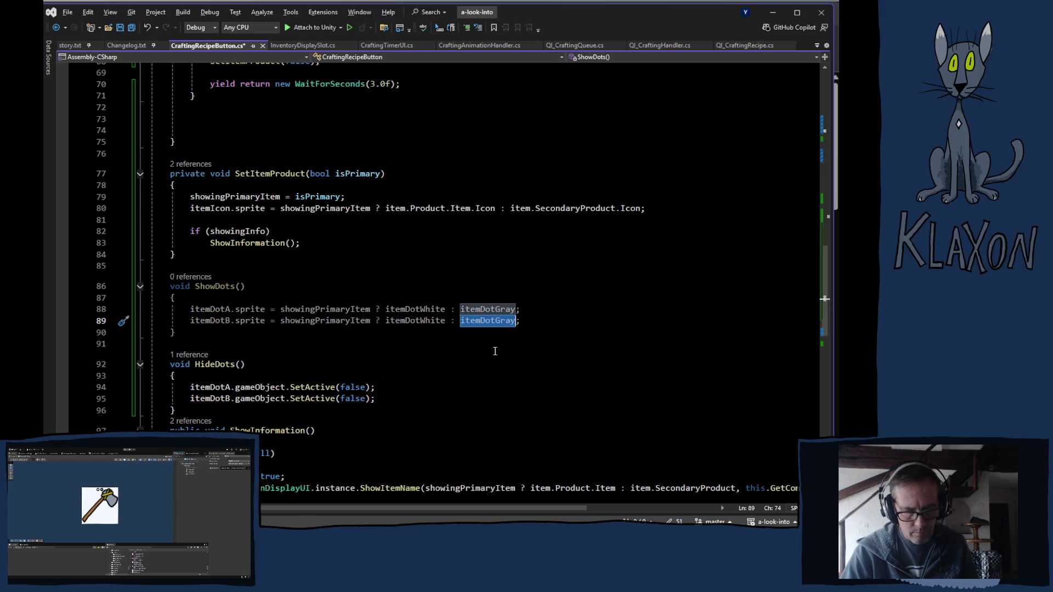
key("BackSpace")
left_click(380, 320)
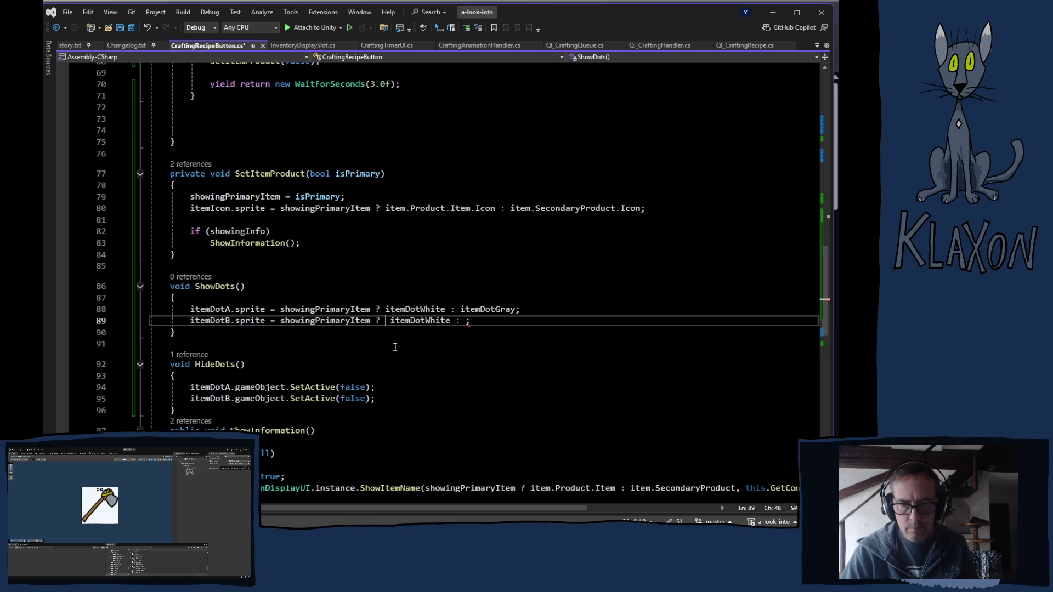
type("itemDotGray:")
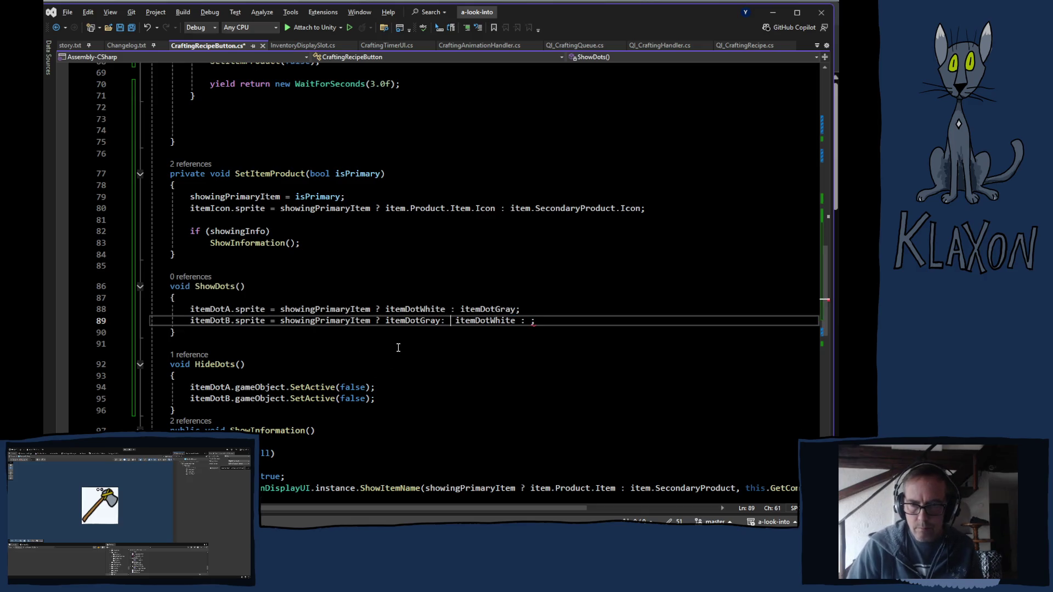
key("BackSpace")
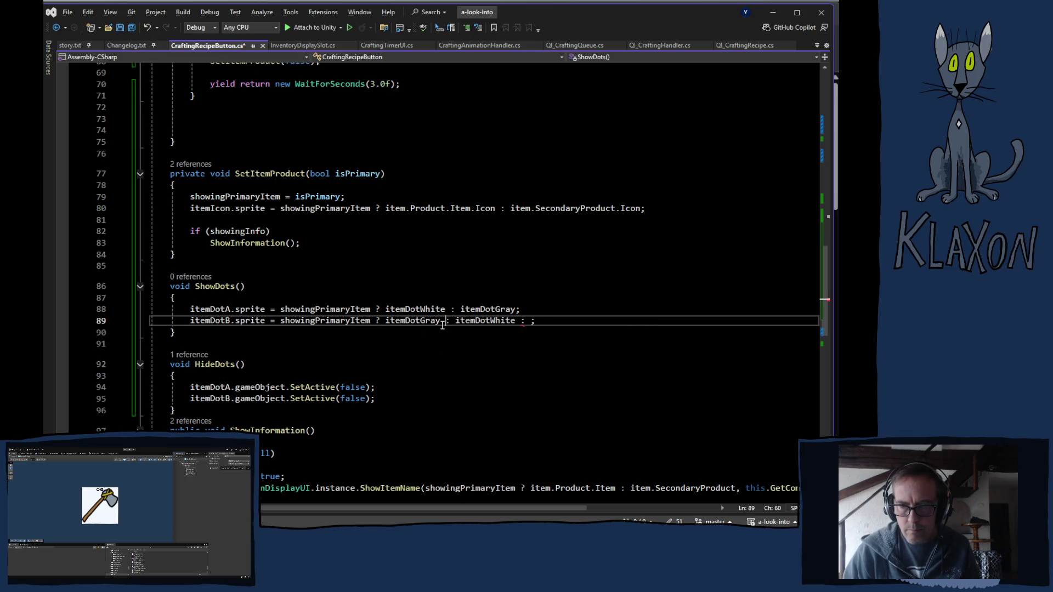
key("ctrl+Right")
key("ctrl+Right")
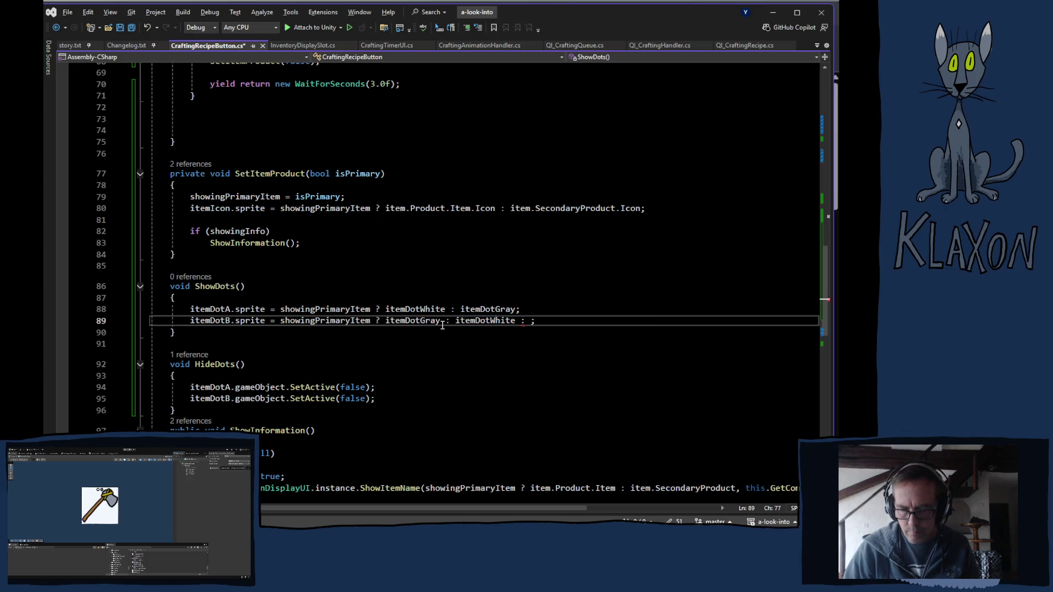
key("BackSpace")
key("BackSpace")
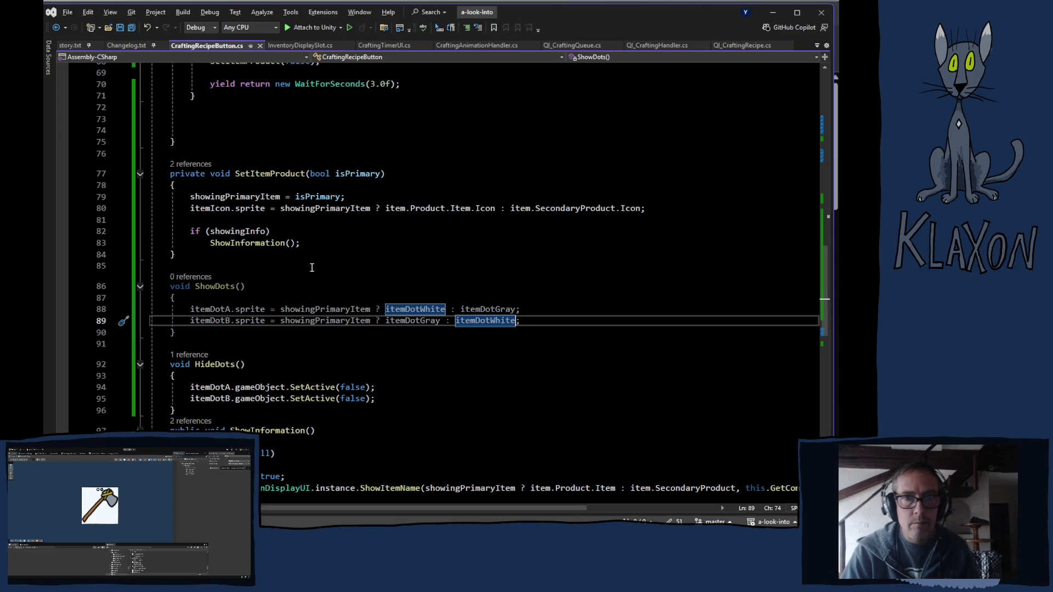
scroll(312, 267, "up", 1)
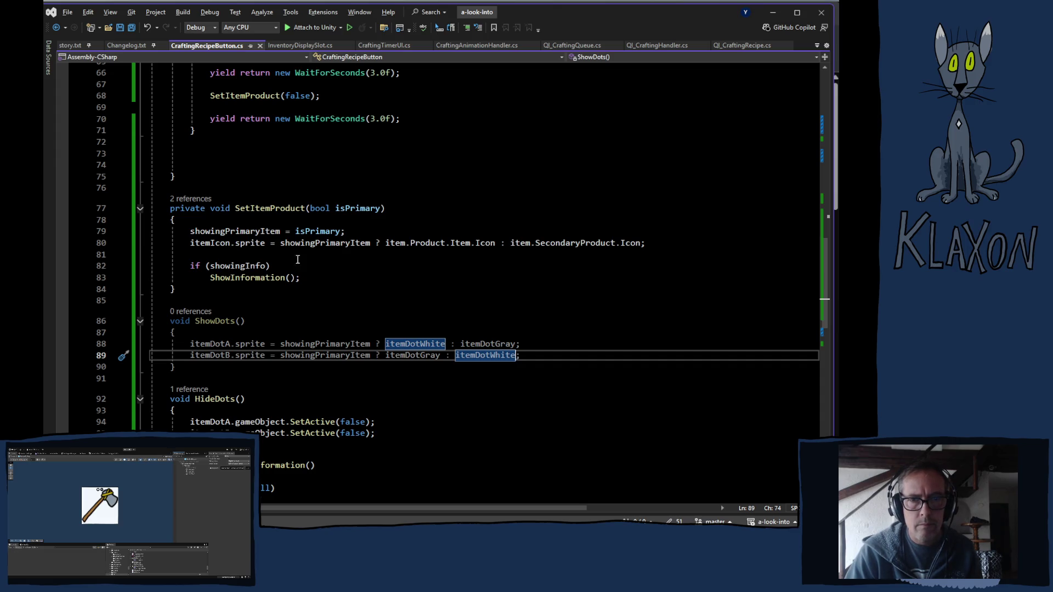
- Call ShowDots() on line 81 in SetItemProduct and save the script
left_click(255, 255)
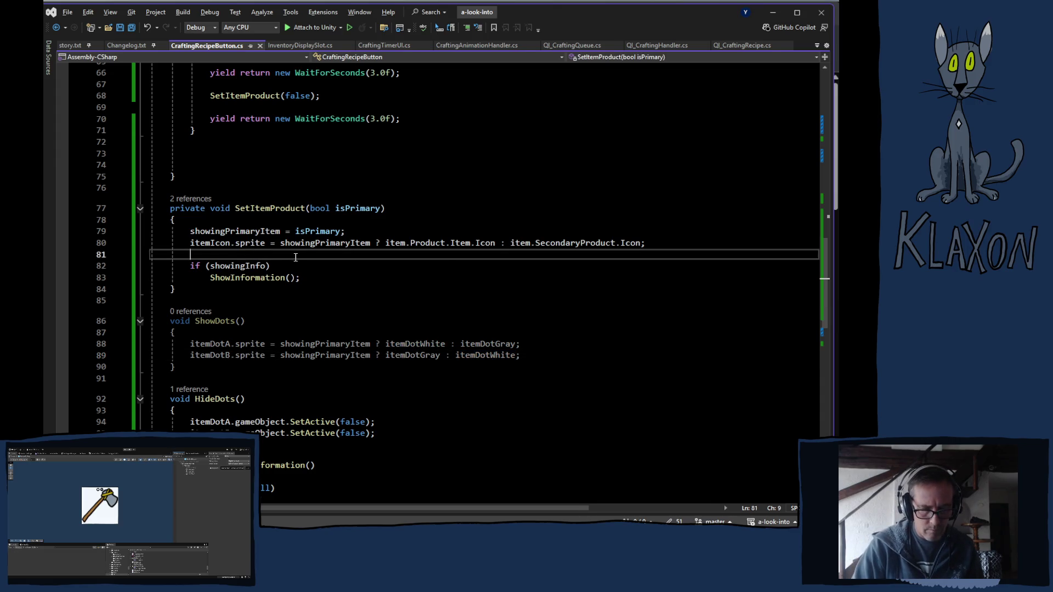
type("ShowD")
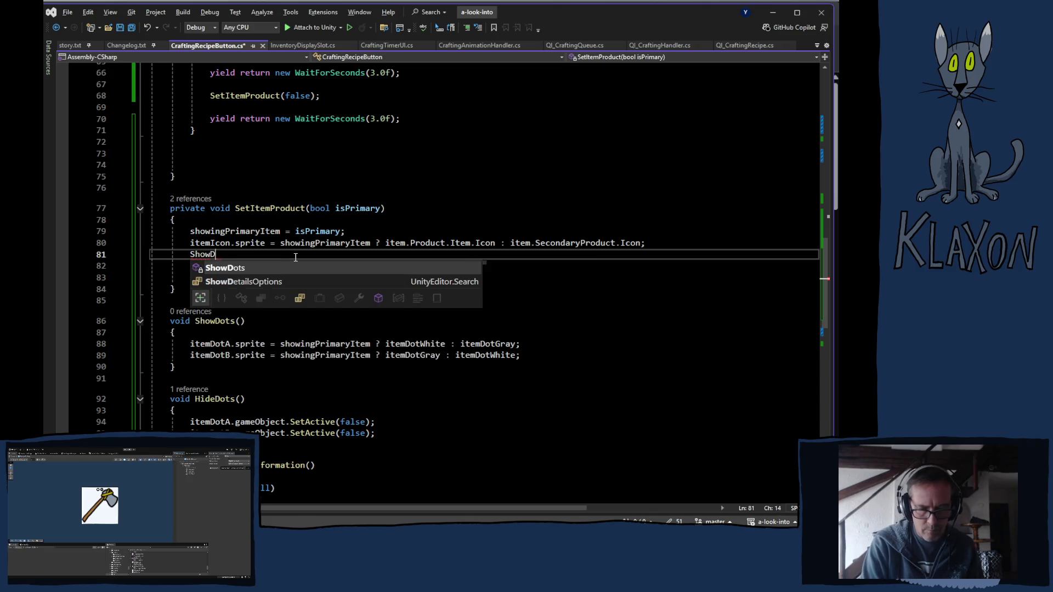
key("Tab")
key("Tab")
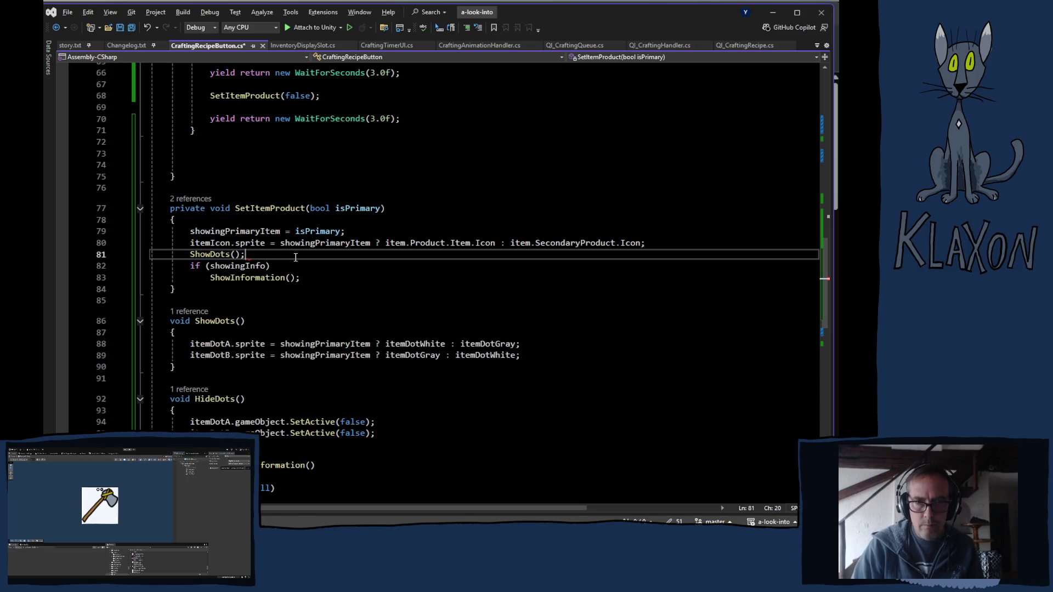
key("ctrl+s")
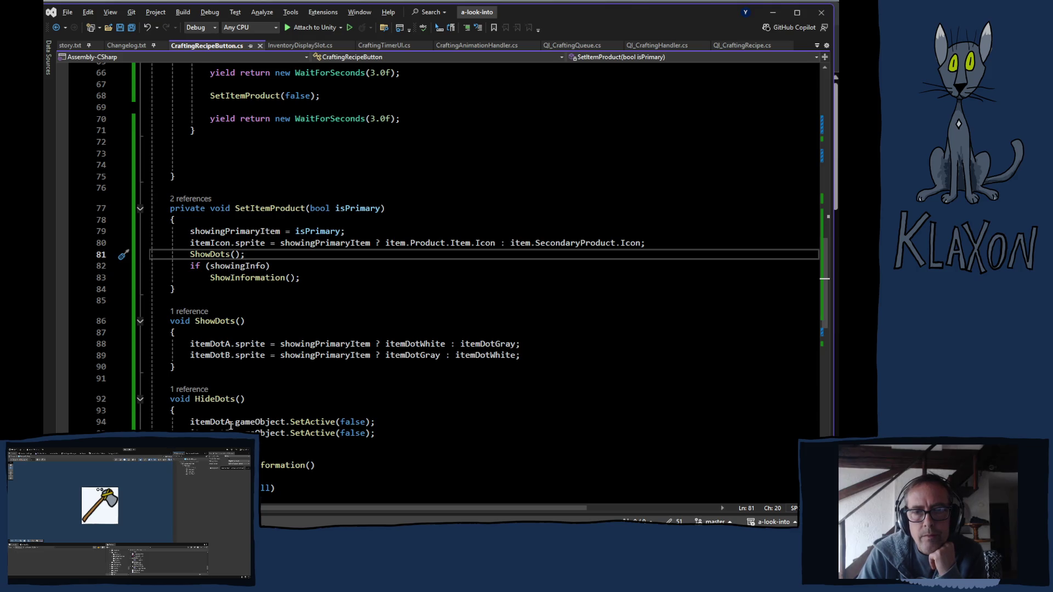
- Copy HideDots' two SetActive(false) lines into ShowDots, change both to true, and save
scroll(231, 425, "down", 1)
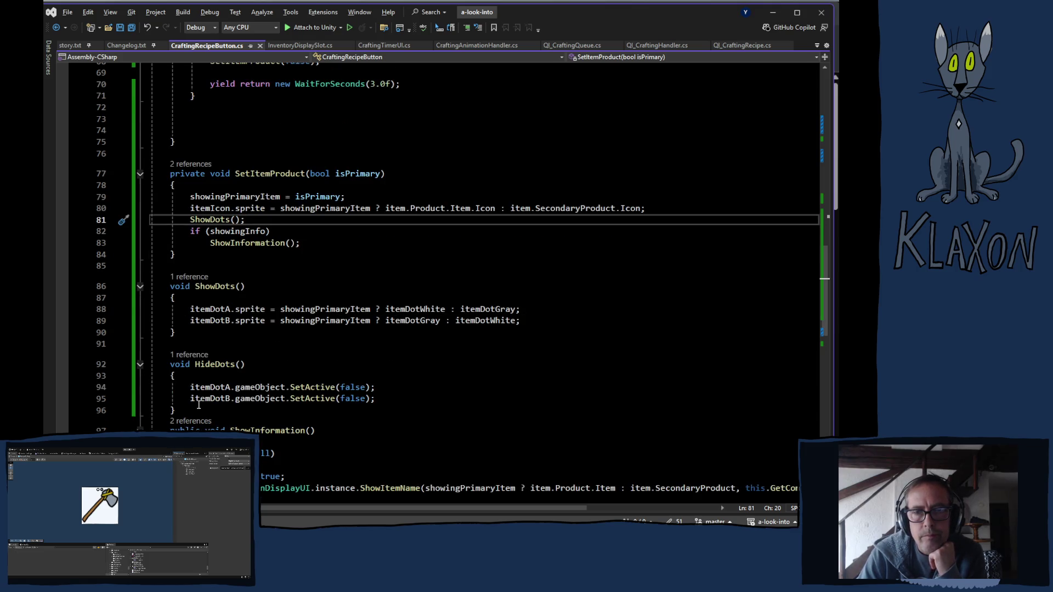
left_click_drag(190, 387, 381, 400)
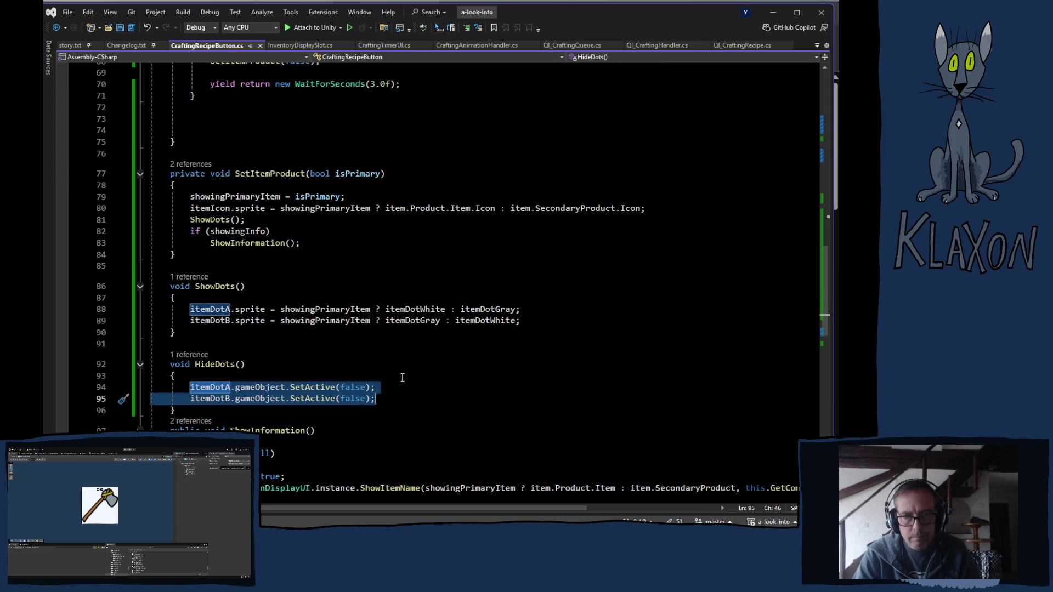
key("ctrl+c")
left_click(527, 324)
key("Return")
key("ctrl+v")
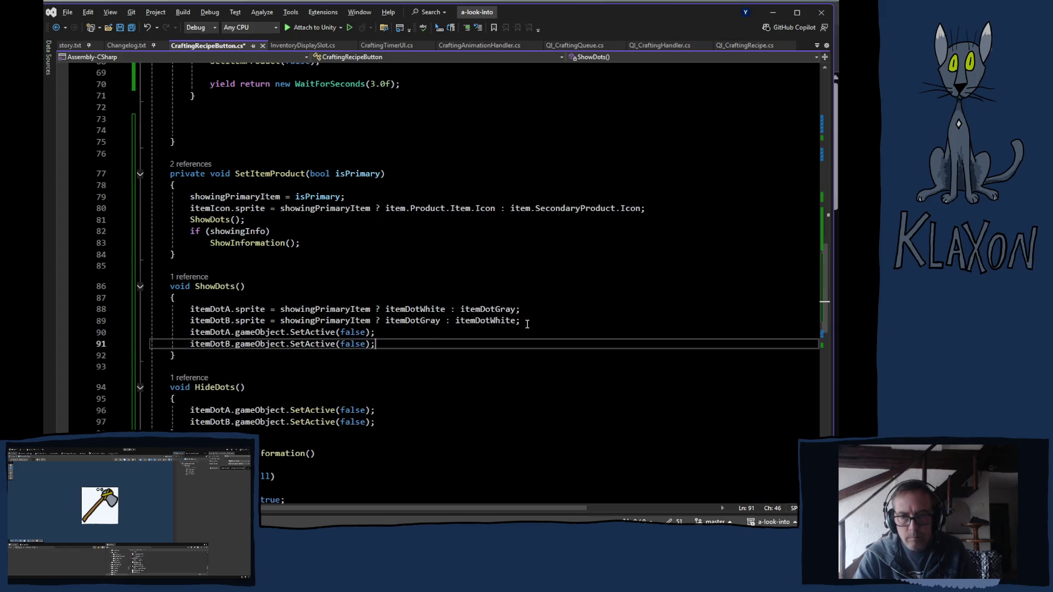
double_click(351, 332)
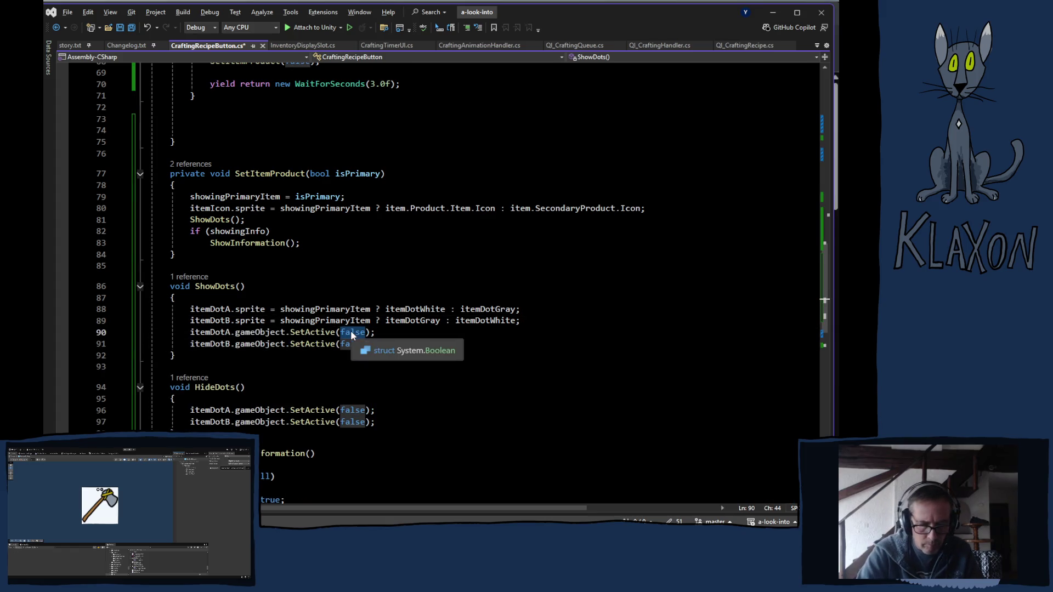
type("true")
left_click(157, 356)
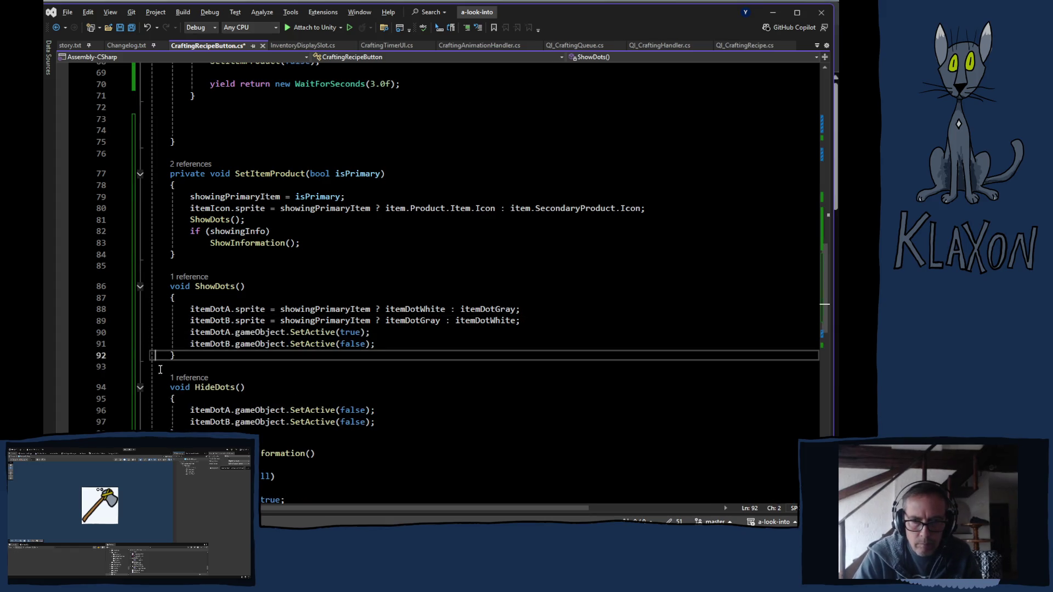
double_click(357, 346)
type("true")
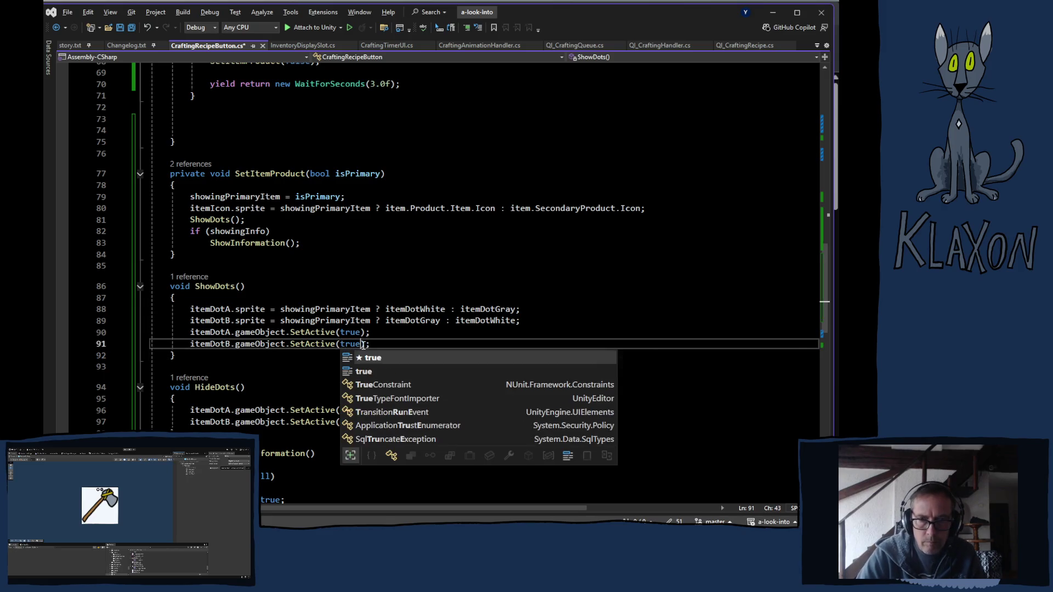
left_click(289, 299)
key("ctrl+s")
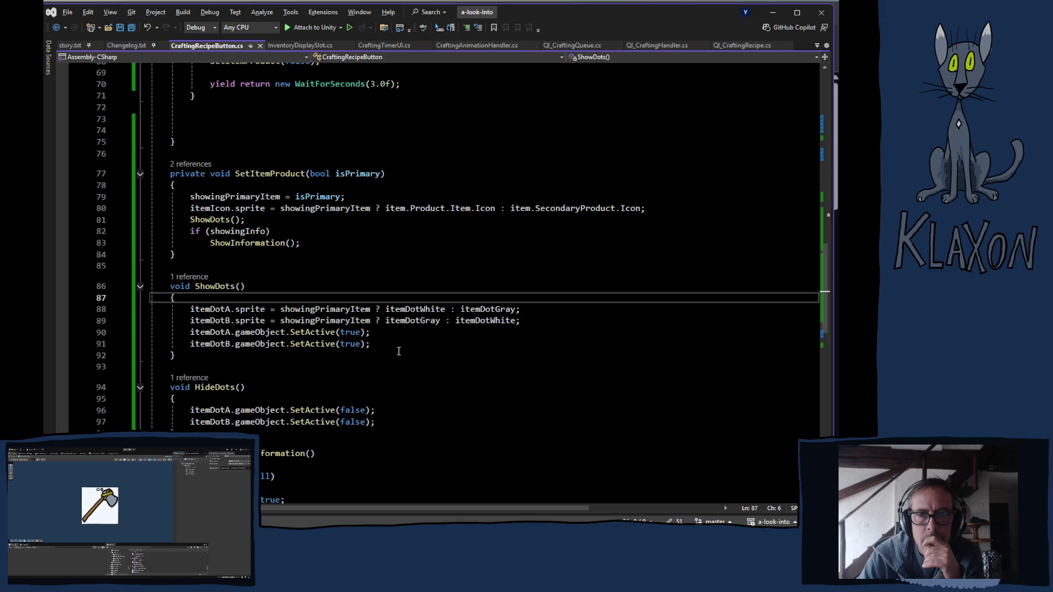
- Scroll through CraftingRecipeButton.cs to review SwitchProductsCo and SetItemProduct
scroll(398, 349, "up", 7)
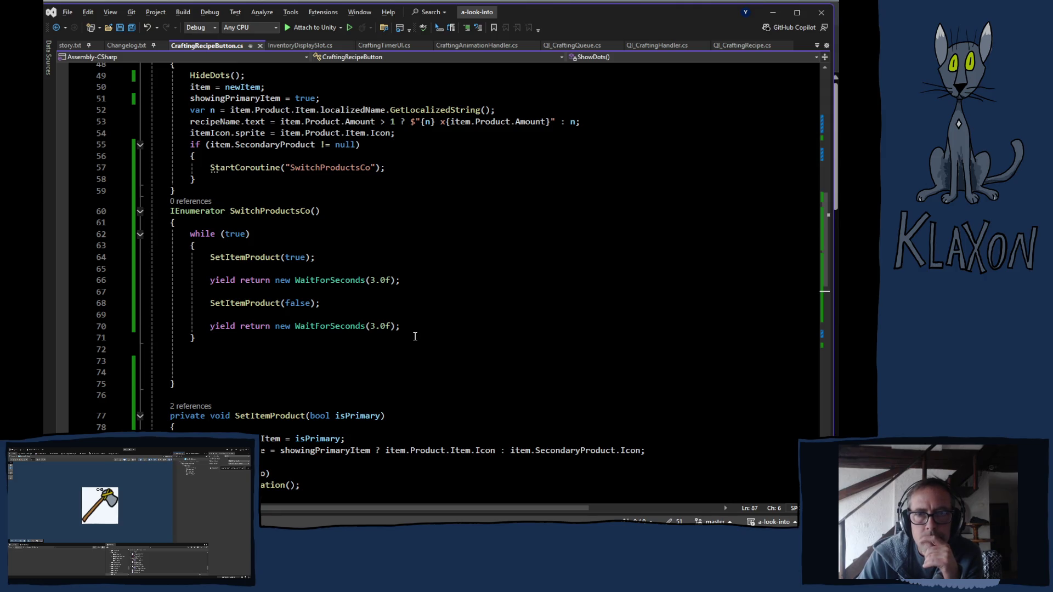
scroll(415, 336, "down", 7)
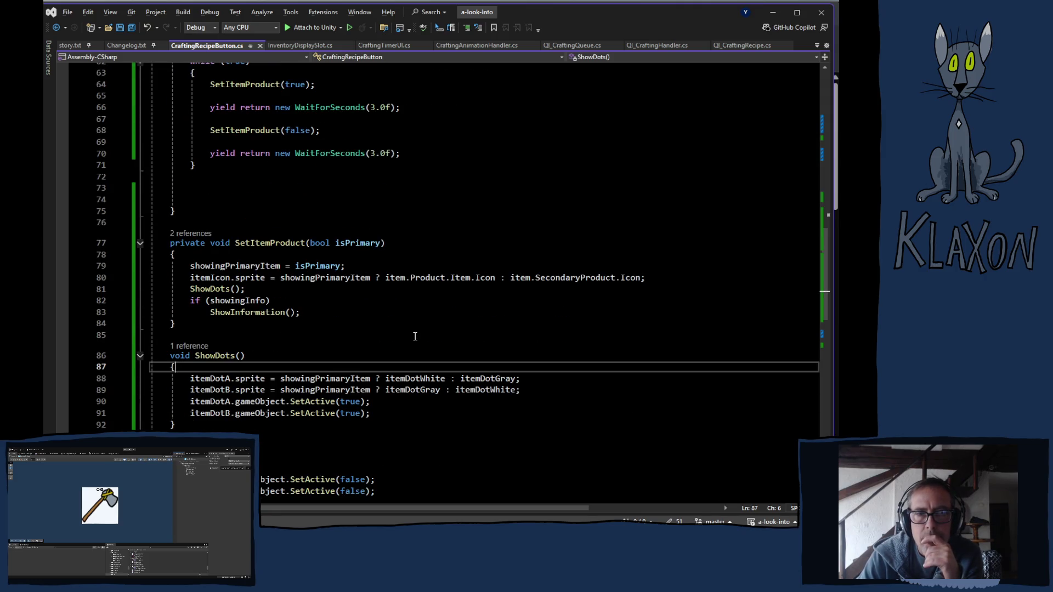
scroll(405, 336, "down", 3)
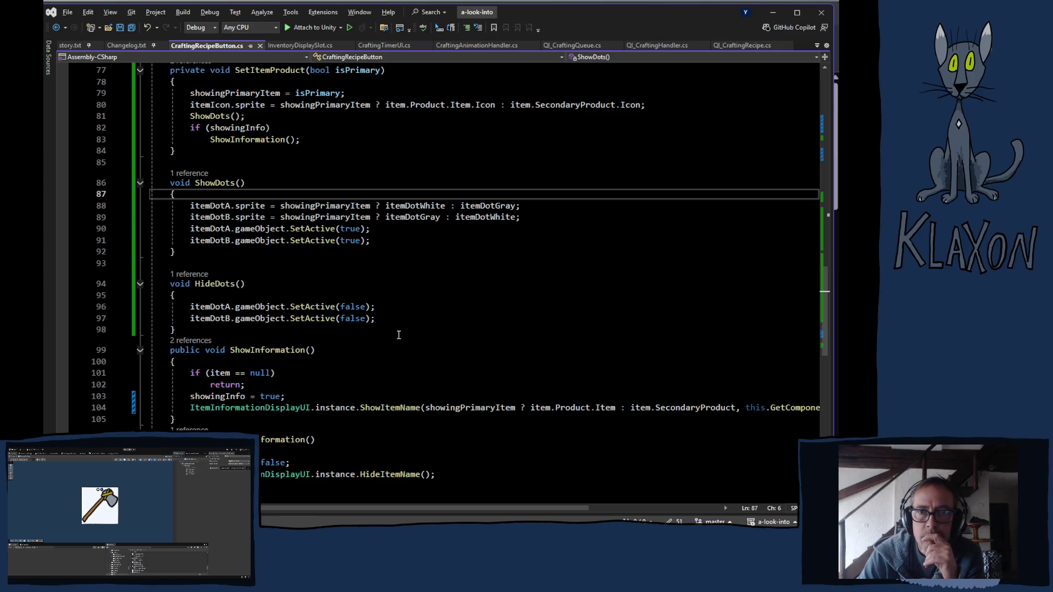
scroll(398, 335, "up", 2)
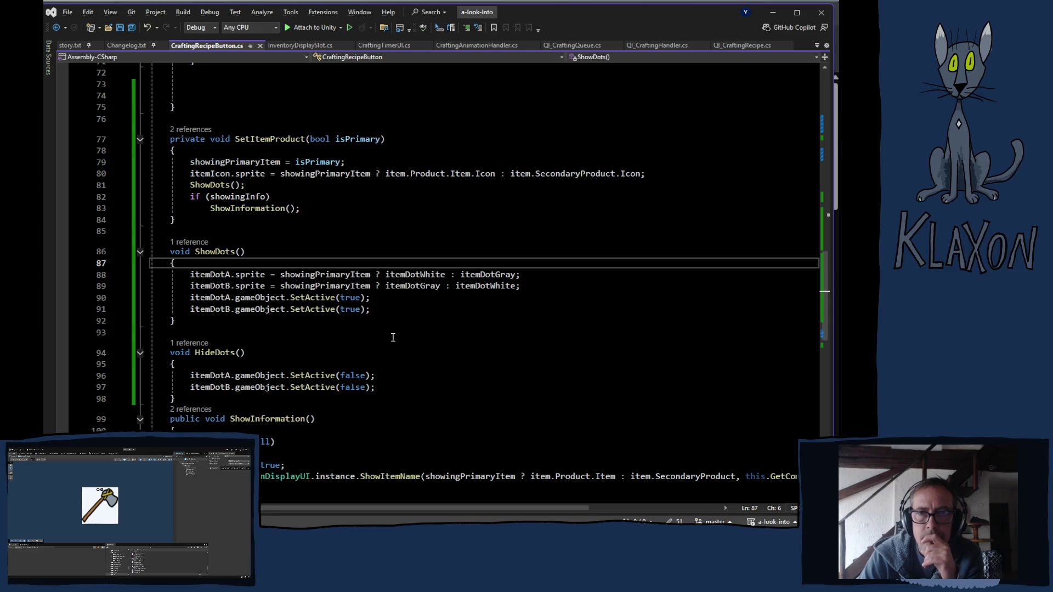
scroll(393, 324, "up", 4)
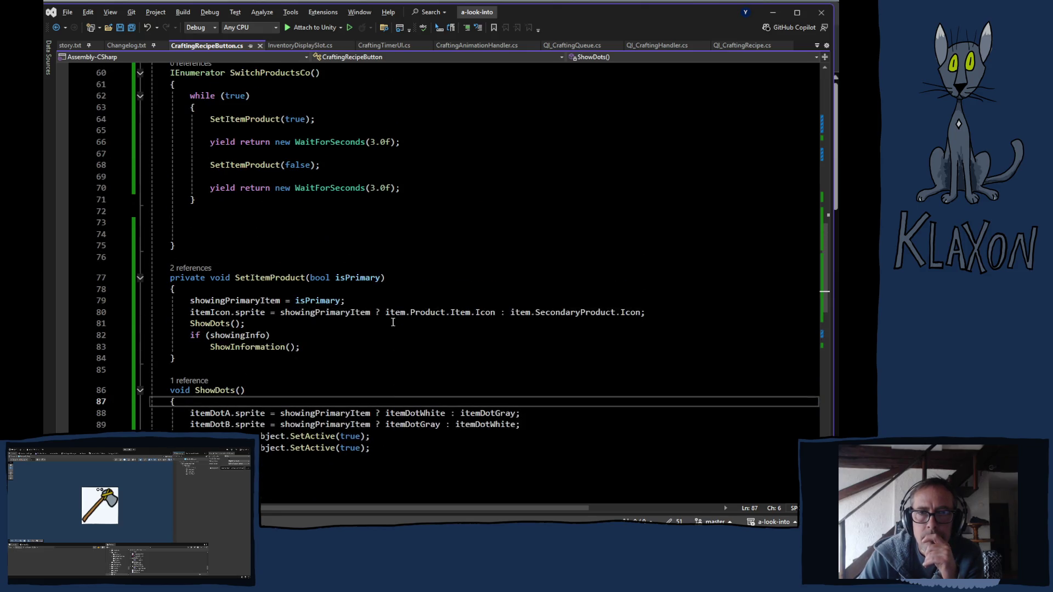
scroll(393, 322, "up", 3)
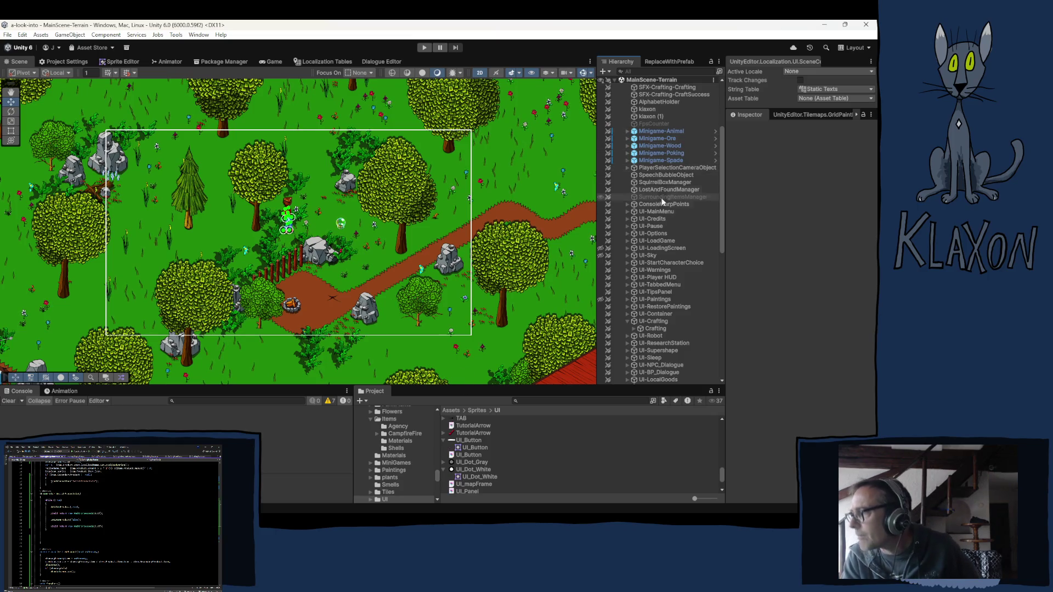
- Open the RecipeButton prefab and assign ItemLeft and ItemRight to the script's dot fields
left_click(654, 321)
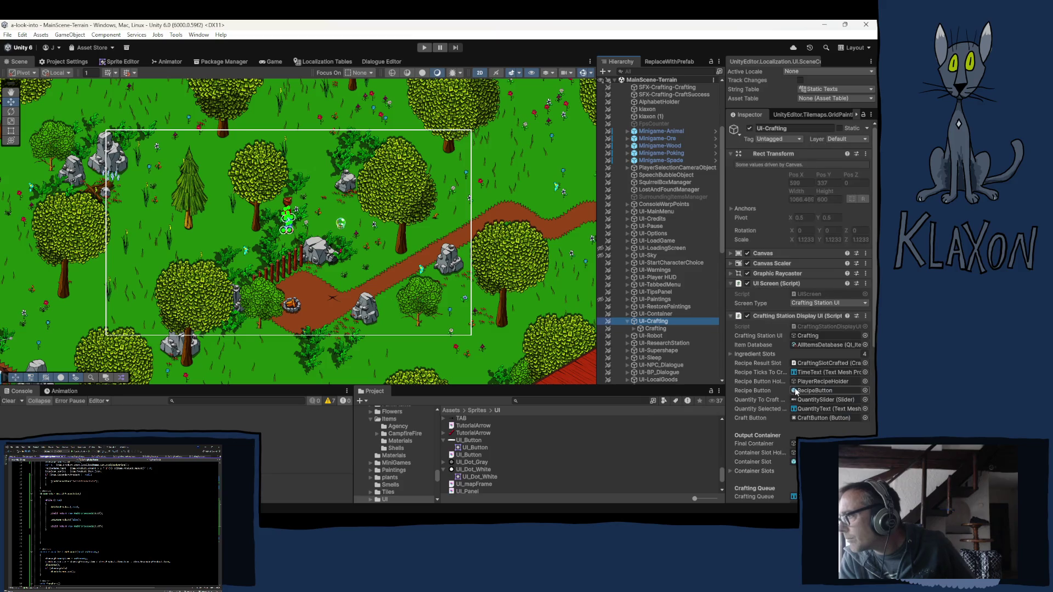
left_click(809, 391)
left_click(473, 455)
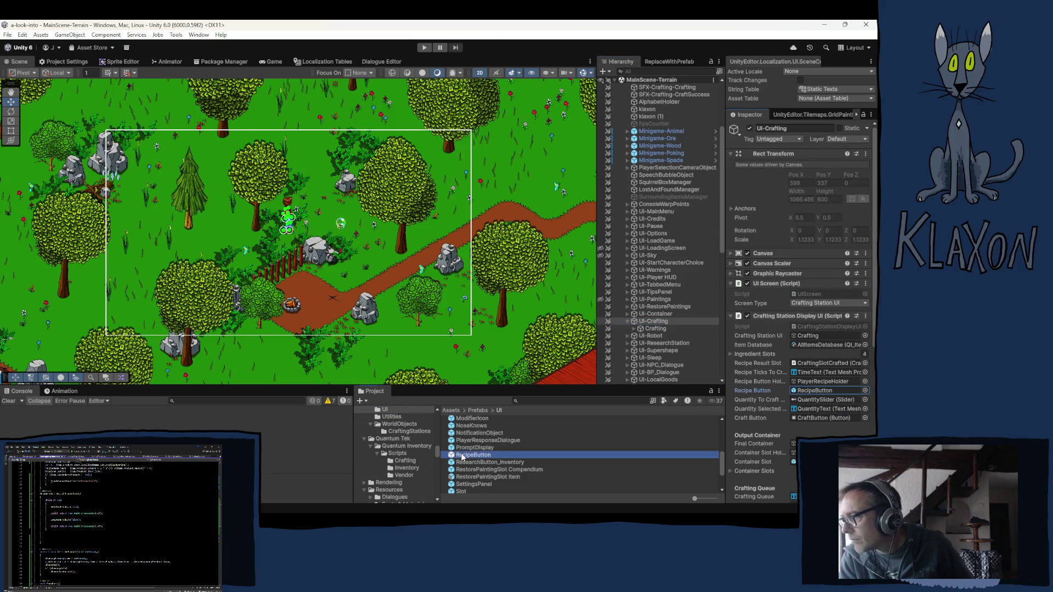
key("Return")
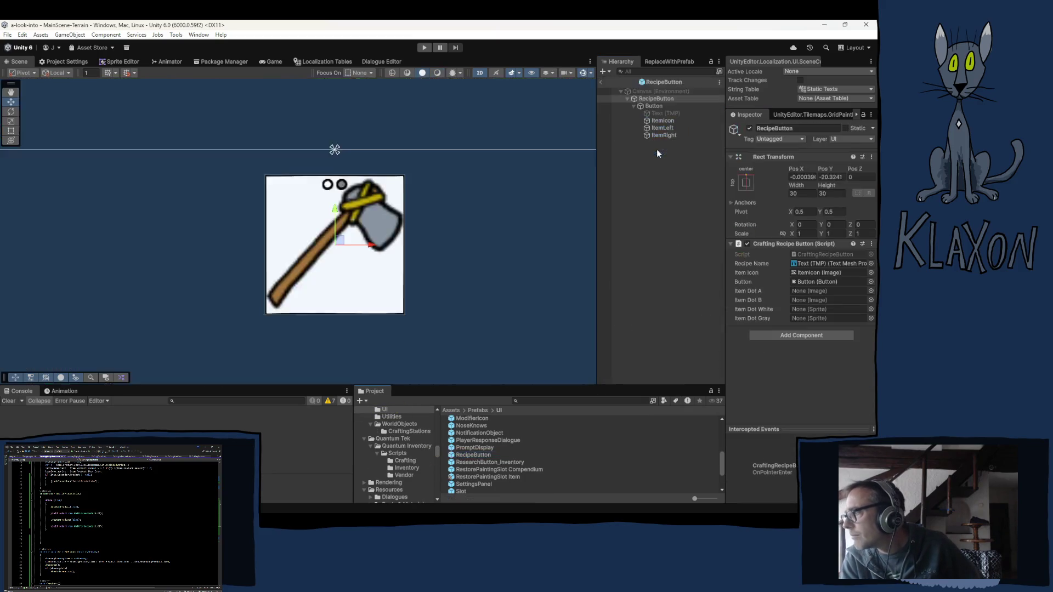
left_click(653, 106)
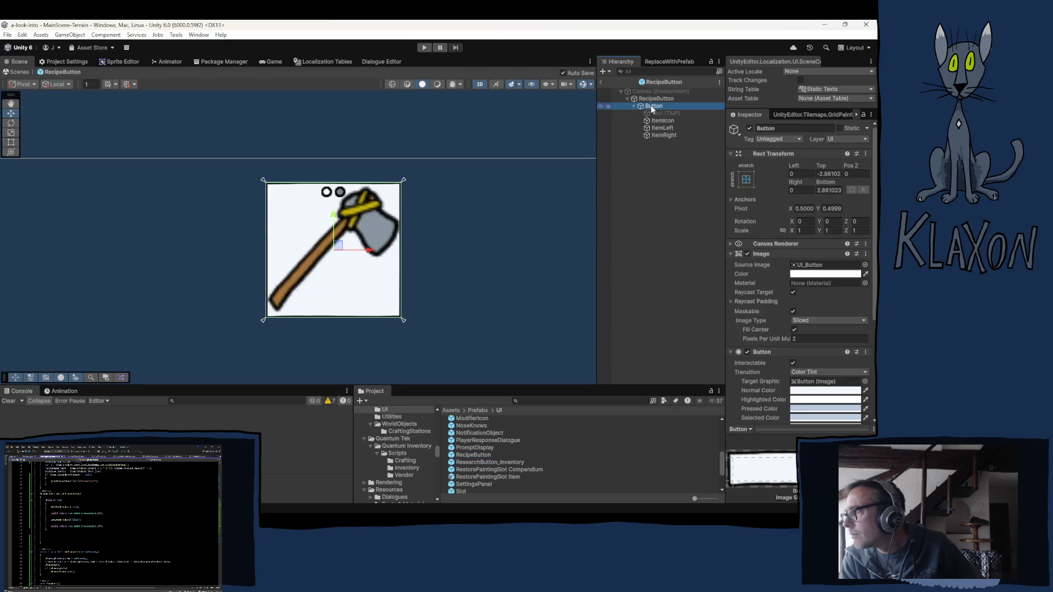
left_click(655, 99)
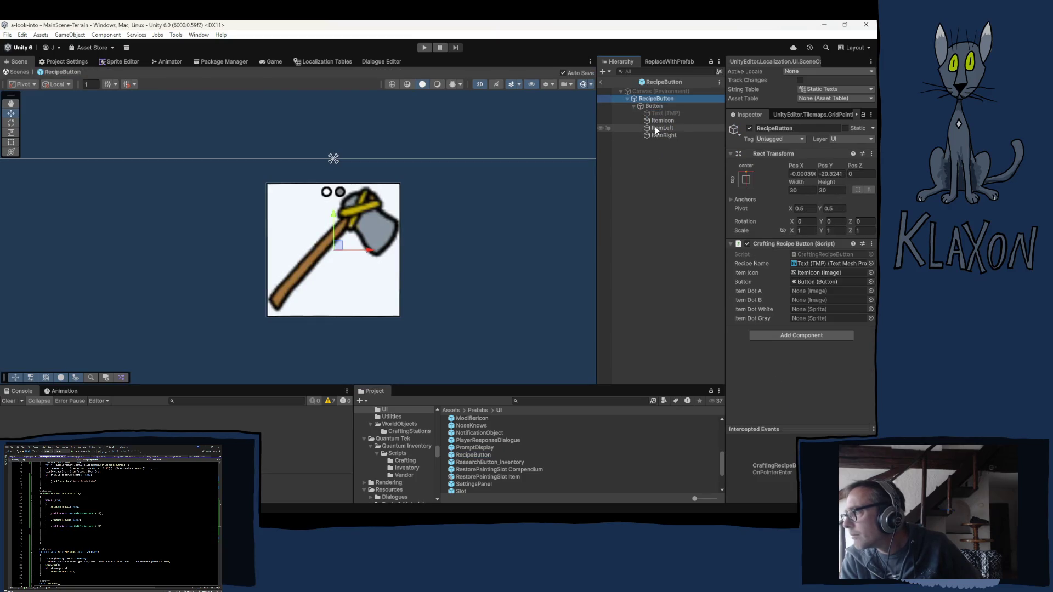
left_click_drag(655, 126, 794, 266)
left_click_drag(812, 295, 807, 293)
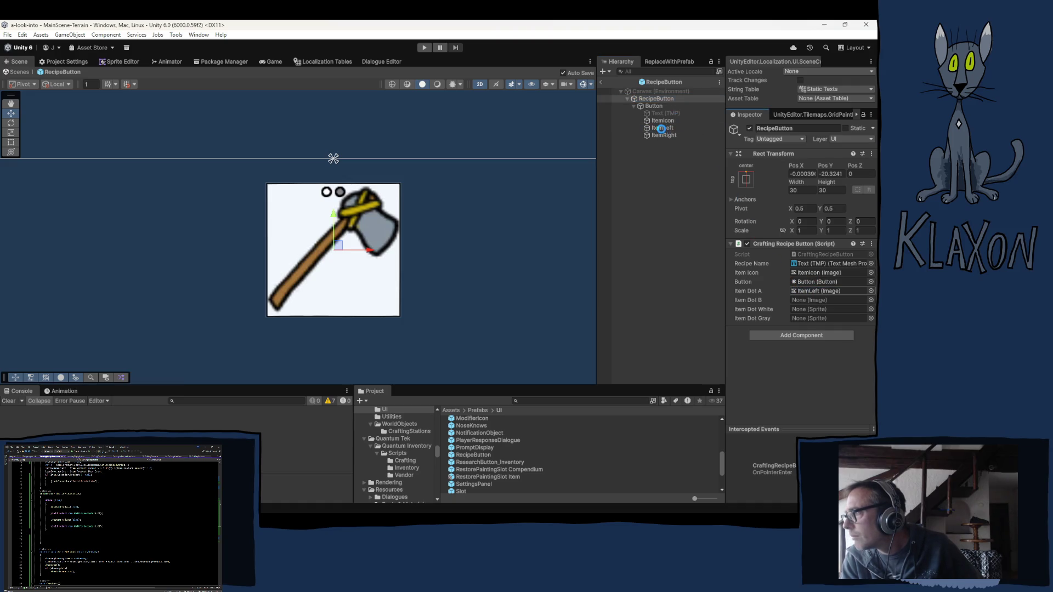
left_click_drag(658, 137, 813, 301)
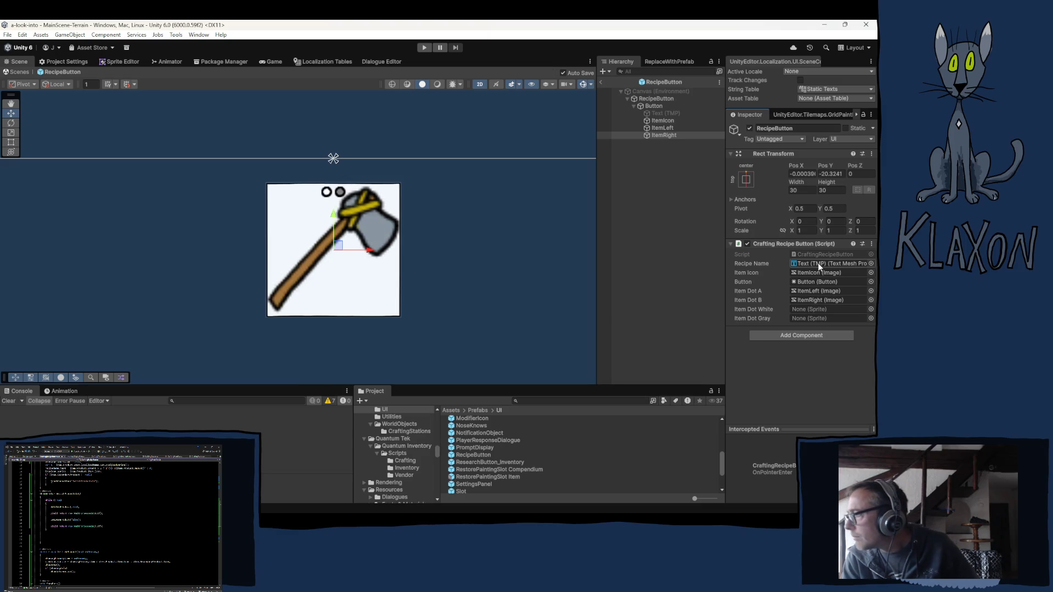
- Assign UI_Dot_Gray and UI_Dot_White as the dot sprites, then leave prefab mode
left_click(653, 106)
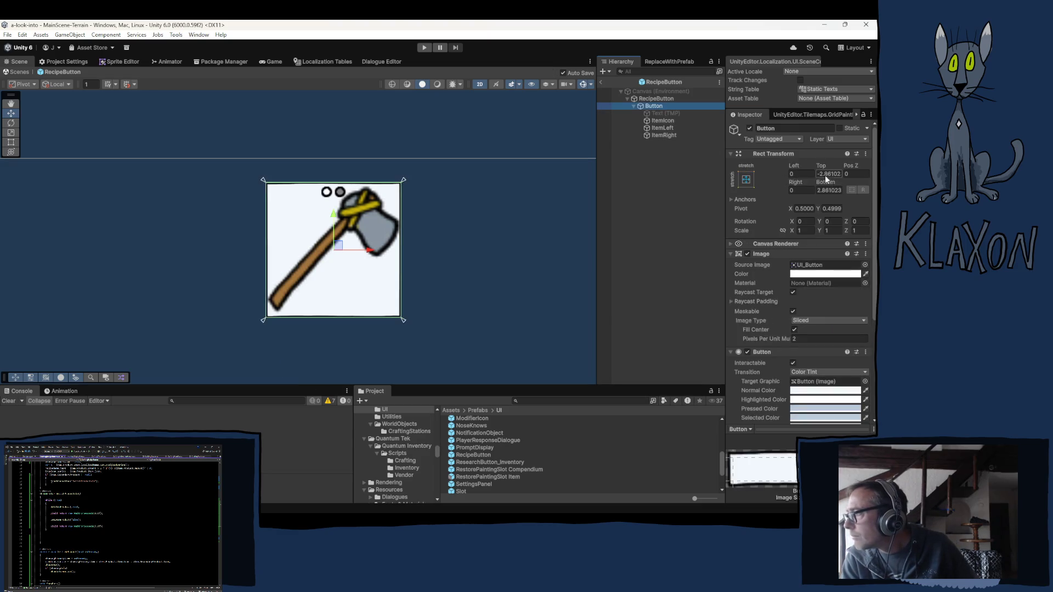
left_click(804, 265)
left_click(656, 99)
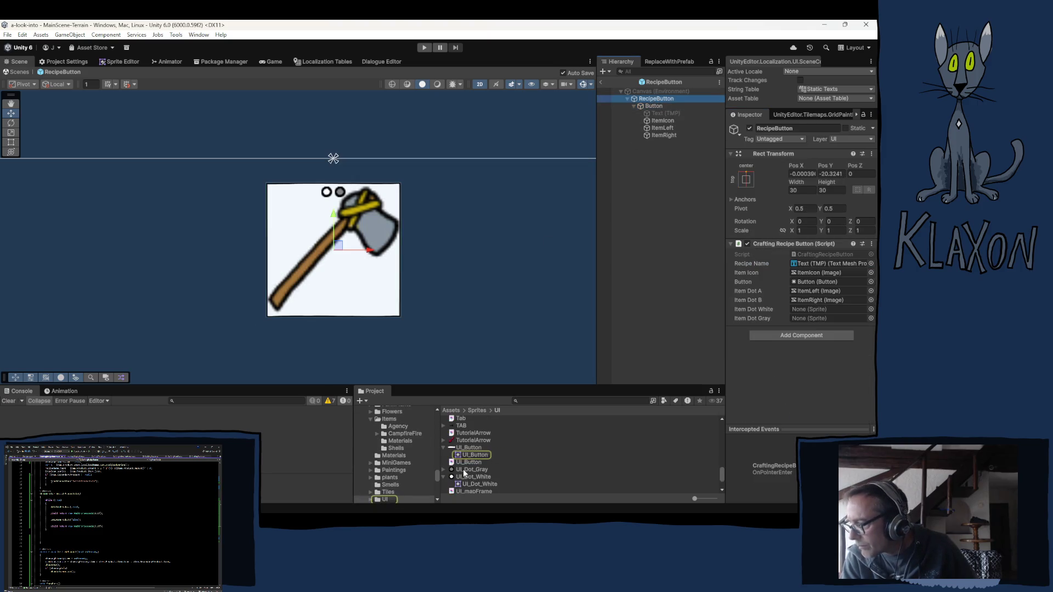
left_click_drag(463, 469, 808, 321)
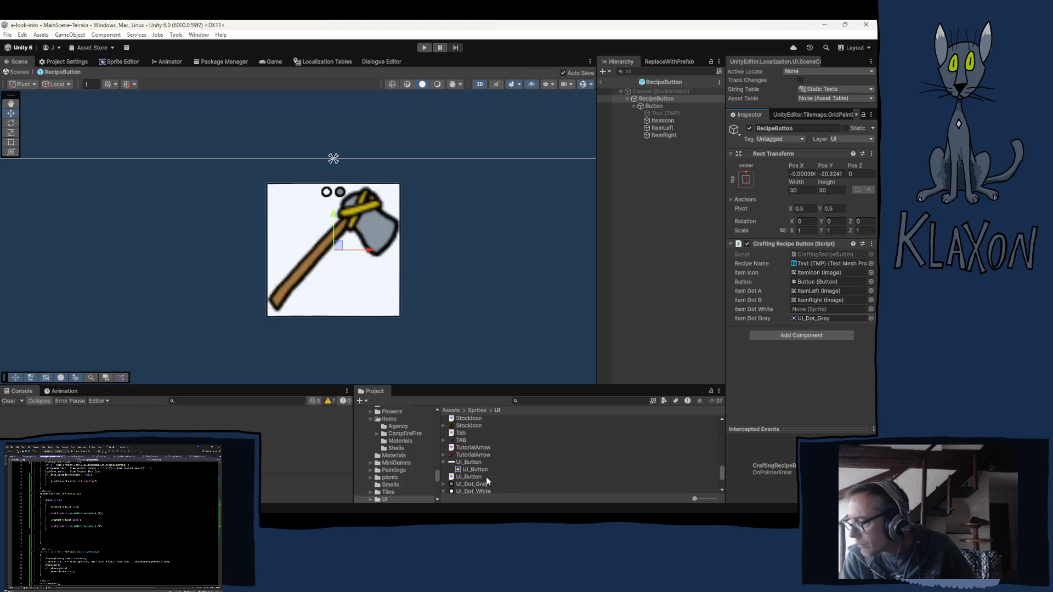
scroll(487, 482, "down", 3)
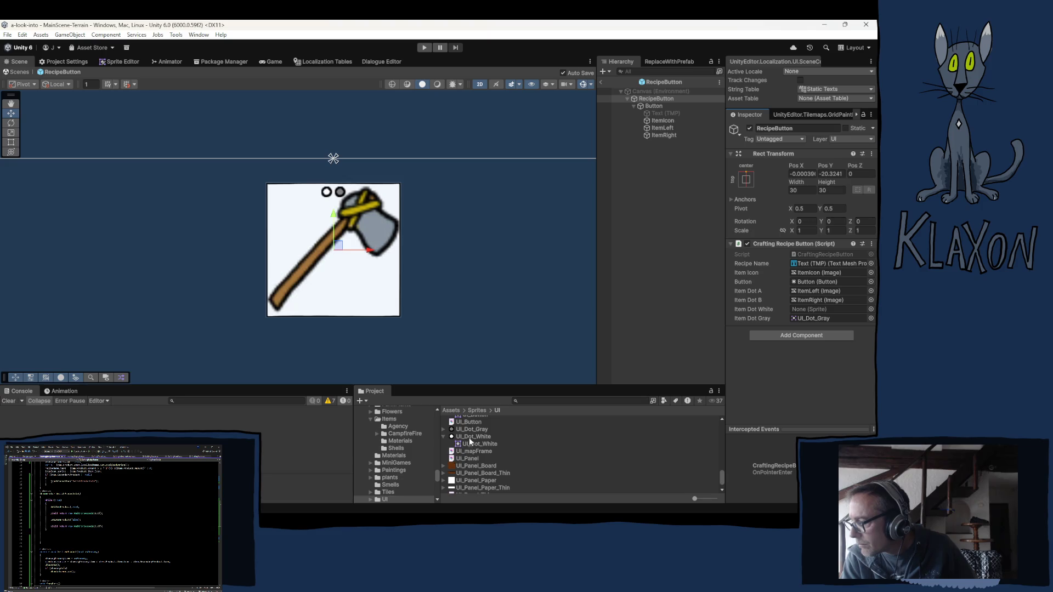
mouse_move(470, 441)
left_mouse_down()
mouse_move(741, 343)
mouse_move(797, 309)
left_mouse_up()
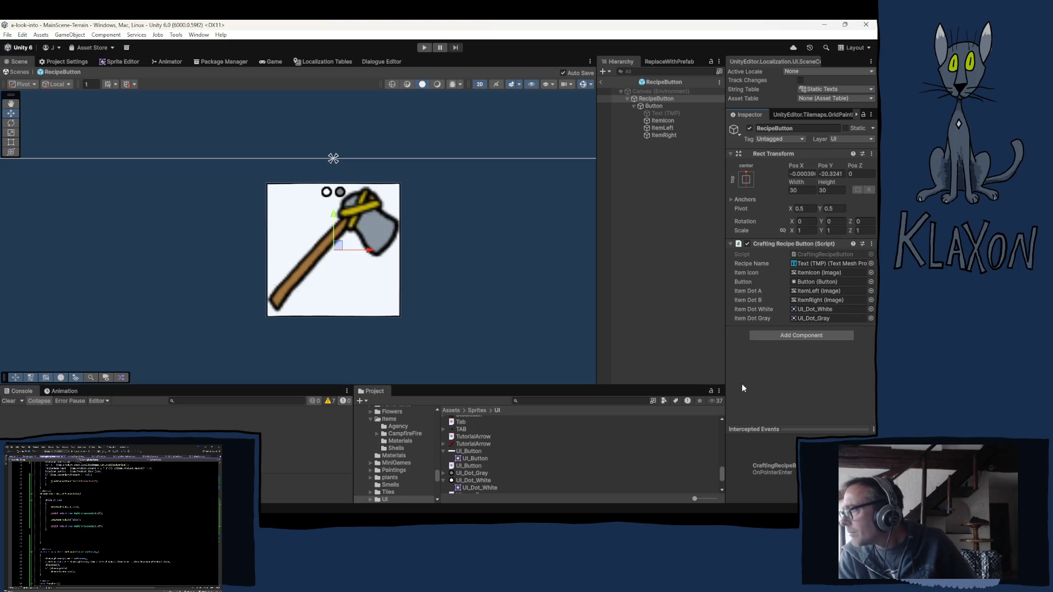
left_click(670, 232)
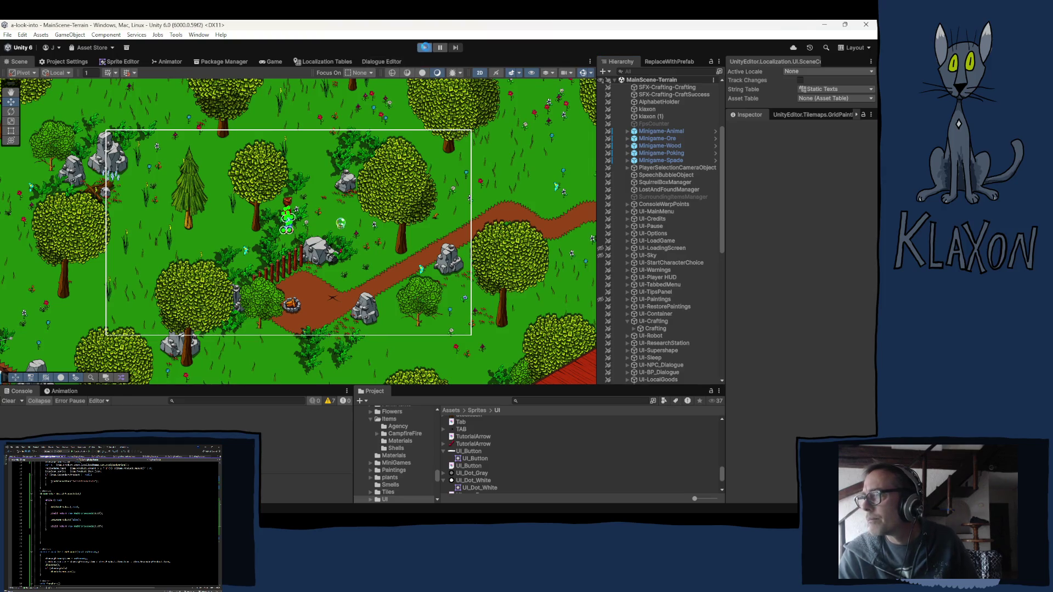
left_click(424, 47)
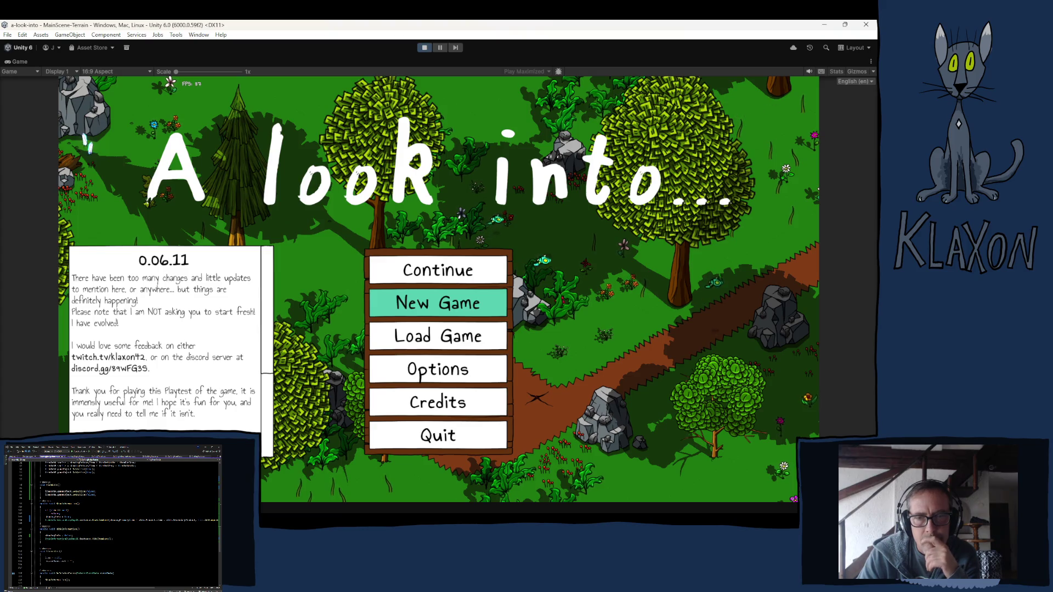
scroll(113, 522, "down", 2)
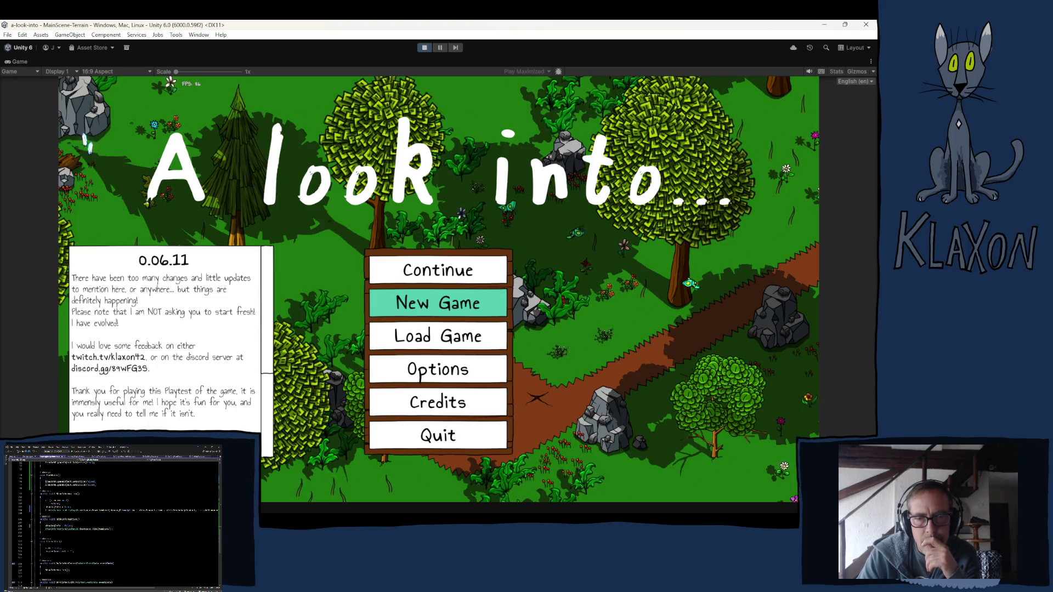
scroll(112, 521, "down", 5)
scroll(113, 522, "up", 3)
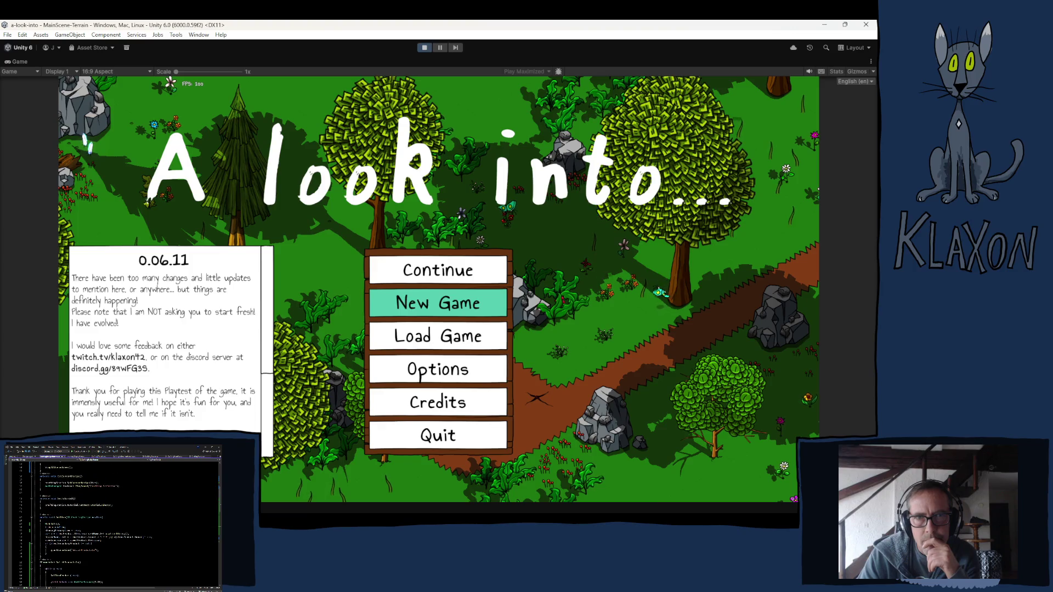
scroll(113, 522, "up", 3)
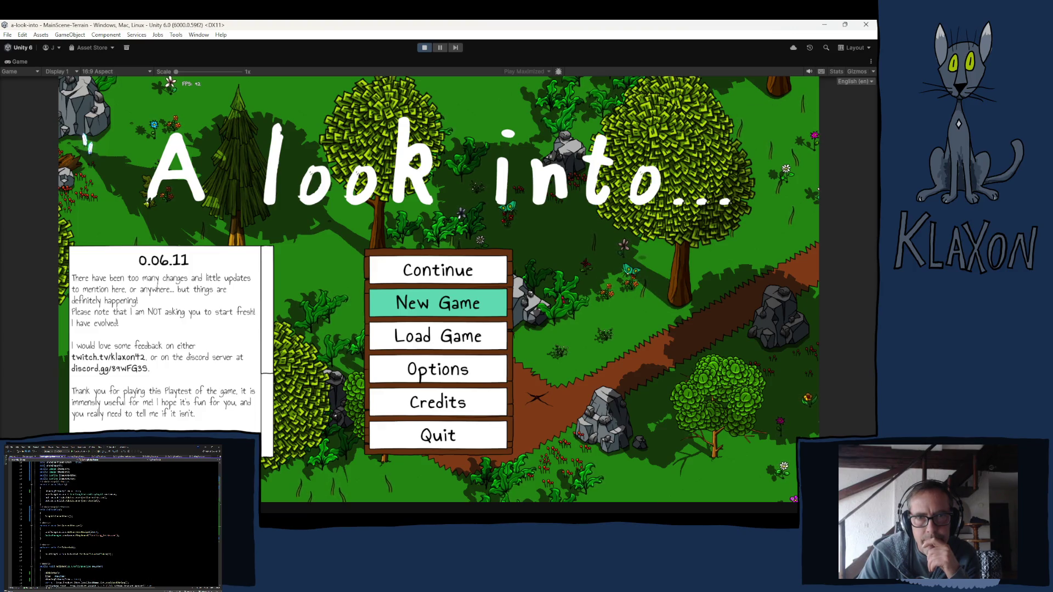
scroll(113, 521, "down", 5)
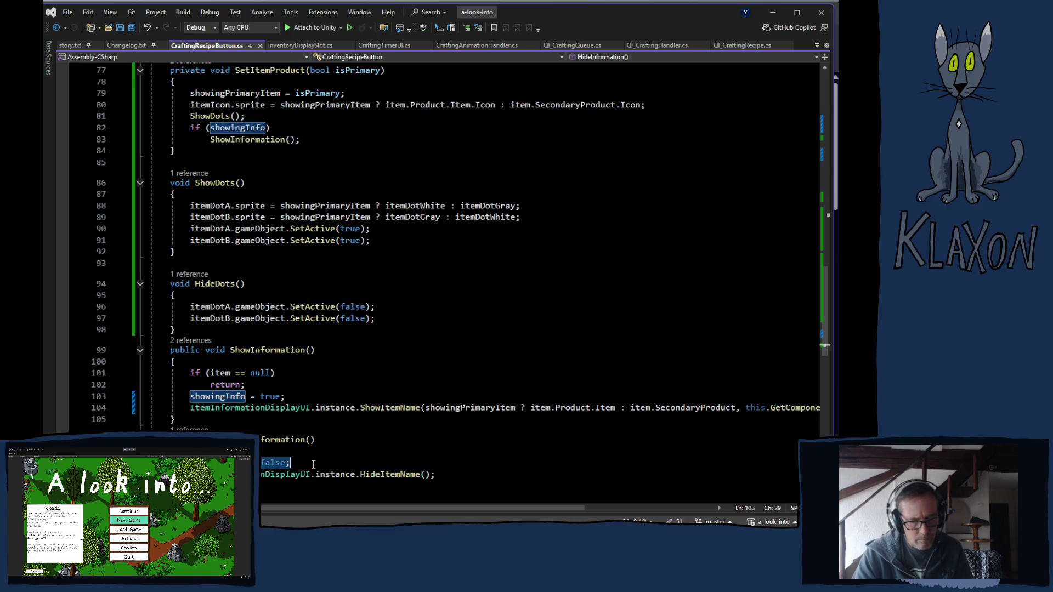
- Add showingInfo = false; inside OnDisable, save CraftingRecipeButton.cs, and return to Unity
scroll(262, 264, "up", 20)
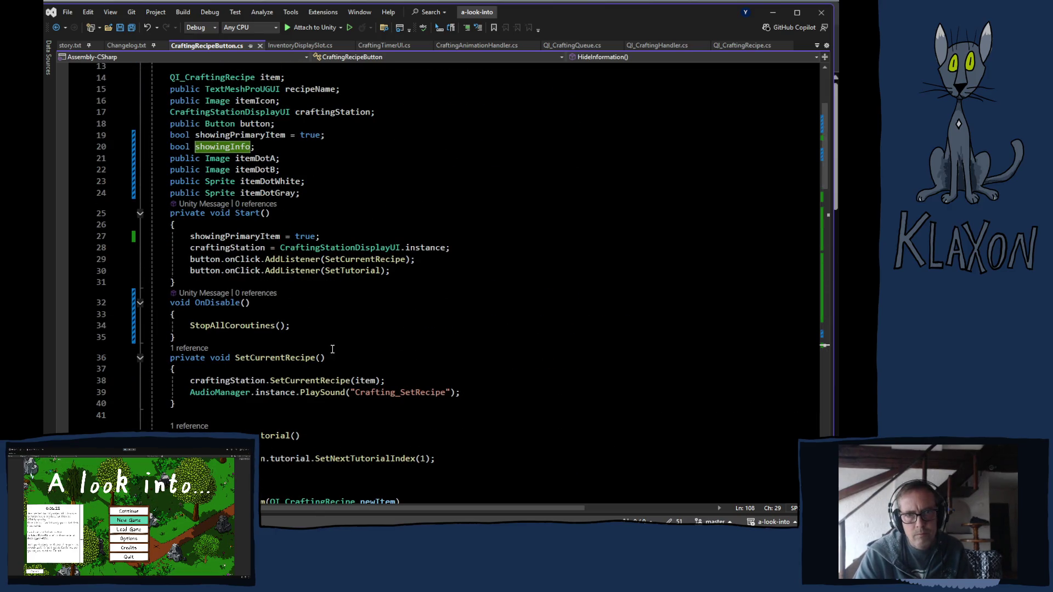
left_click(254, 315)
key("Return")
type("showingInfo = false;")
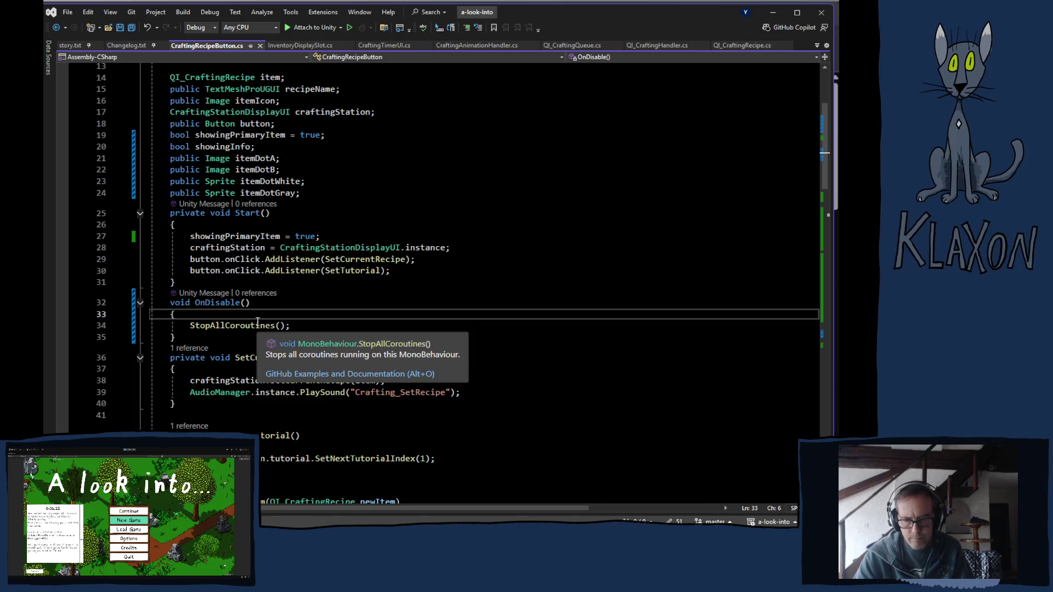
key("ctrl+s")
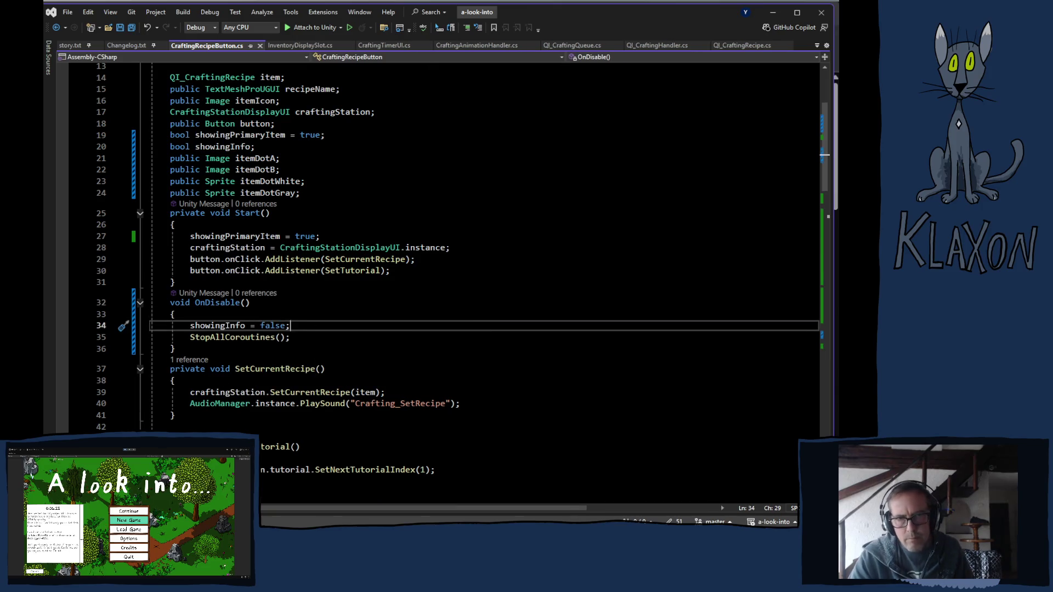
key("alt+Tab")
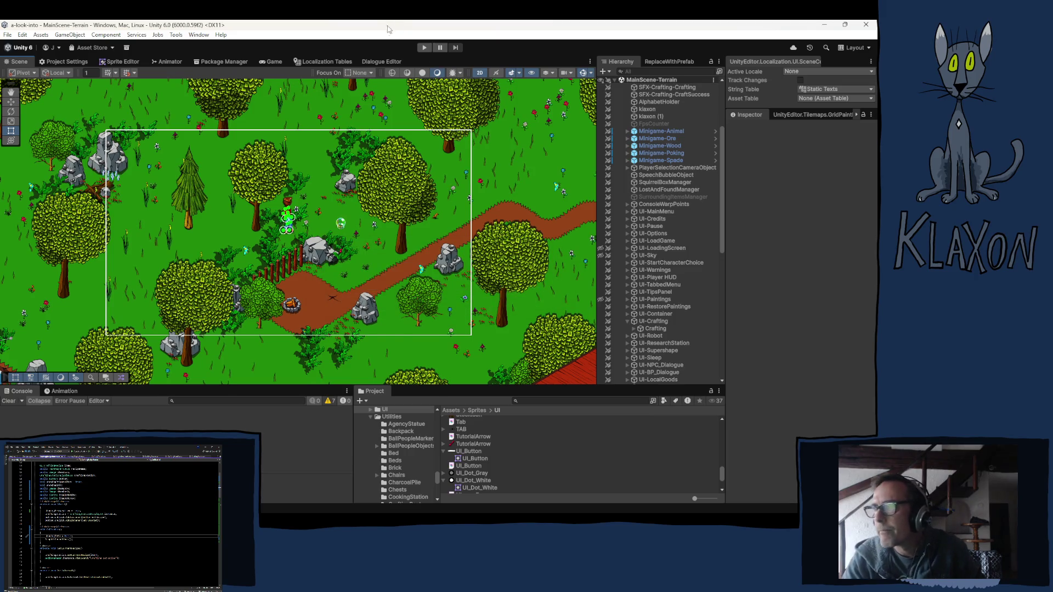
- Enter Play mode and choose Continue on the main menu to load the save
left_click(424, 48)
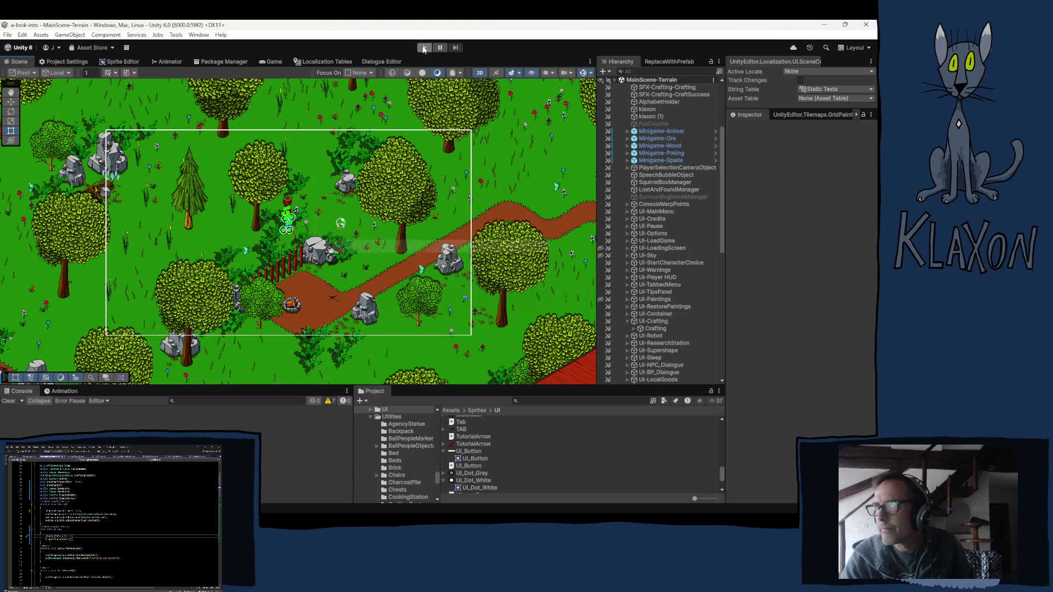
left_click(425, 49)
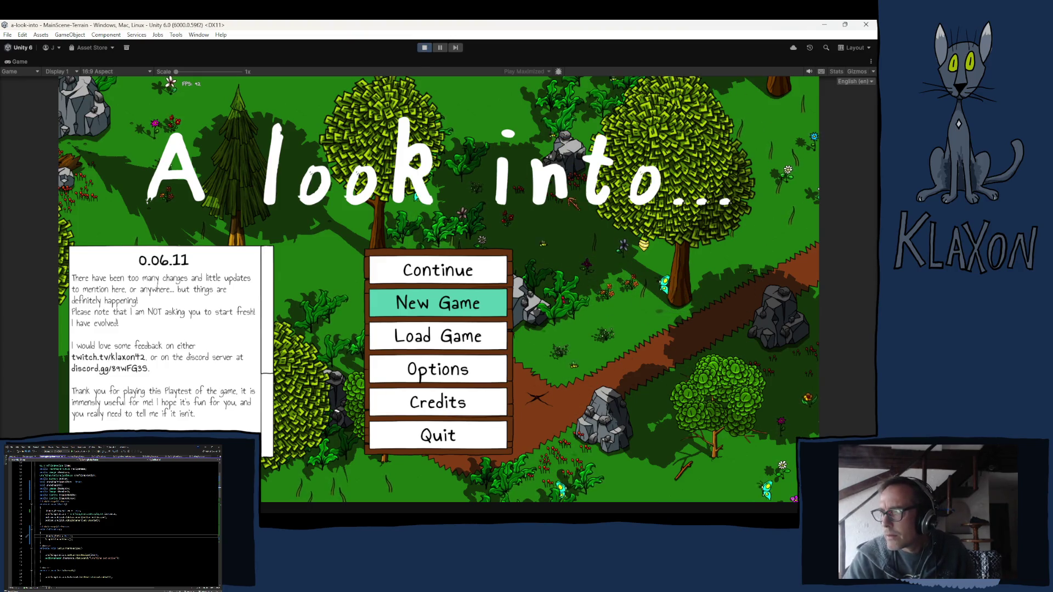
left_click(415, 341)
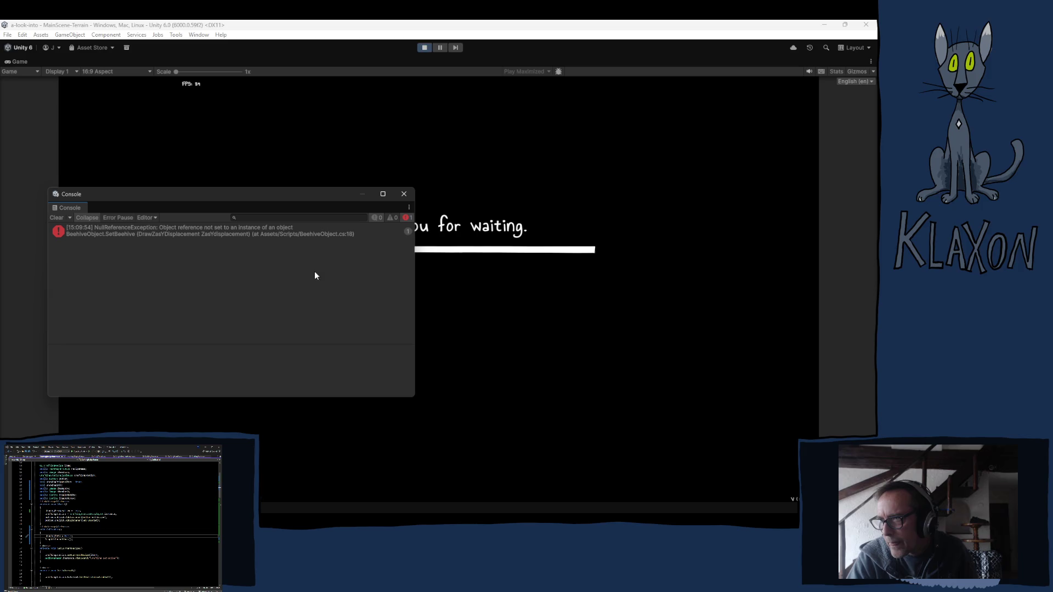
- Close the console and give the player Spinner and Cooking Station from the debug list
left_click(404, 194)
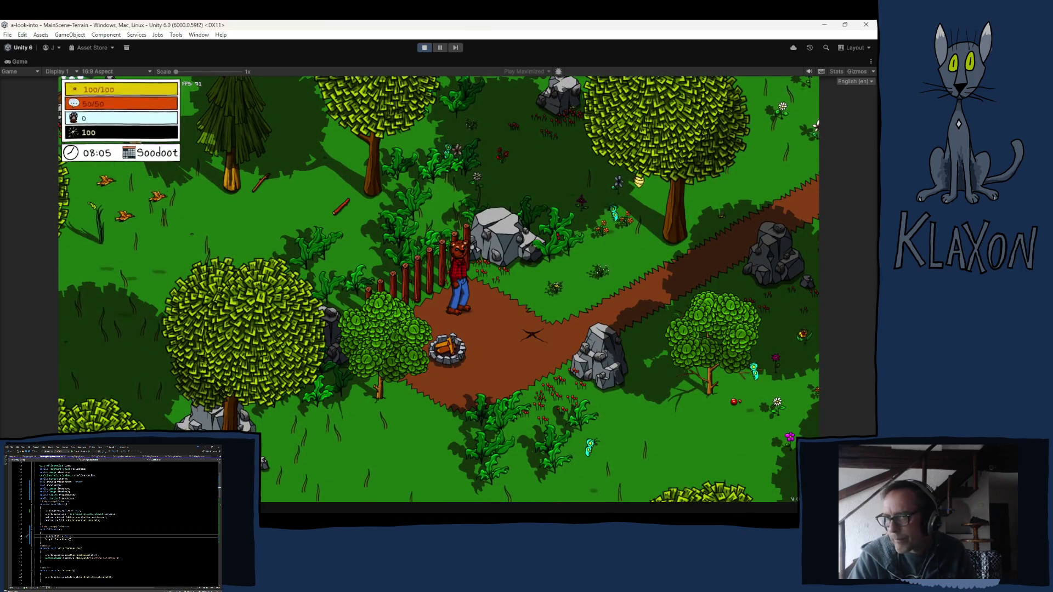
left_click(279, 488)
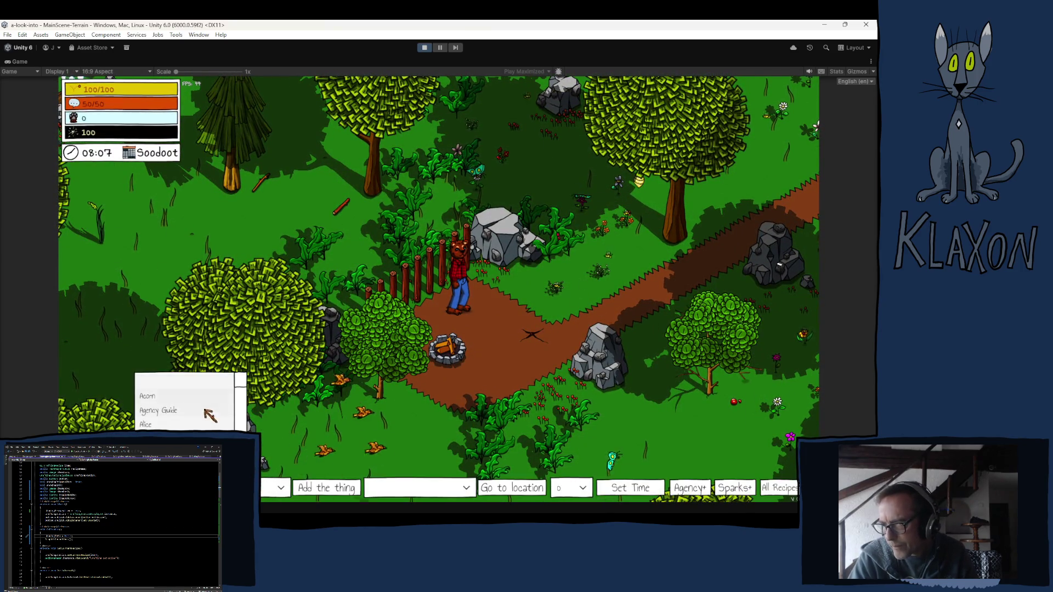
left_click_drag(240, 386, 241, 416)
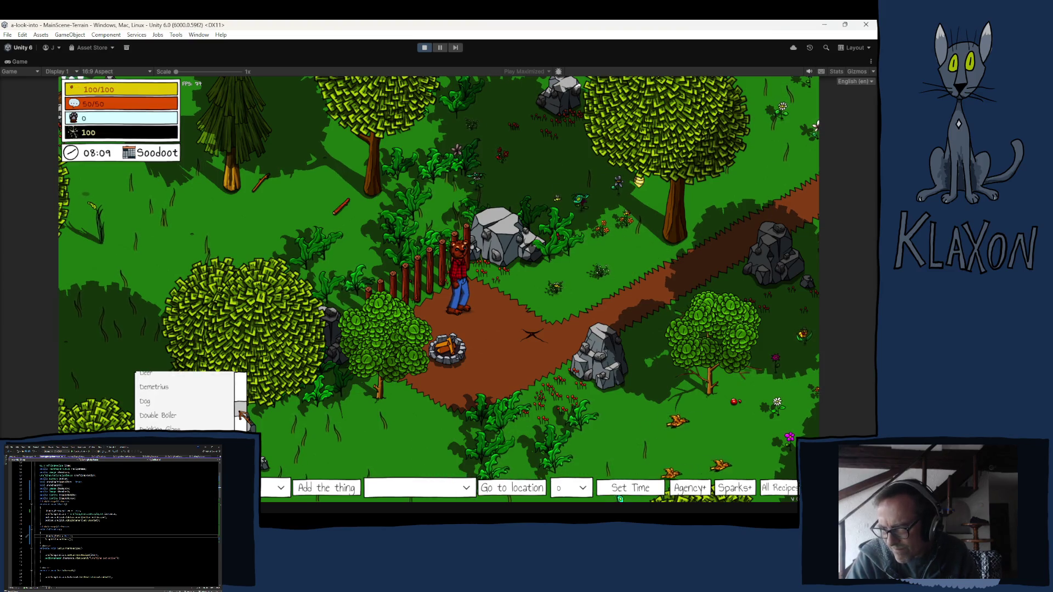
left_click(214, 421)
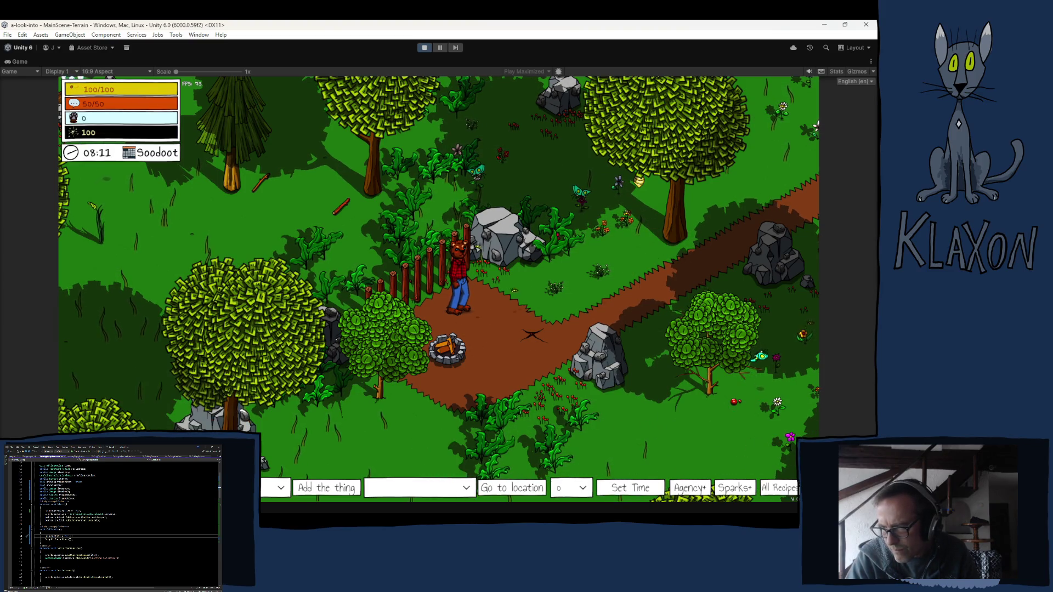
left_click(318, 489)
key("w")
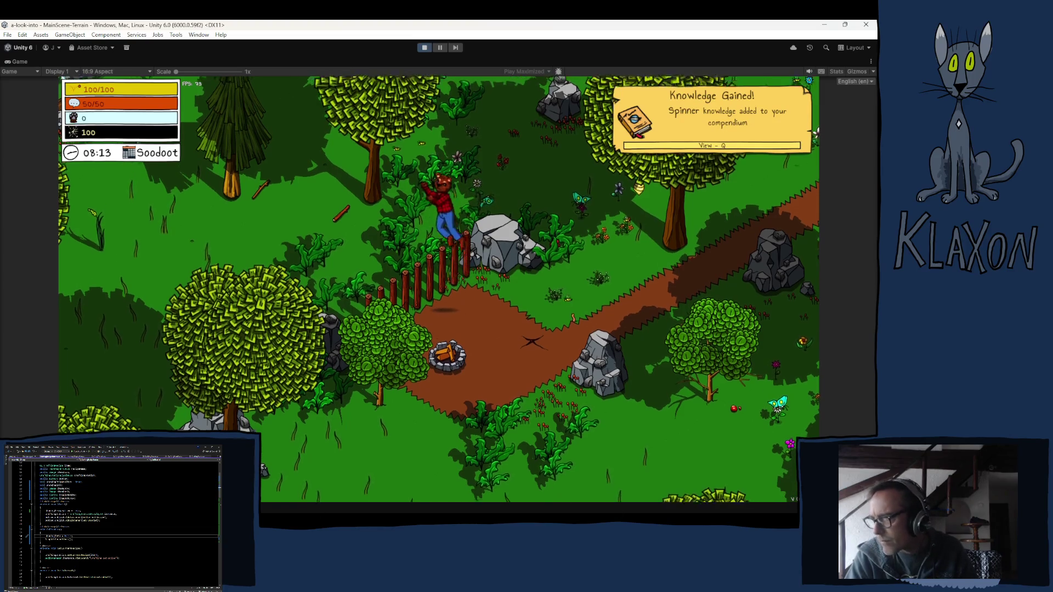
key("a")
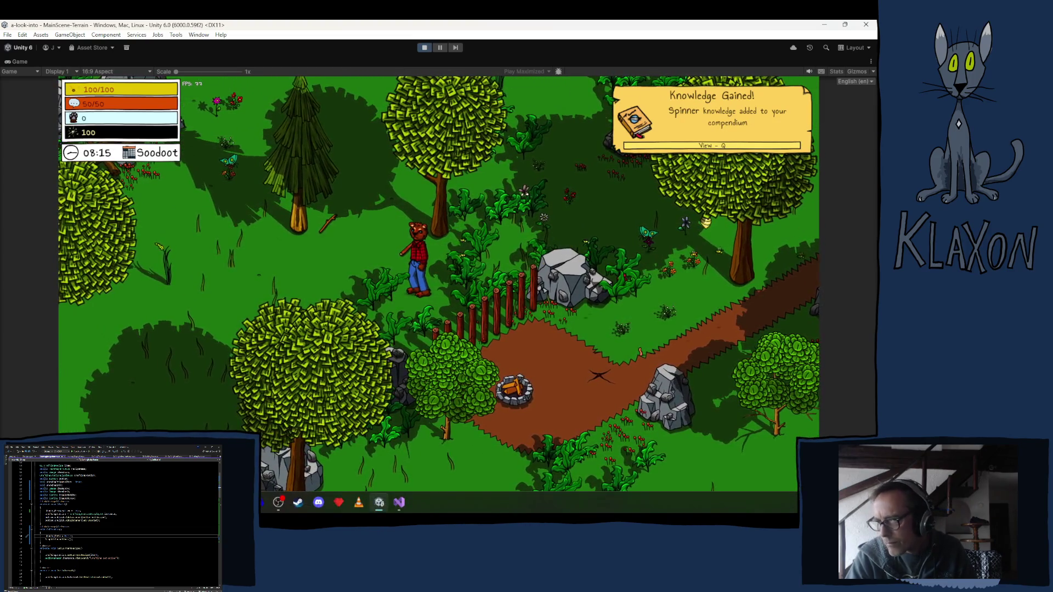
left_click(277, 488)
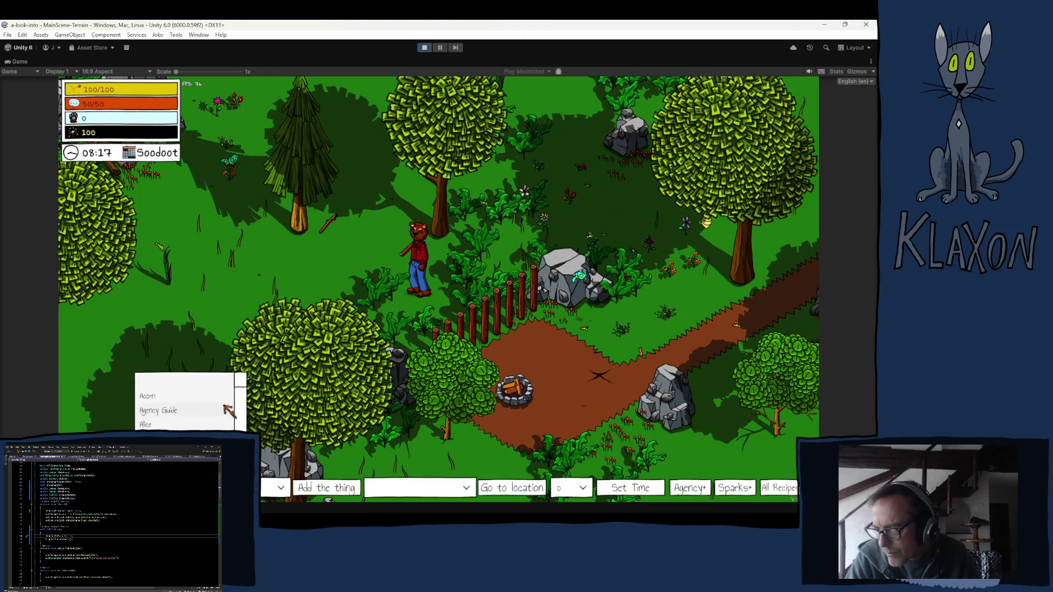
left_click_drag(239, 394, 239, 413)
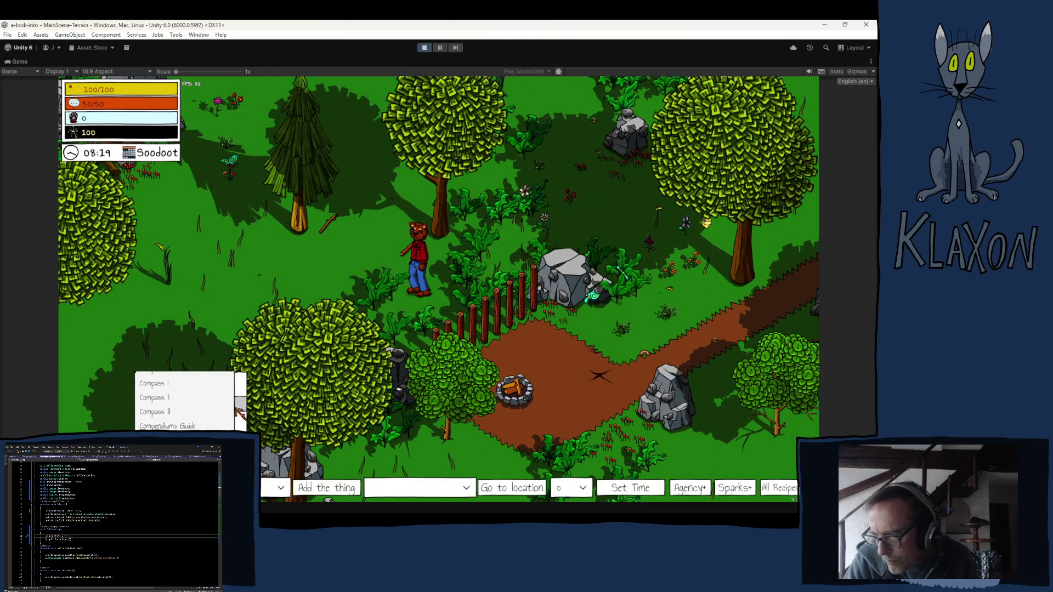
left_click(181, 426)
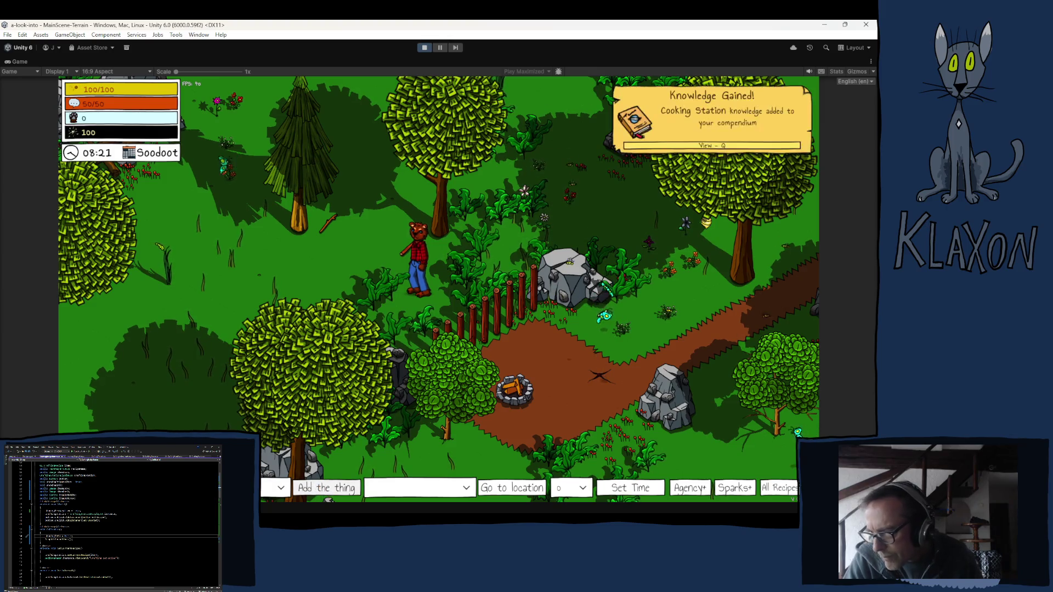
- Place the barrel and grill from the inventory beside the character and open crafting with E
key("Tab")
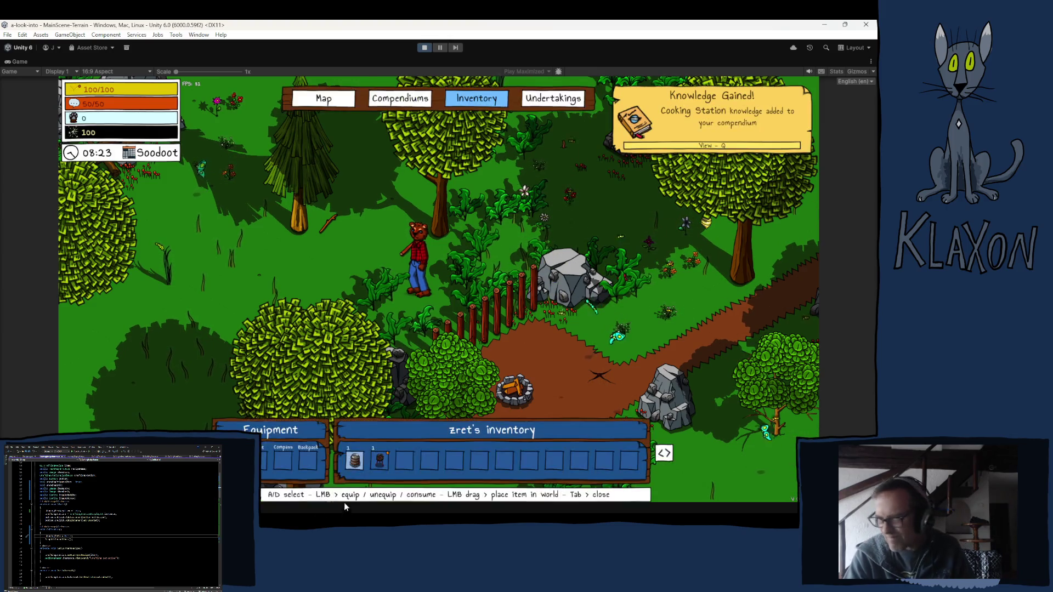
mouse_move(380, 460)
left_mouse_down()
mouse_move(364, 316)
mouse_move(377, 278)
left_mouse_up()
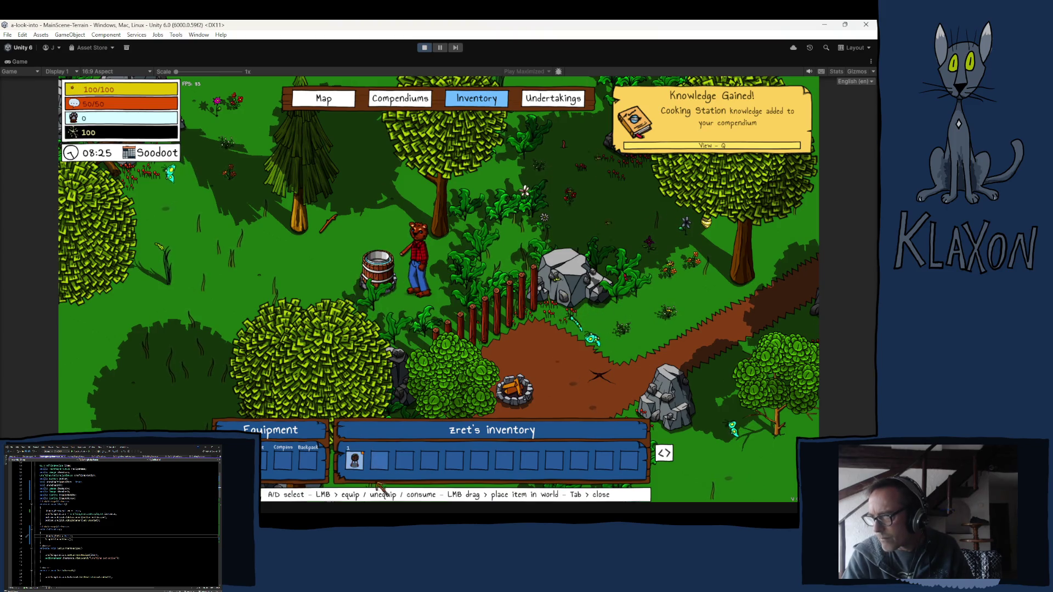
left_click_drag(356, 464, 315, 272)
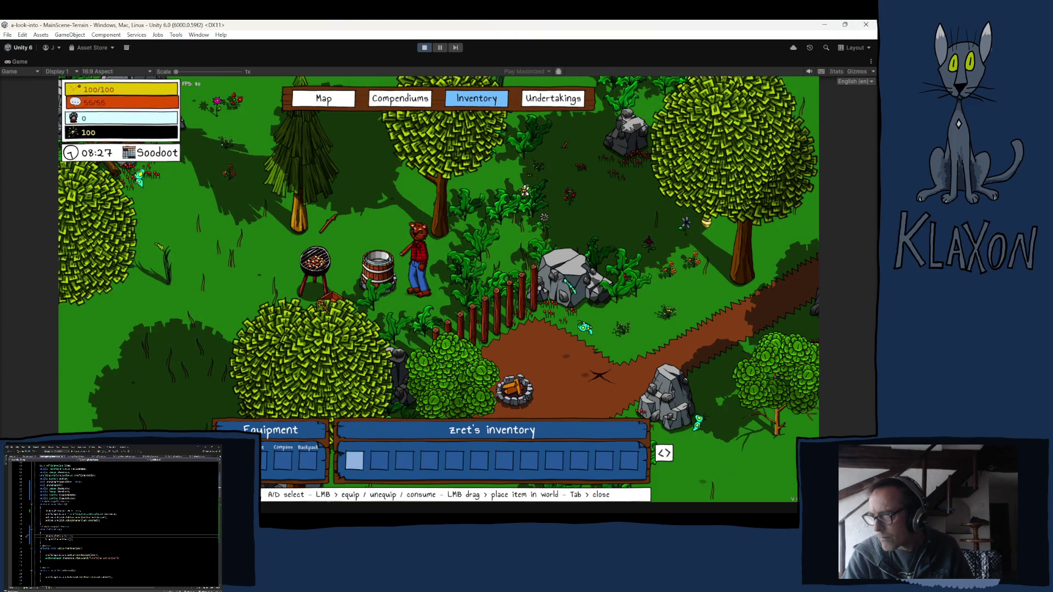
key("Tab")
key("e")
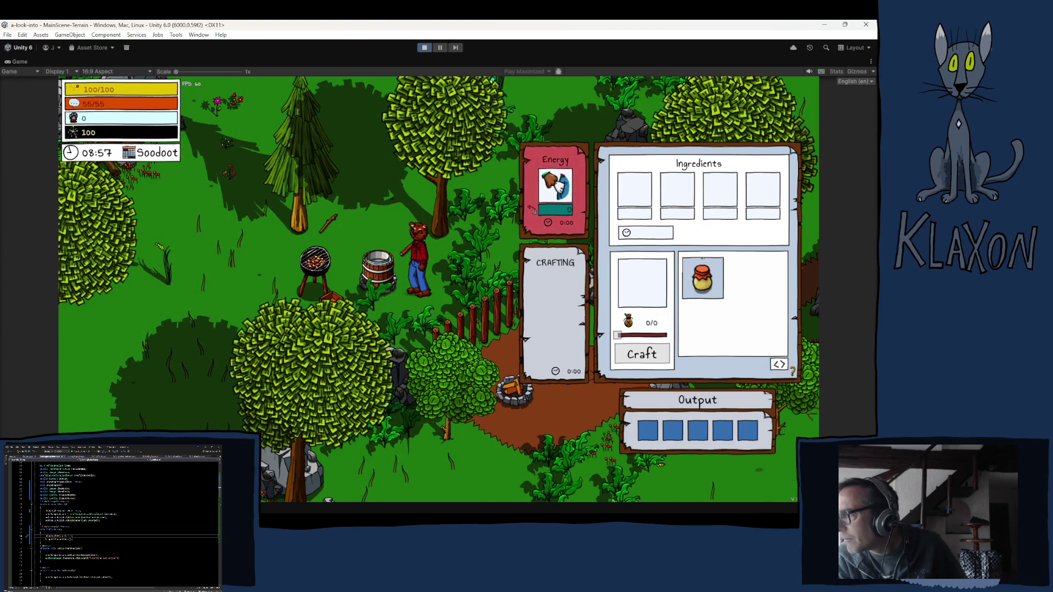
- Stop the running game and restore the editor from the maximized Game view with Ctrl+P
left_click(425, 48)
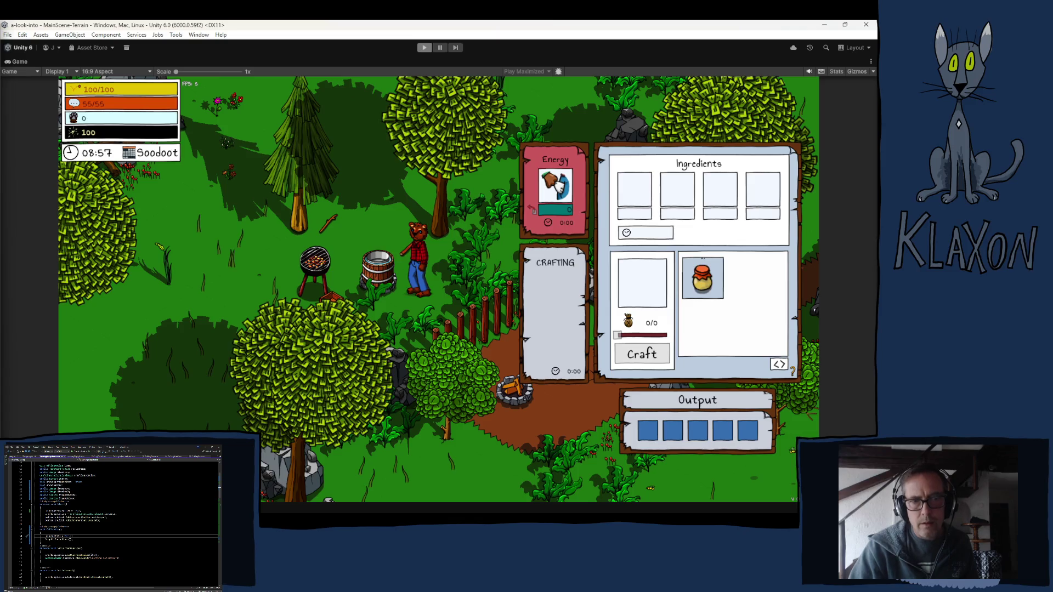
key("ctrl+p")
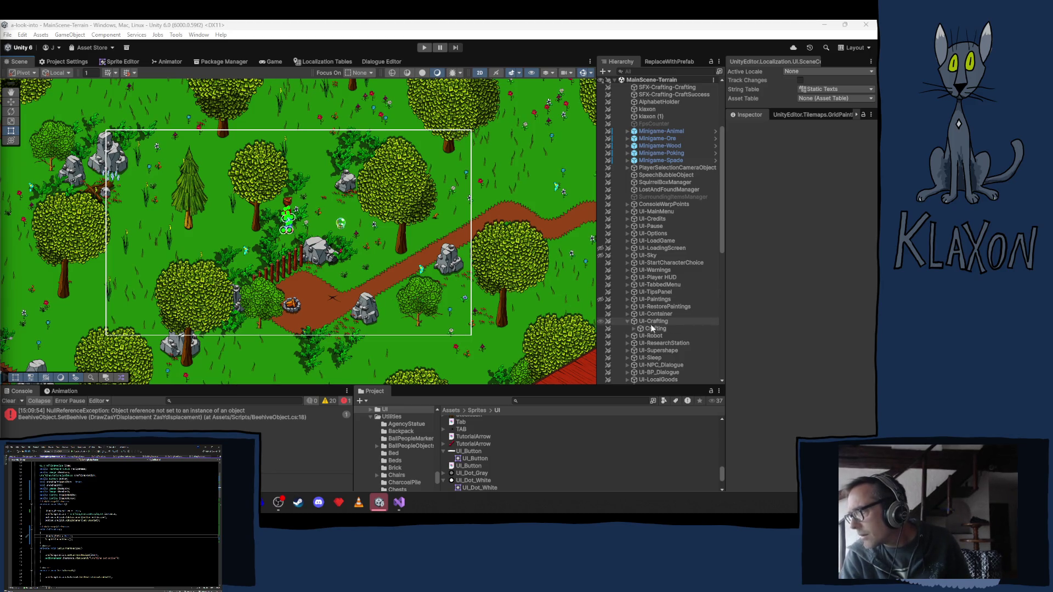
- Select Grid in the Hierarchy and expand the grass, flowers, decoration and animals groups
left_click(634, 328)
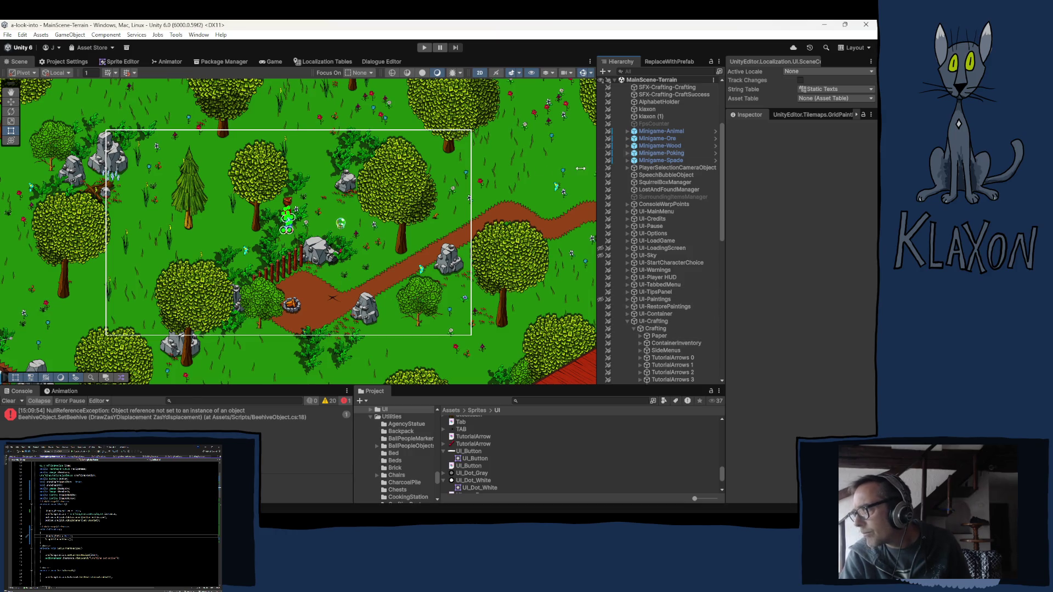
scroll(621, 151, "up", 4)
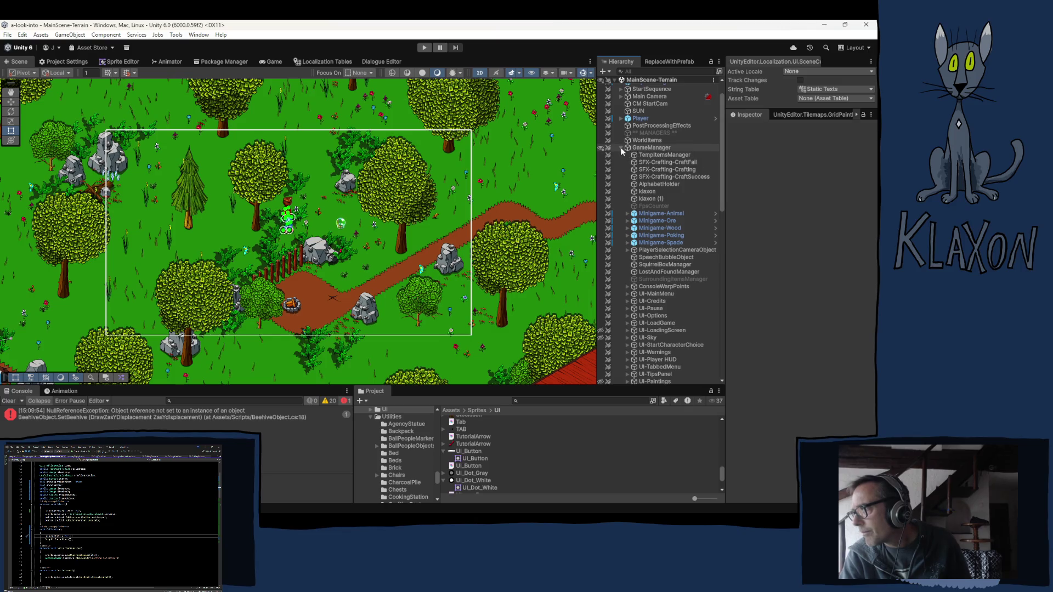
left_click(622, 148)
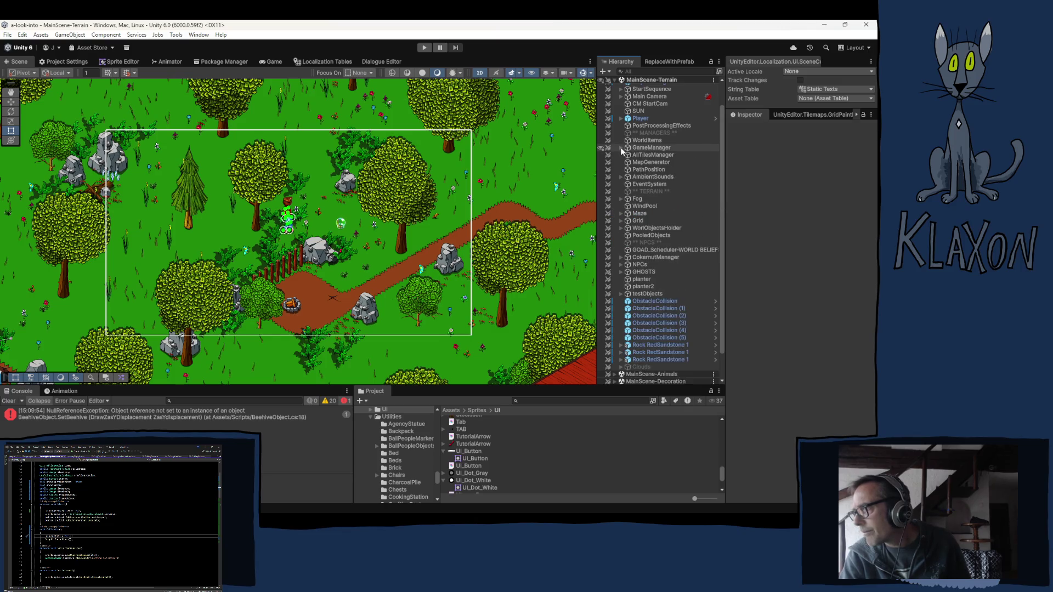
left_click(636, 221)
scroll(639, 365, "down", 2)
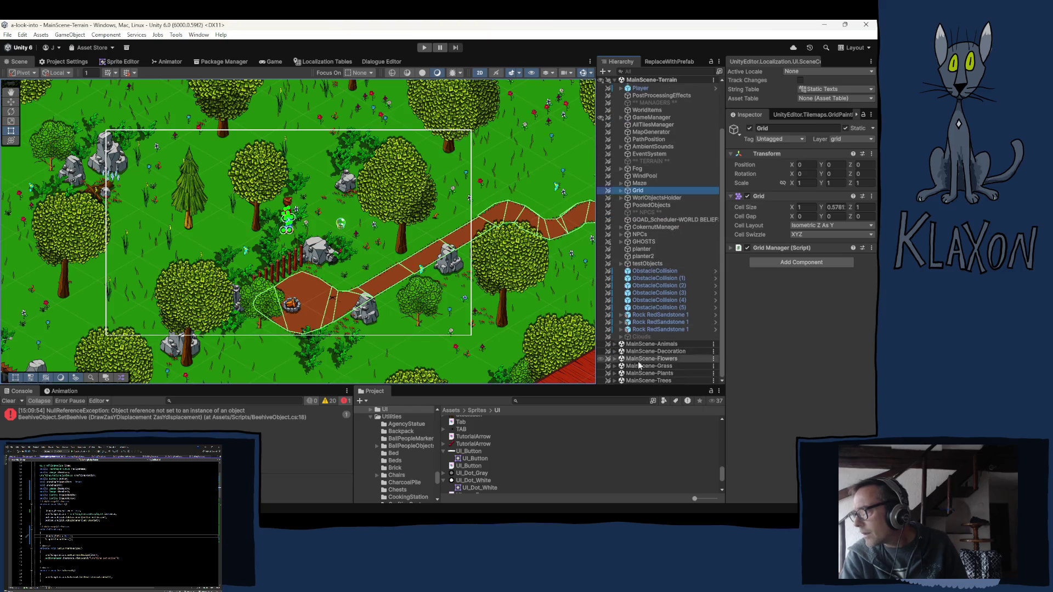
left_click(615, 366)
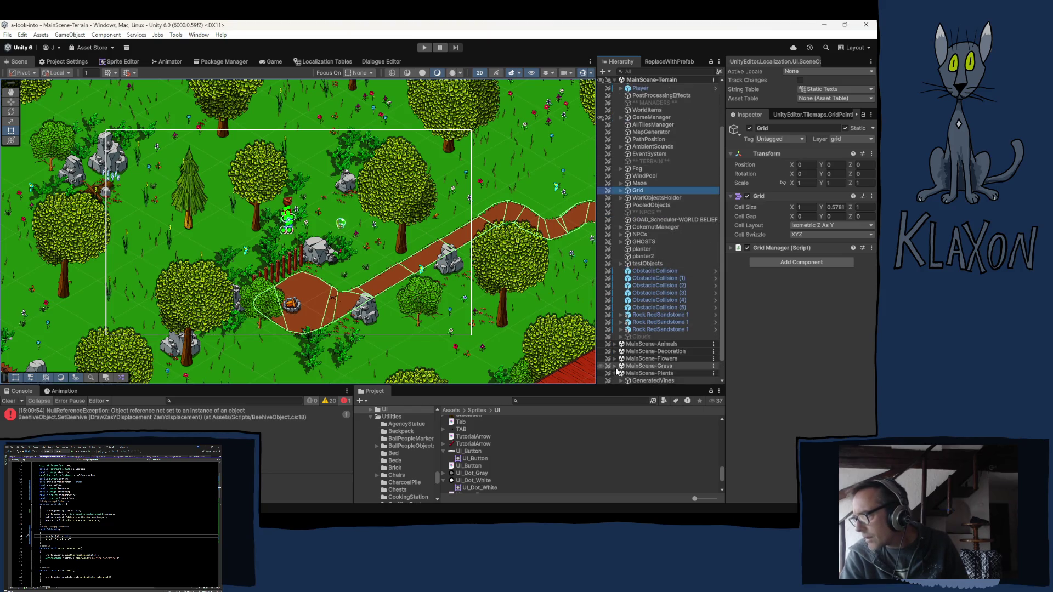
left_click(615, 359)
left_click(615, 351)
left_click(615, 344)
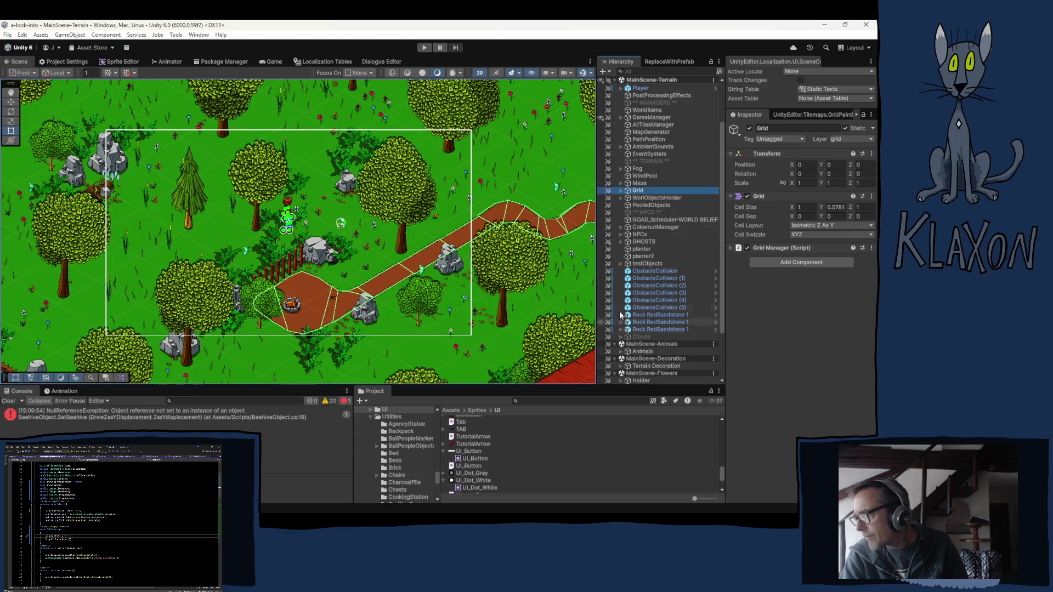
scroll(631, 374, "down", 3)
- Add Trees, CliffPlants, GeneratedVines, RedGrass, PurpleGrass, GrassHolder, Holder, Animals, Terrain Decoration, then deactivate all
left_click(639, 380, "ctrl")
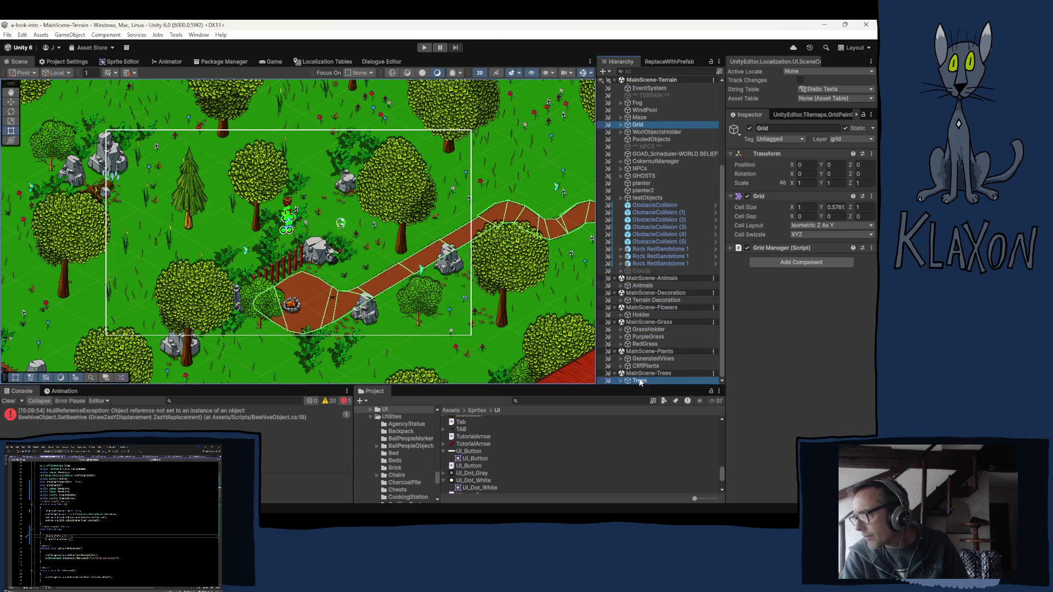
left_click(643, 365, "ctrl")
left_click(642, 359, "ctrl")
left_click(644, 344, "ctrl")
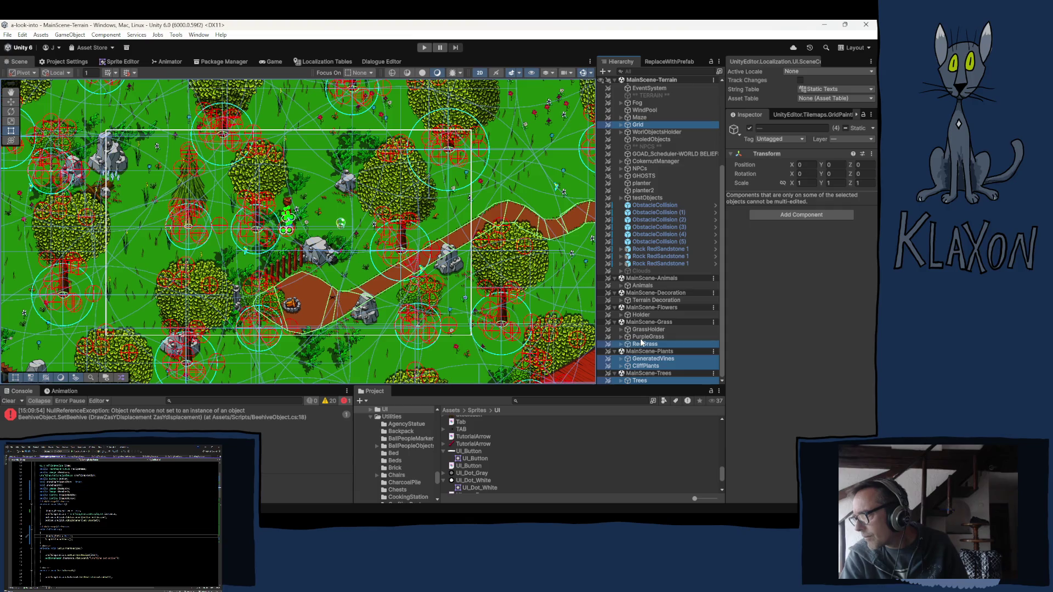
left_click(644, 337, "ctrl")
left_click(644, 330, "ctrl")
left_click(642, 315, "ctrl")
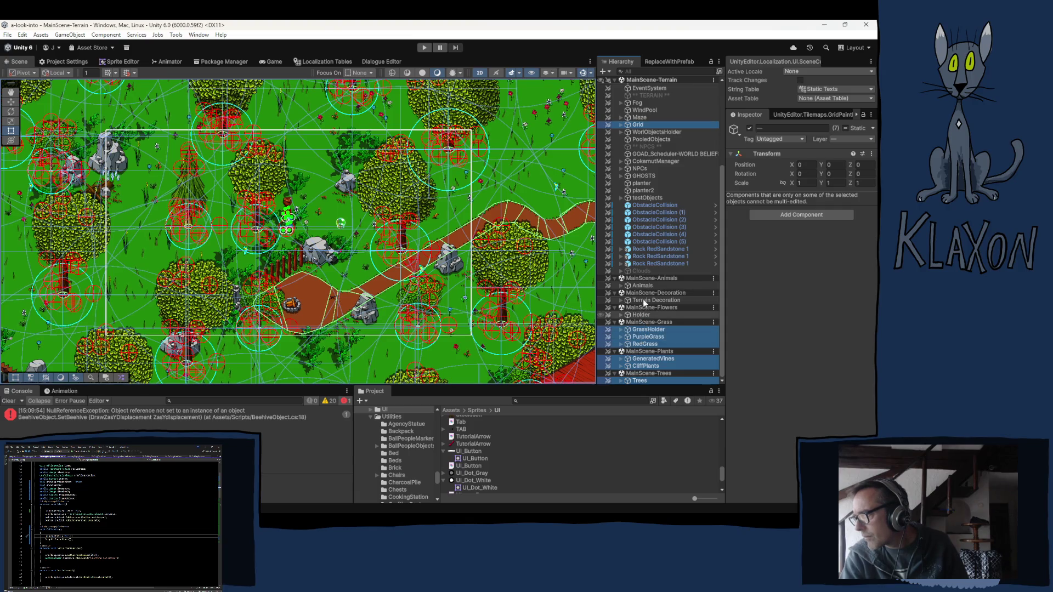
left_click(649, 284, "ctrl")
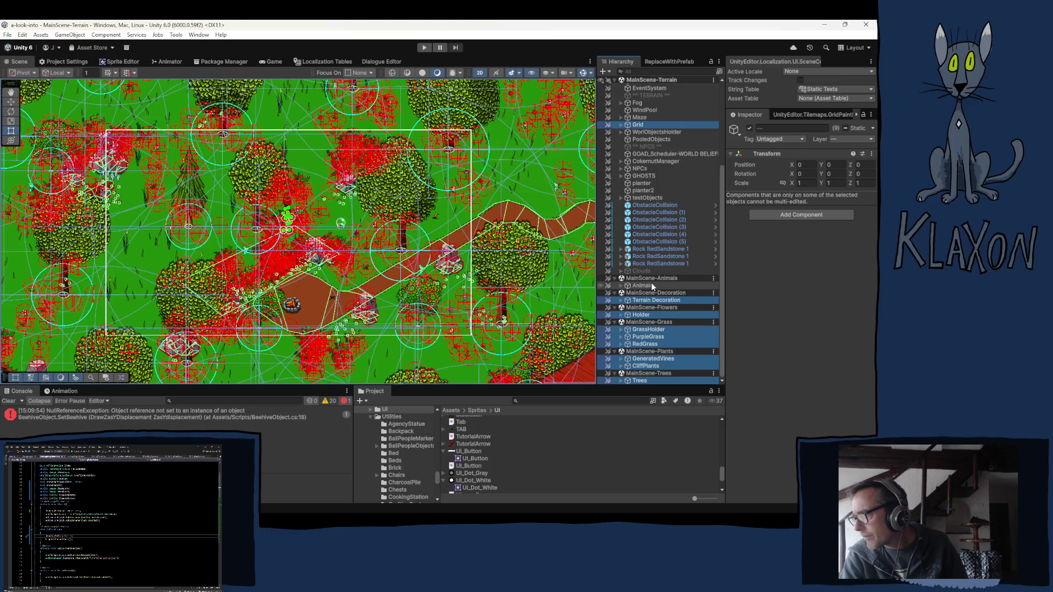
left_click(653, 300, "ctrl")
left_click(749, 127)
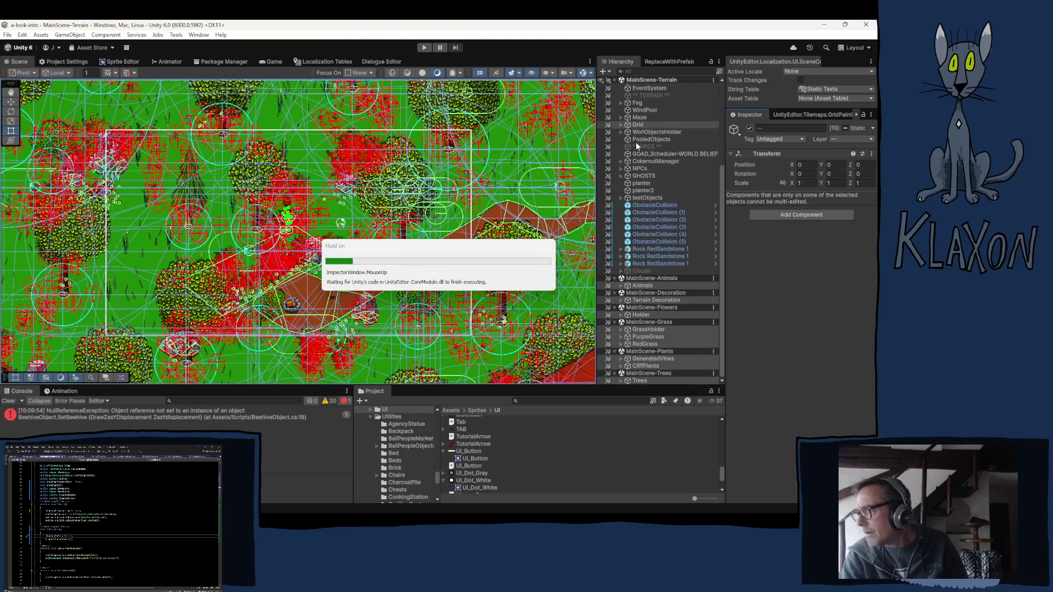
scroll(642, 159, "up", 5)
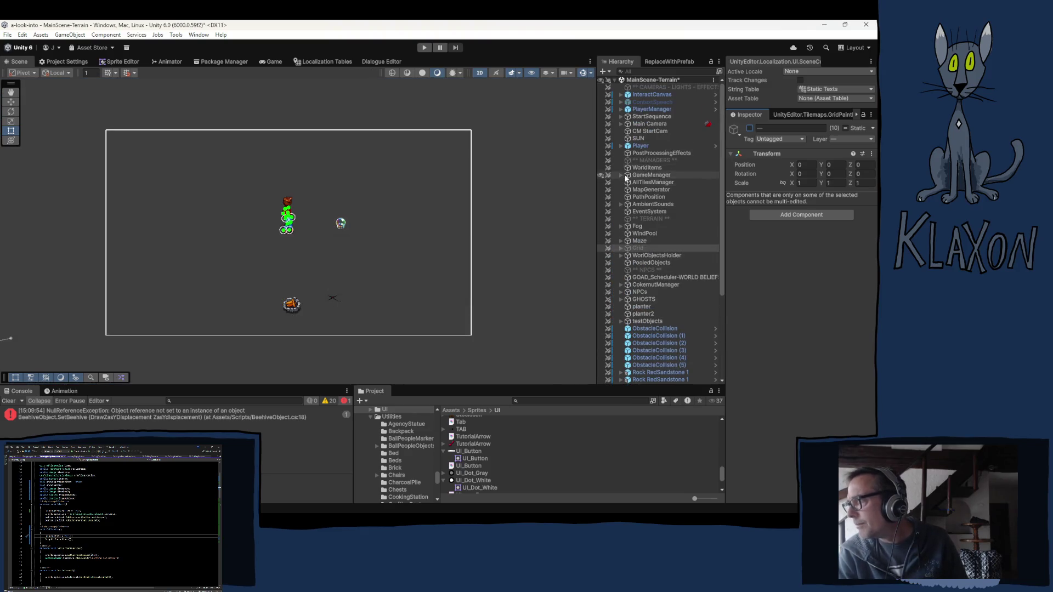
- Expand Paper, frame PlayerRecipes in the scene, and open Viewport > PlayerRecipeHolder
scroll(658, 247, "down", 15)
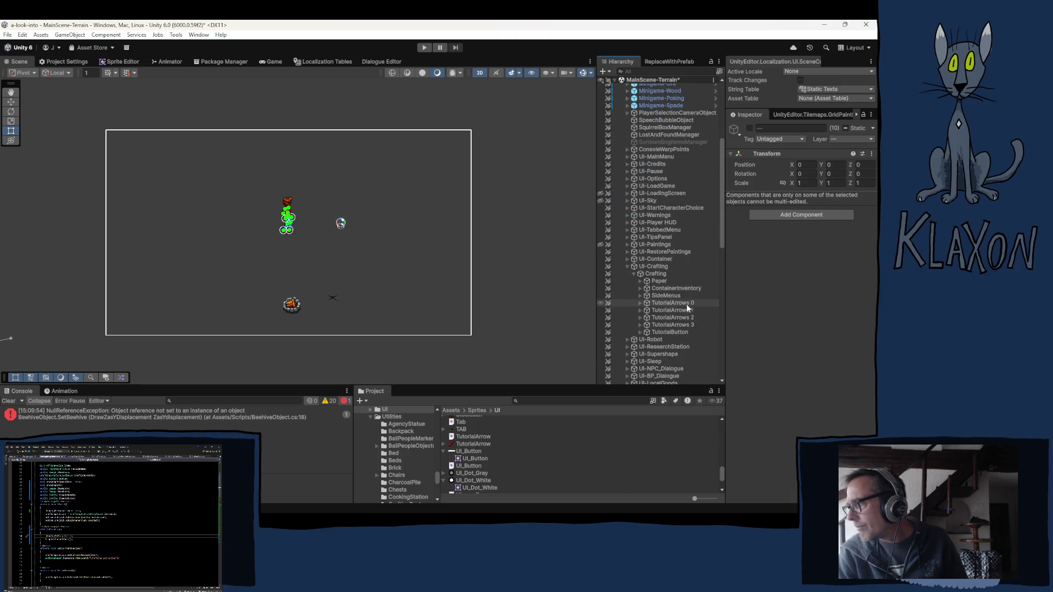
left_click(640, 281)
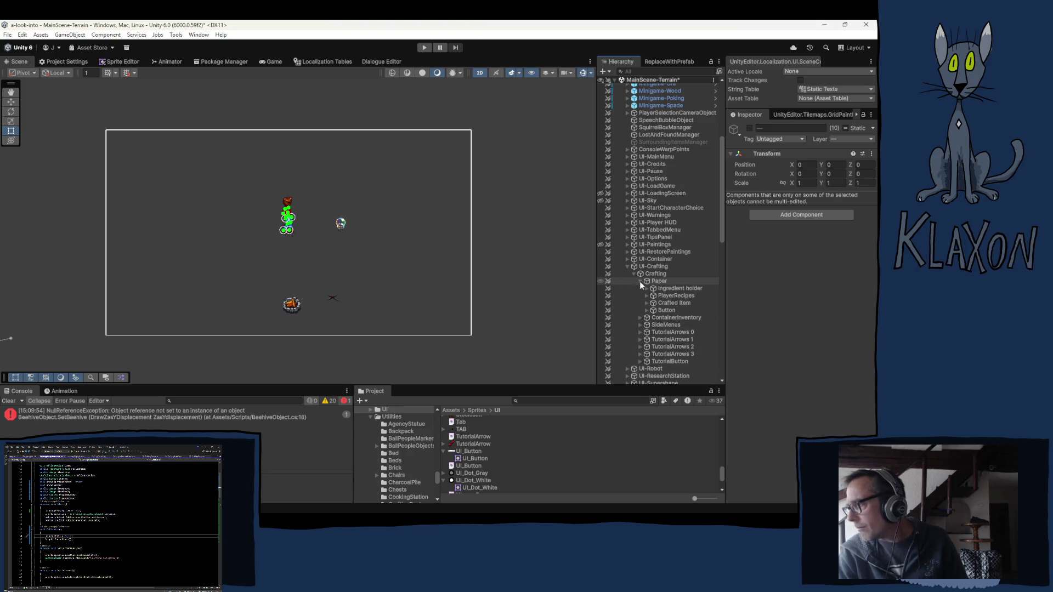
double_click(674, 295)
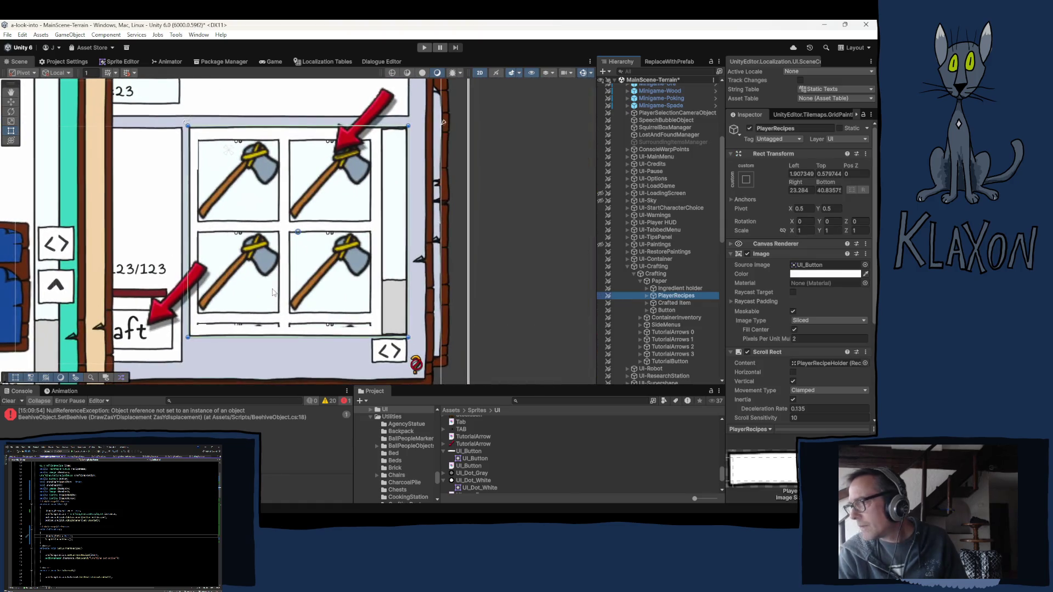
scroll(273, 292, "up", 2)
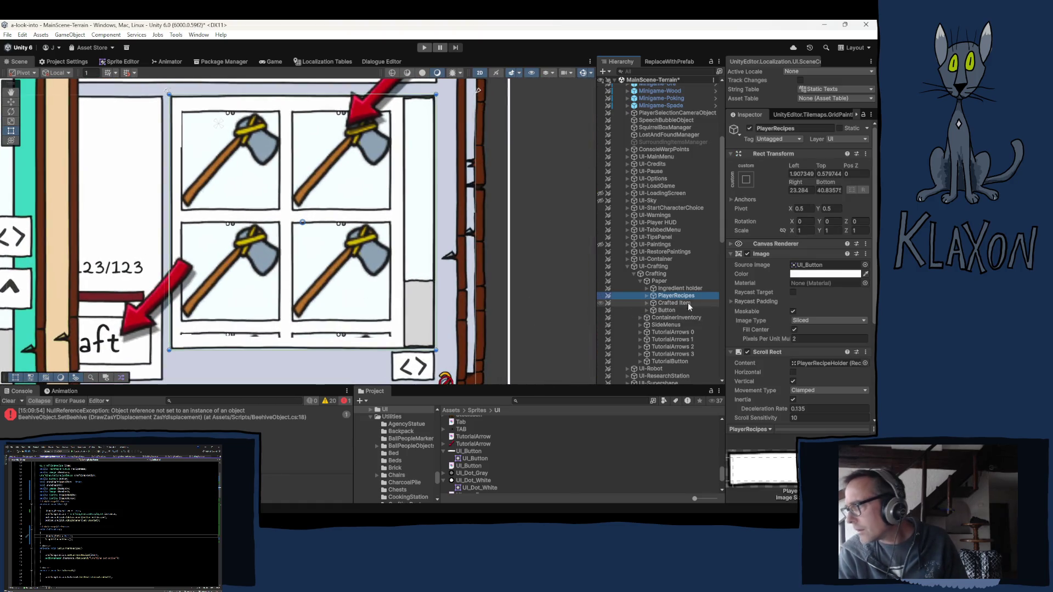
left_click(647, 295)
left_click(652, 303)
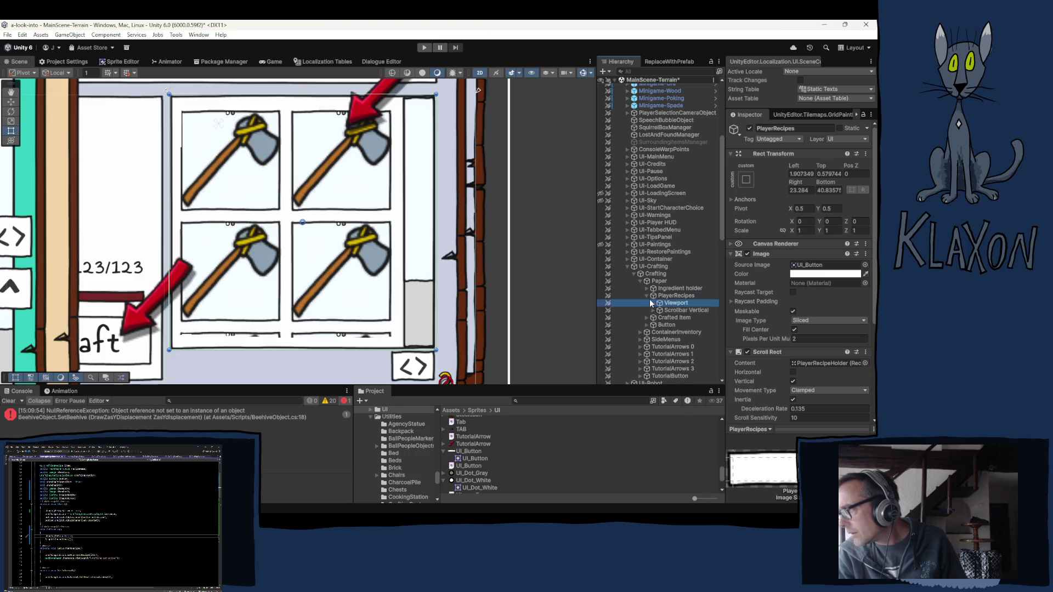
left_click(652, 303)
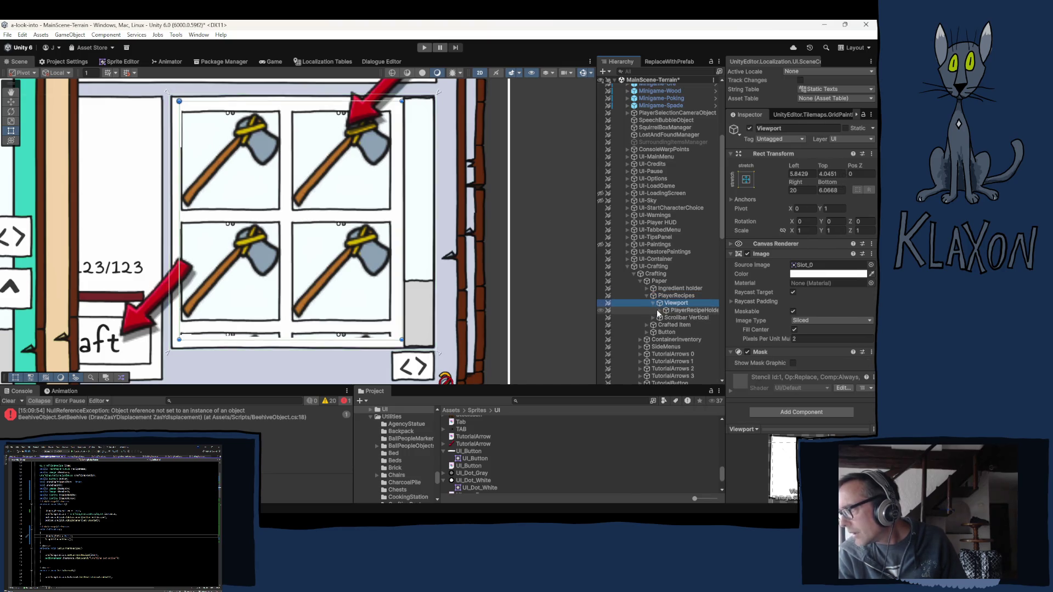
left_click(659, 310)
- Expand the first RecipeButton and inspect its ItemIcon and ItemLeft images
left_click(694, 318)
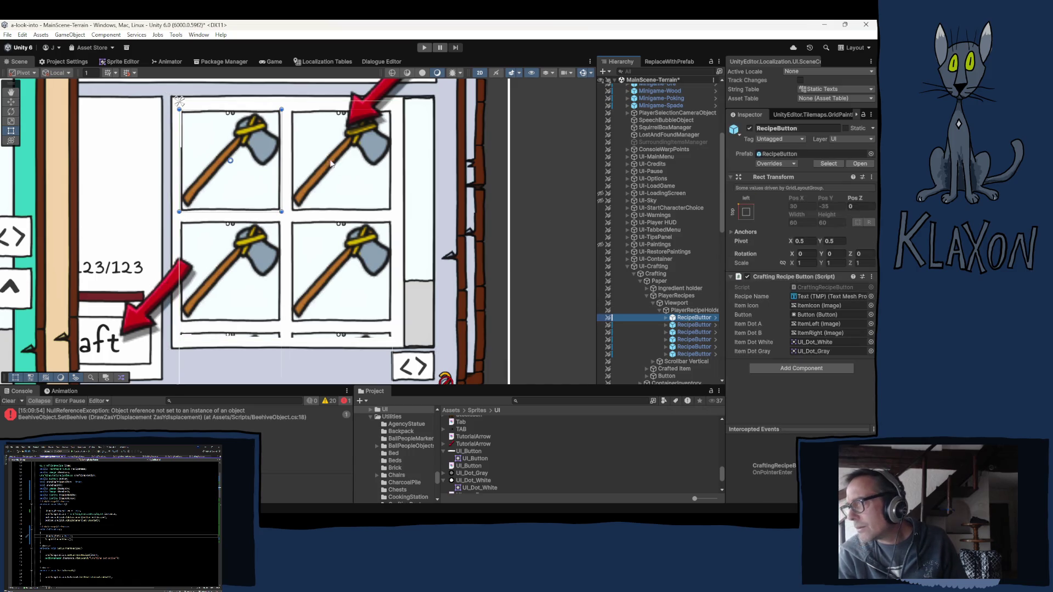
left_click(666, 319)
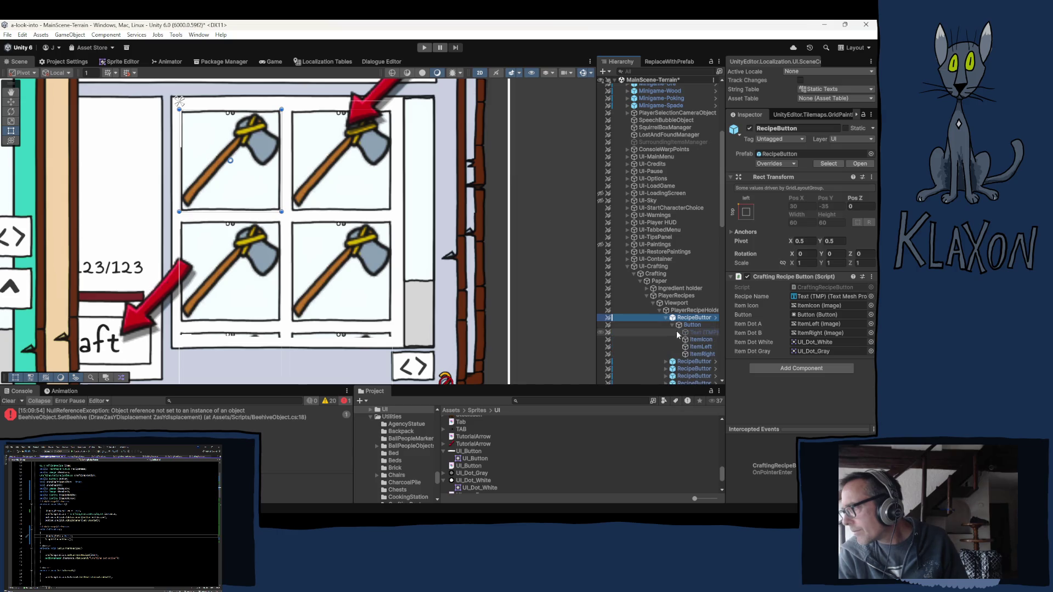
left_click(702, 340)
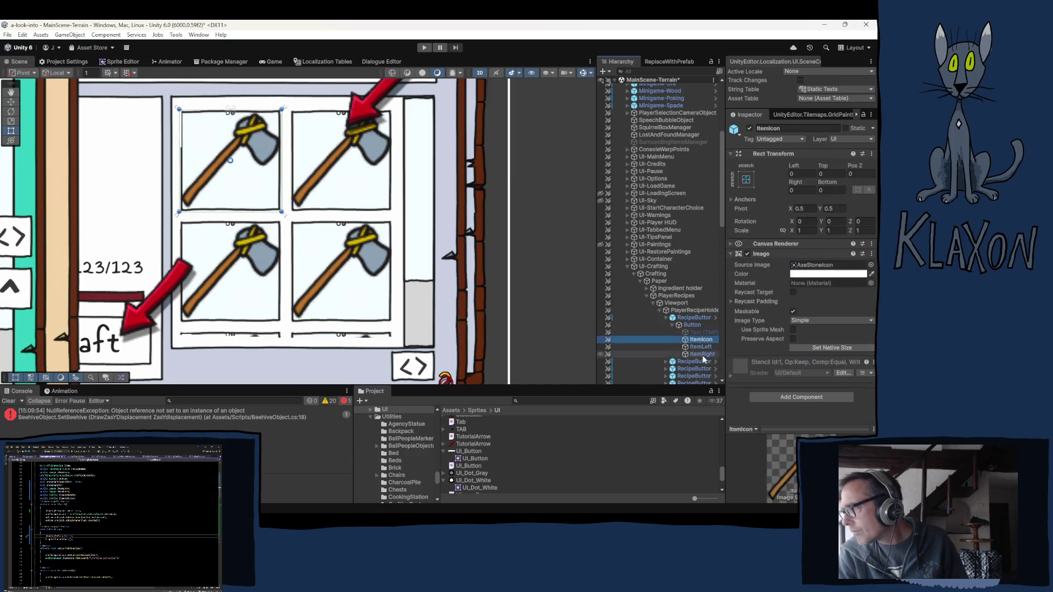
left_click(698, 349, "ctrl")
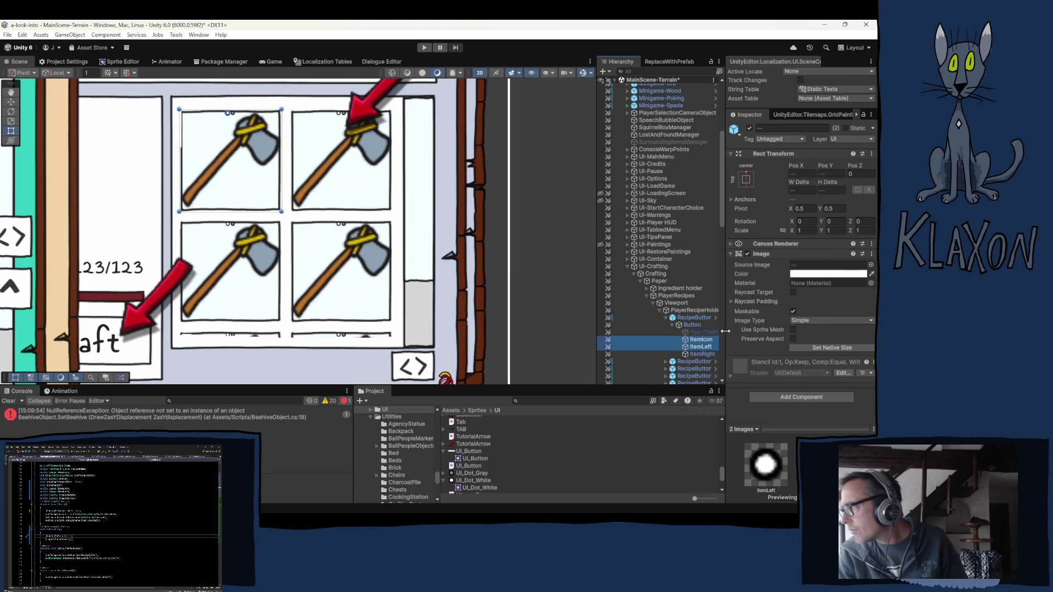
left_click(702, 340)
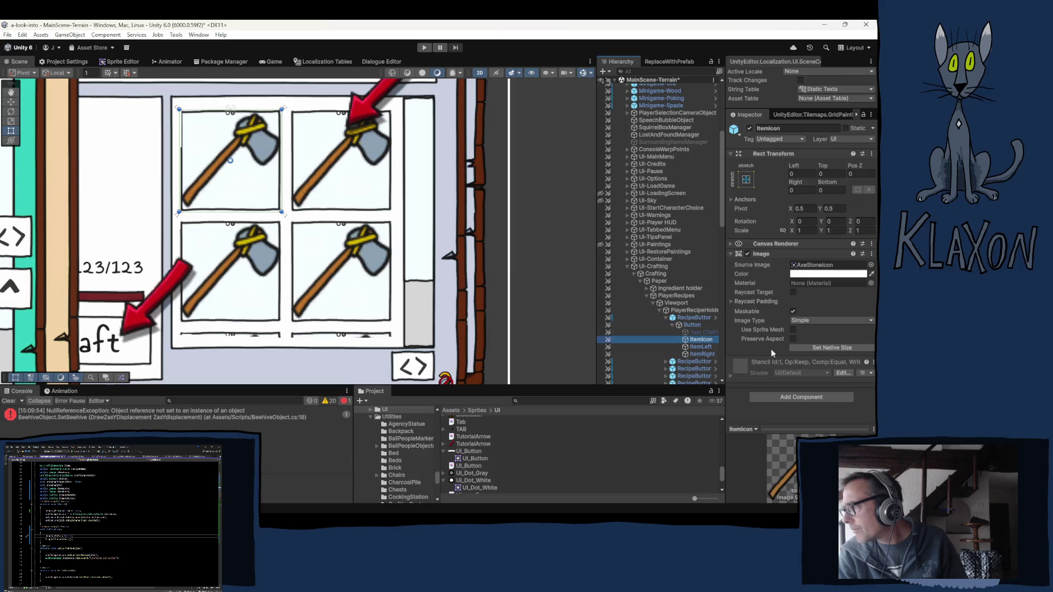
left_click(700, 348)
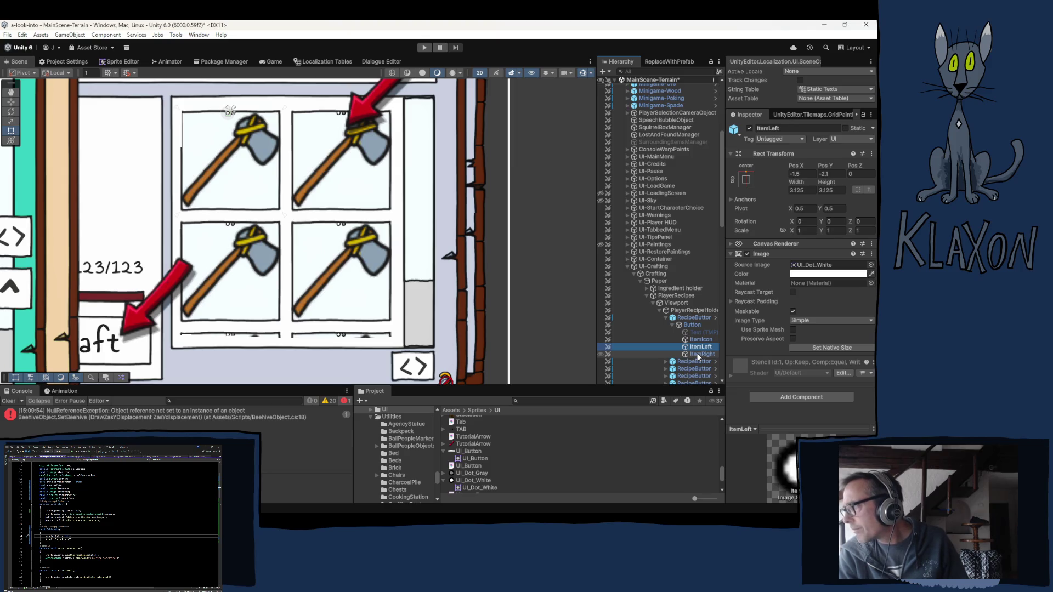
- Select both ItemLeft and ItemRight and try sizes of 5, then 10, for Width and Height
left_click(699, 355)
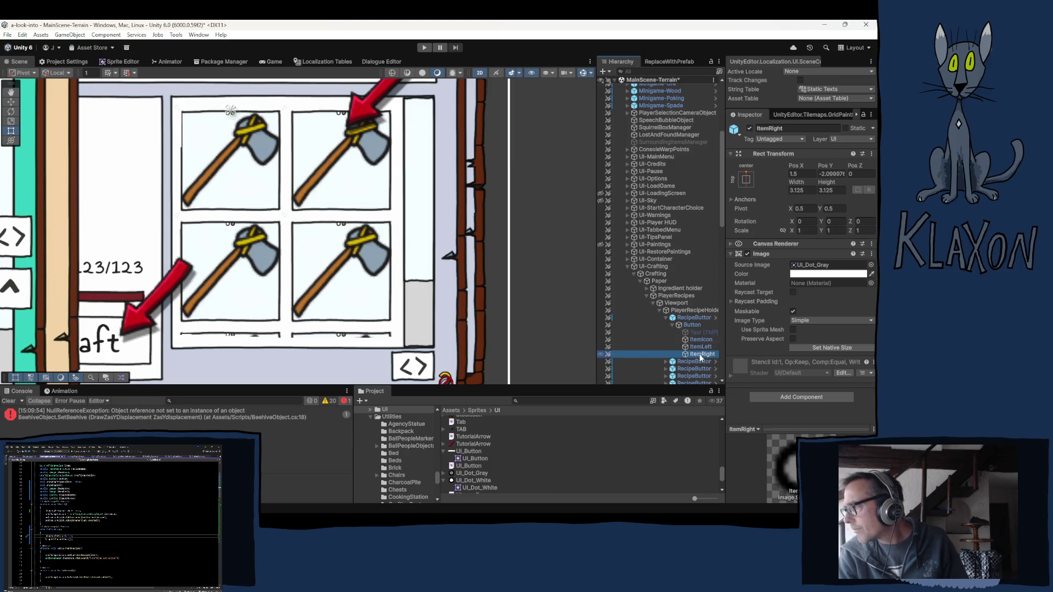
left_click(701, 348, "ctrl")
left_click(811, 191)
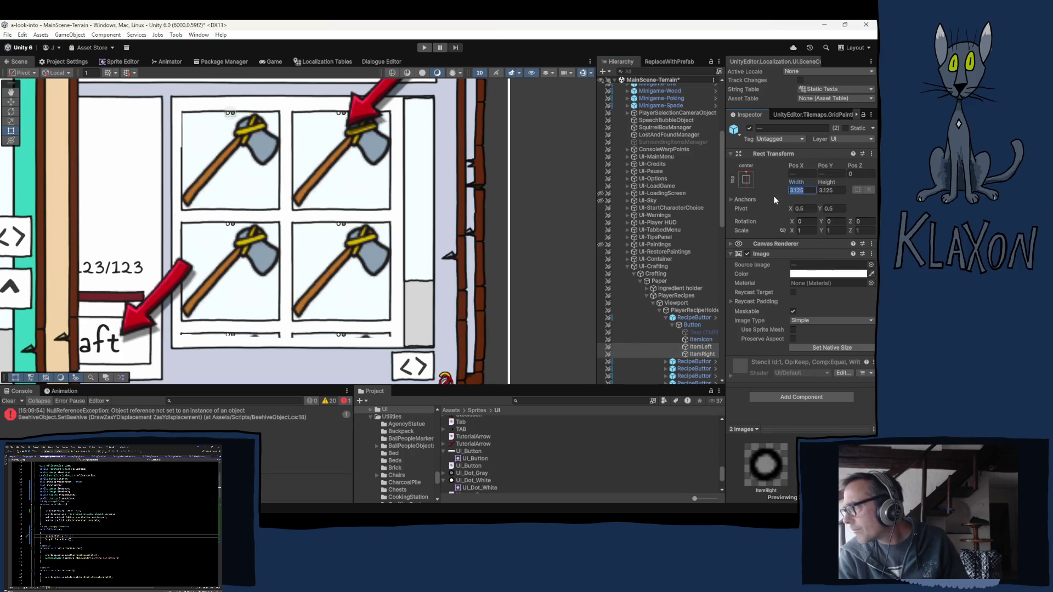
type("5")
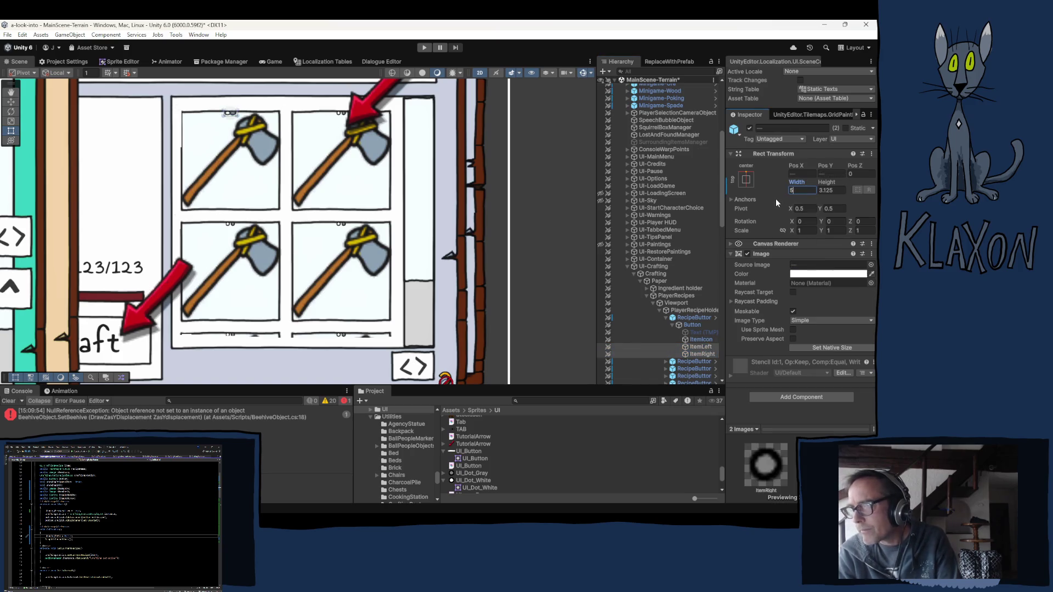
left_click(823, 191)
type("5")
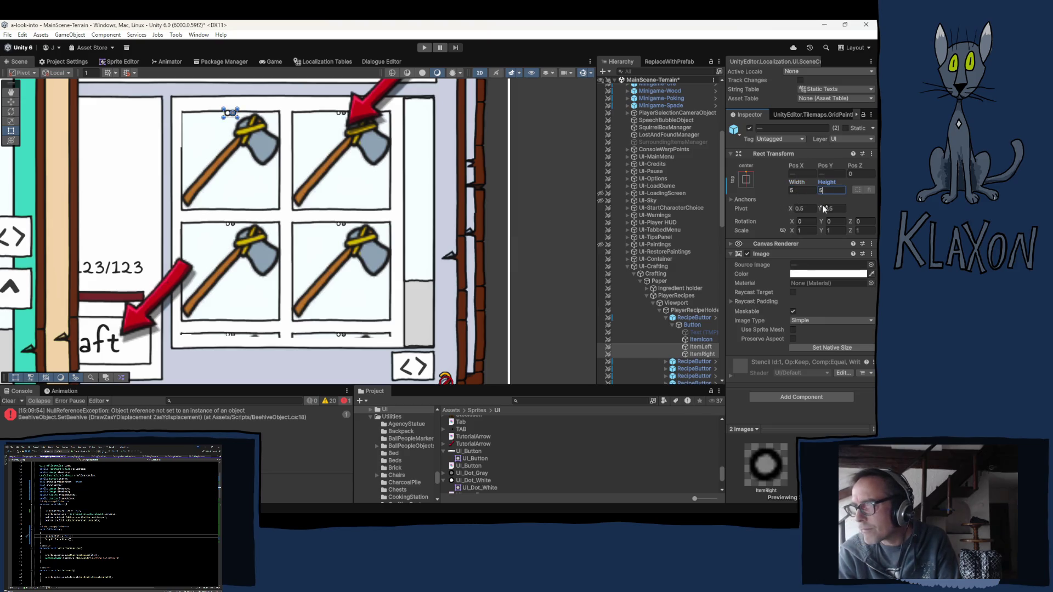
left_click(814, 191)
type("10")
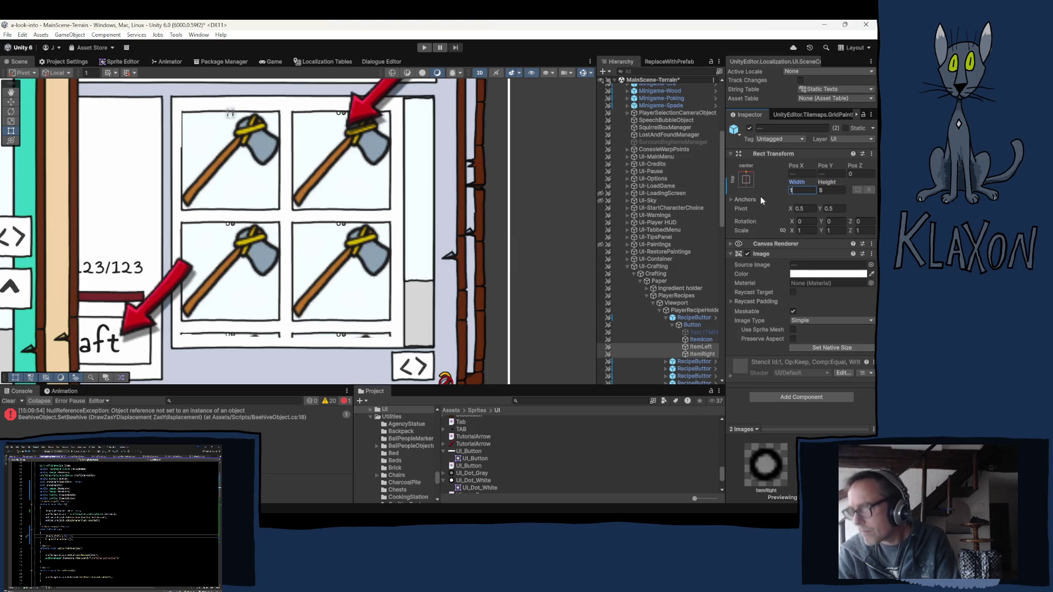
left_click(823, 190)
type("10")
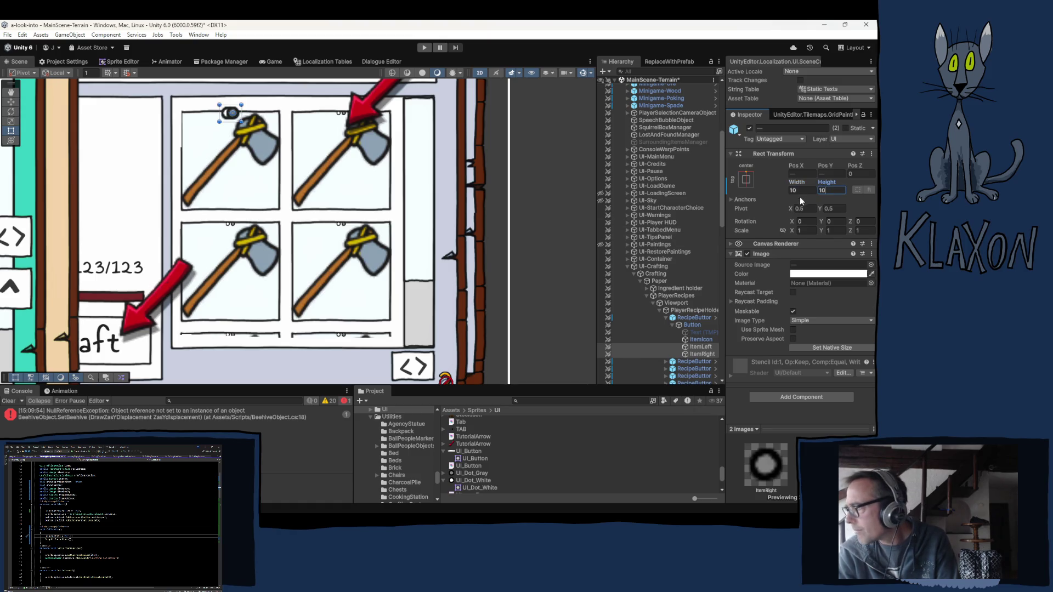
- Settle both dots at Width 7.5 and Height 7.5, then select ItemLeft
left_click(800, 193)
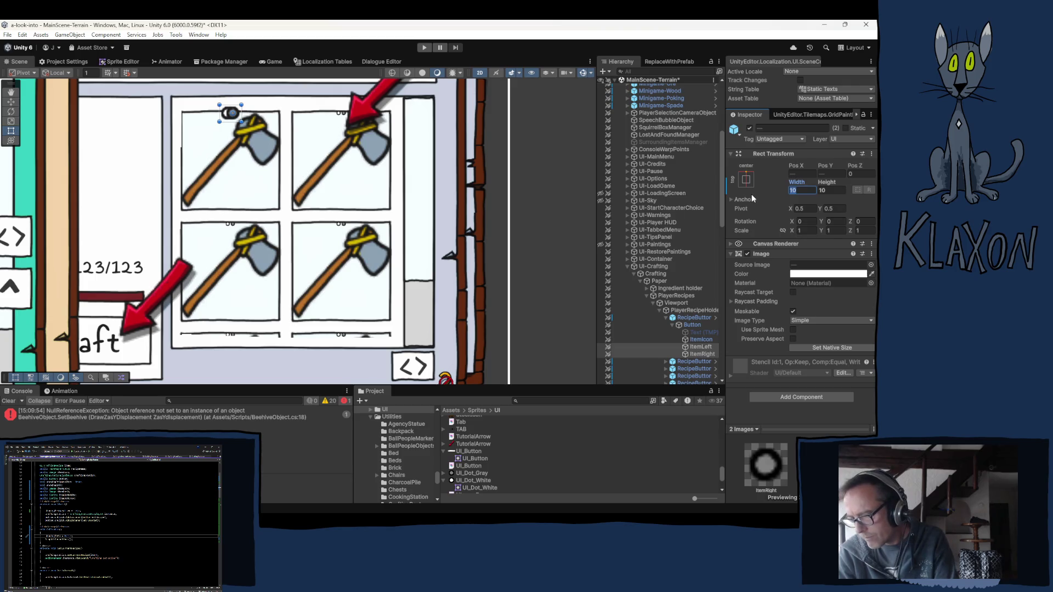
type("7.5")
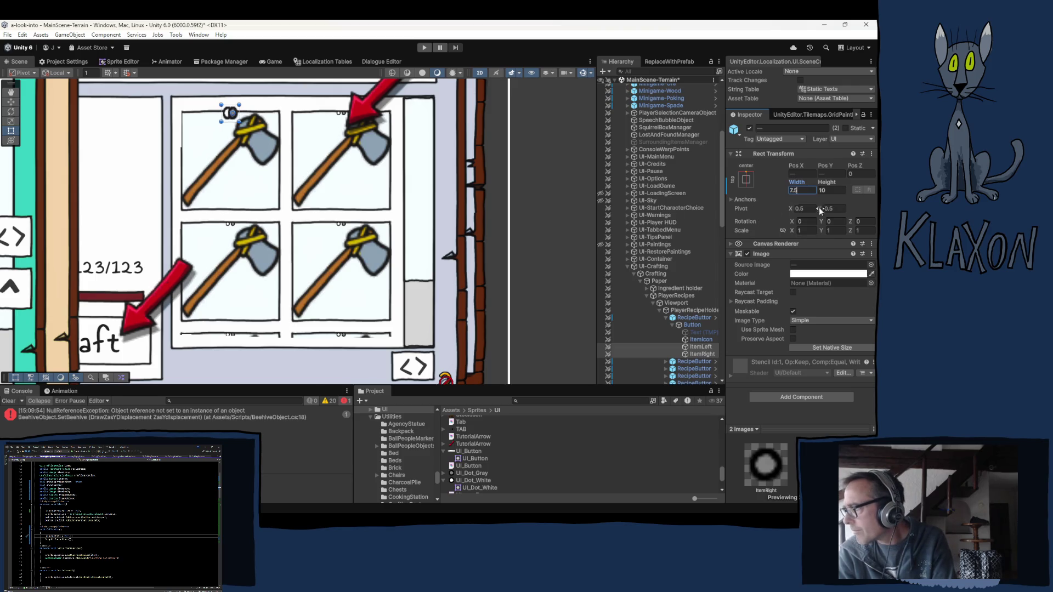
left_click(829, 189)
type("7.5")
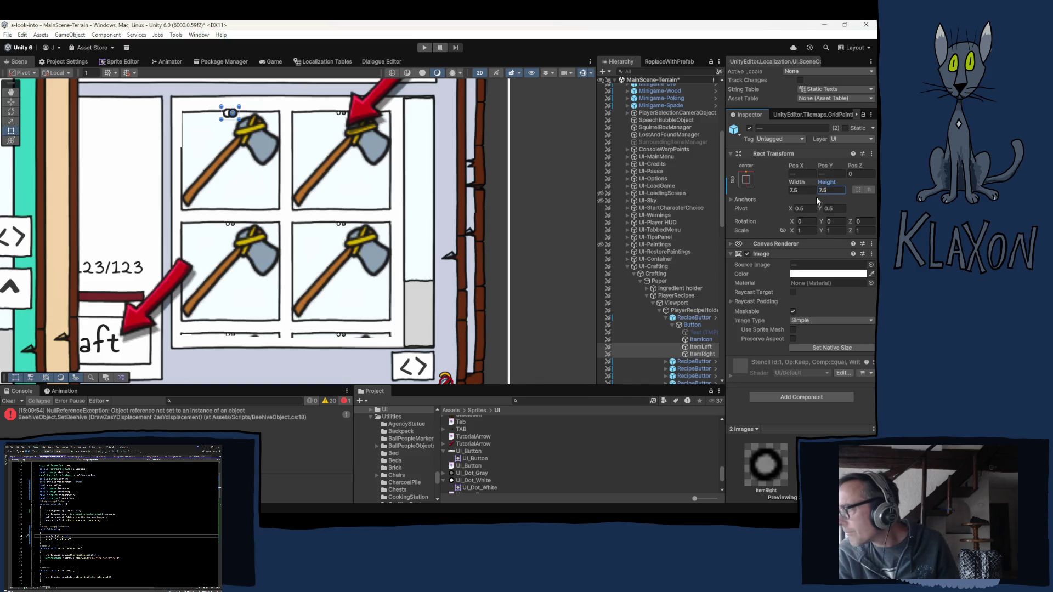
left_click(698, 347)
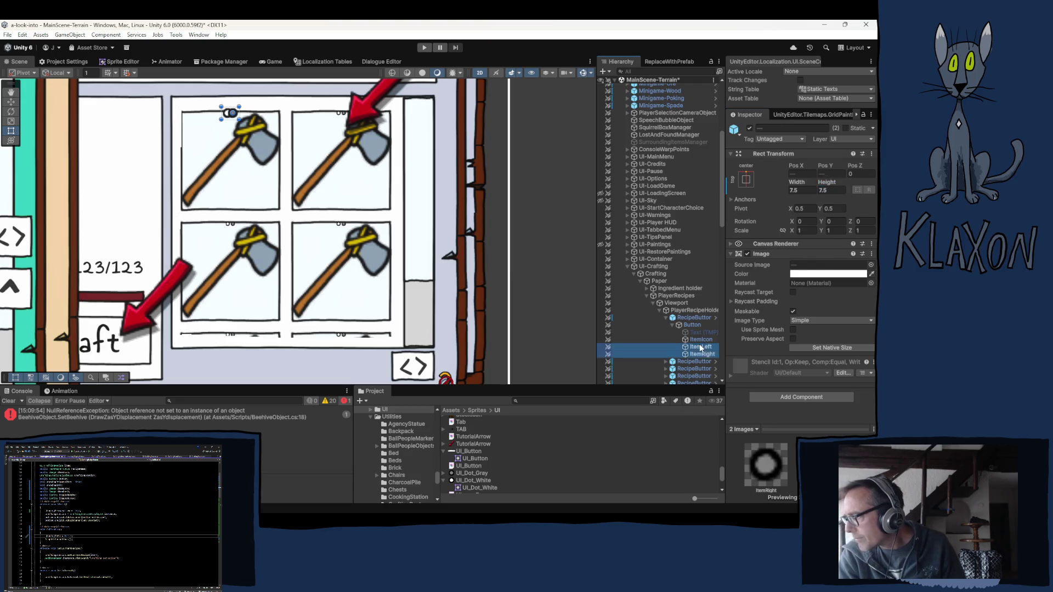
left_click(794, 174)
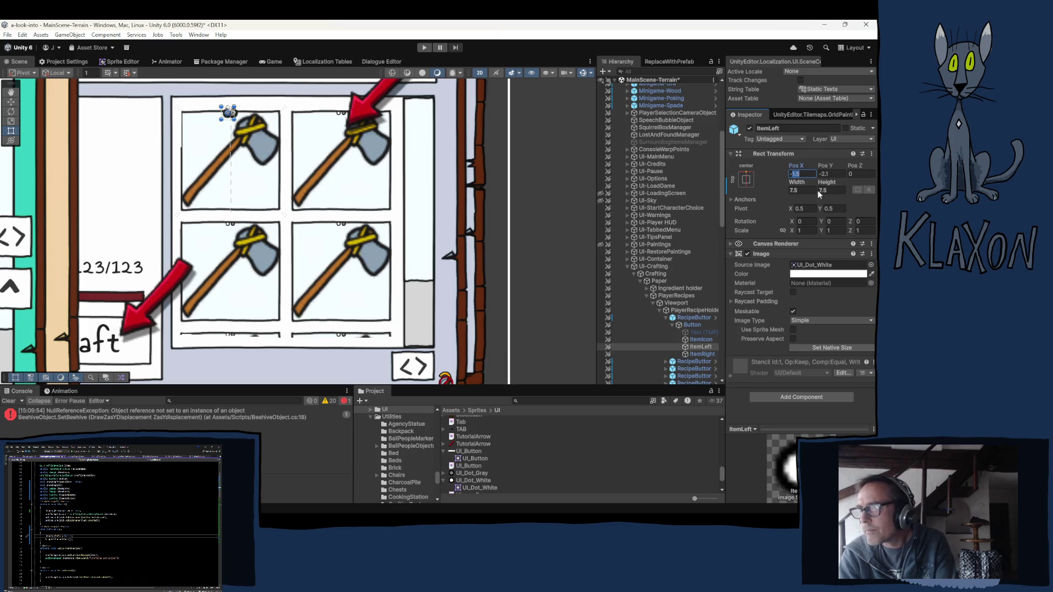
- Set ItemLeft's Pos X to -4
type("-2")
key("BackSpace")
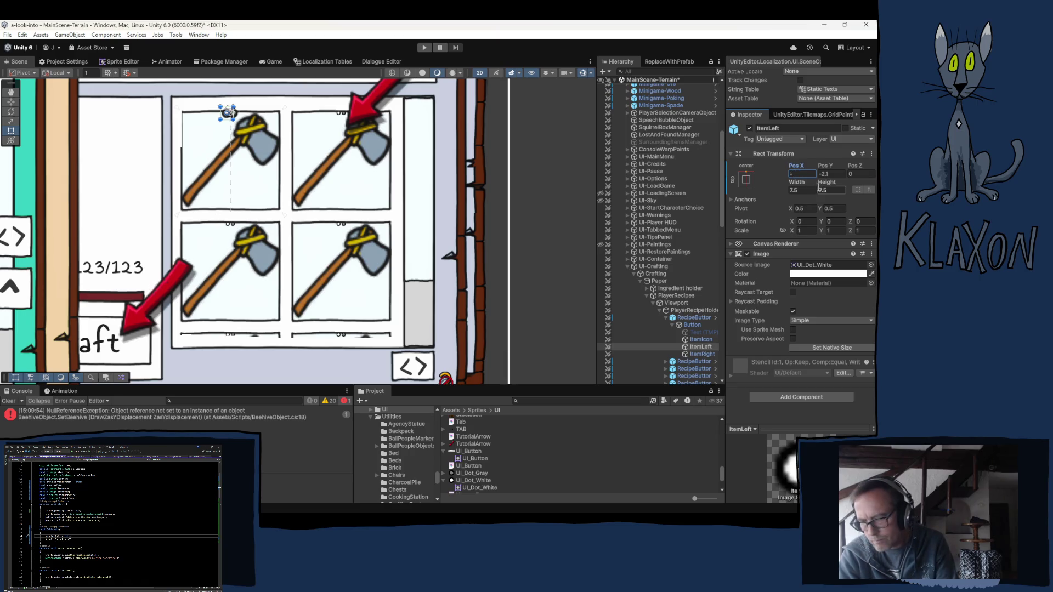
type("3")
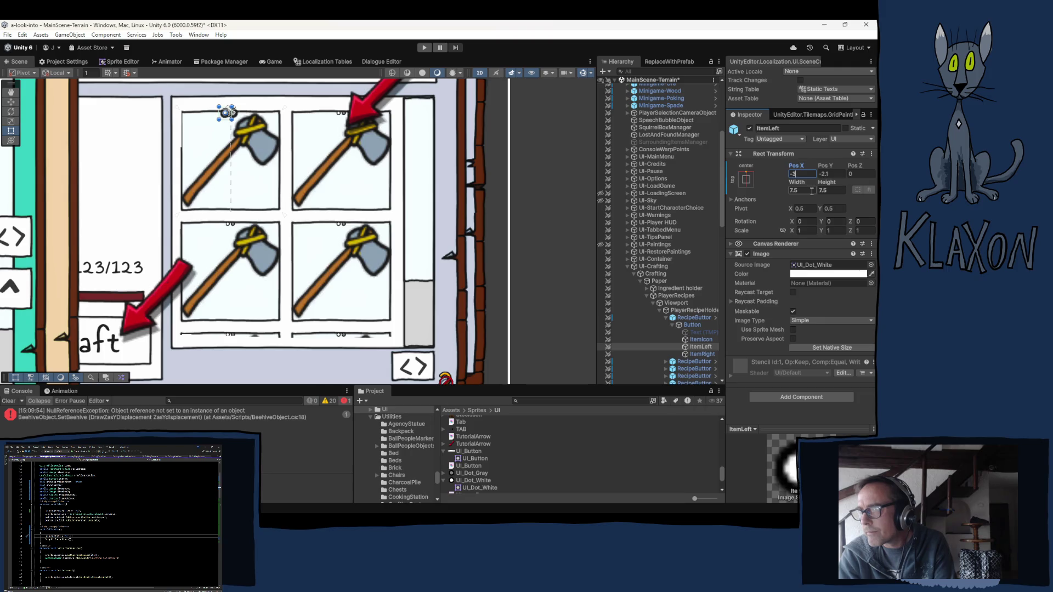
key("BackSpace")
type("4")
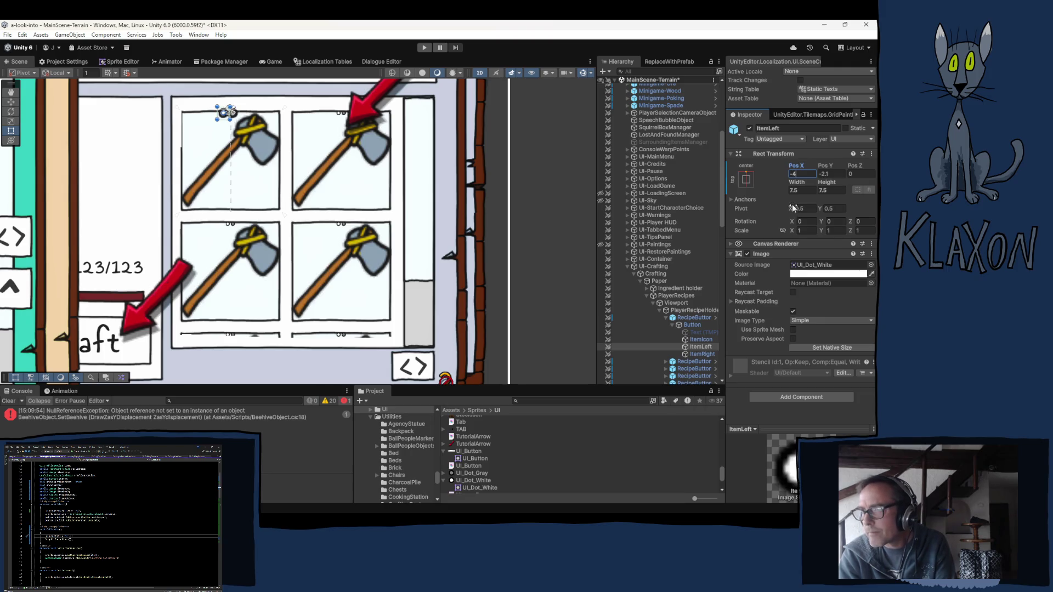
left_click(823, 173)
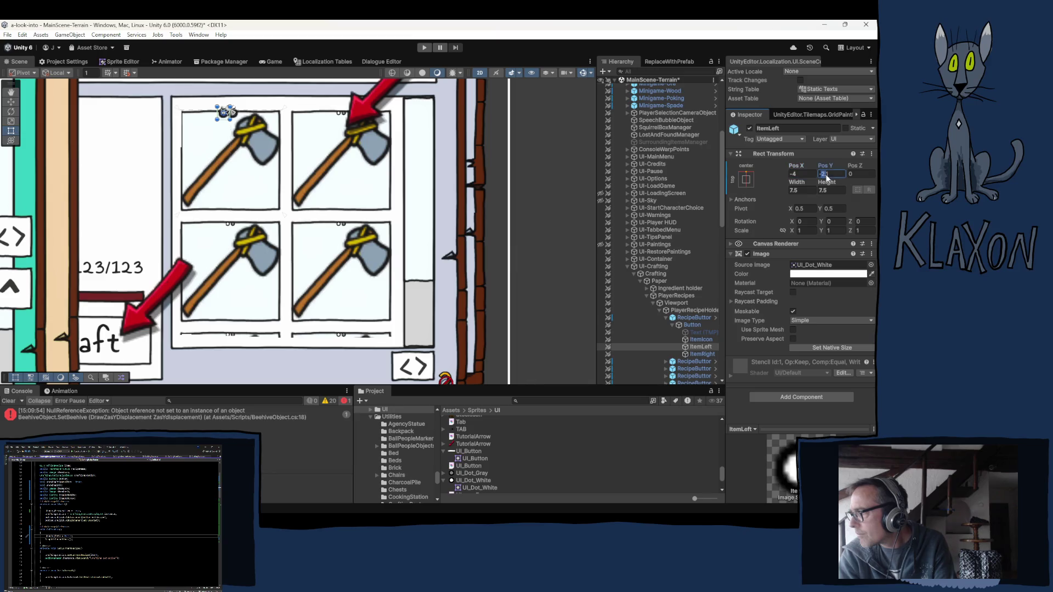
- Set ItemRight's Pos X to 4 and clear the selection
left_click(702, 354)
left_click(800, 174)
type("4")
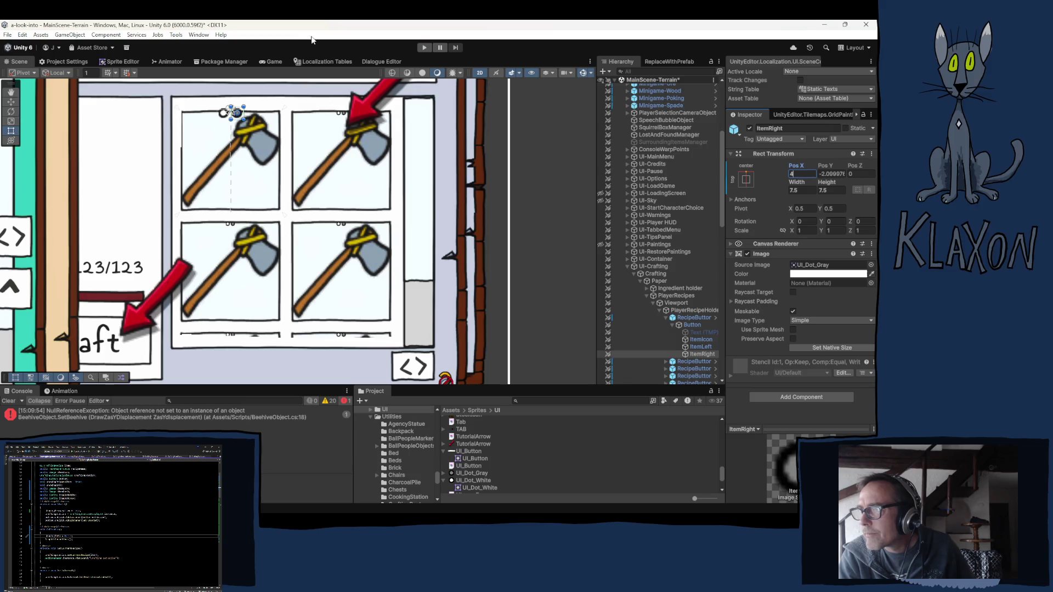
key("Return")
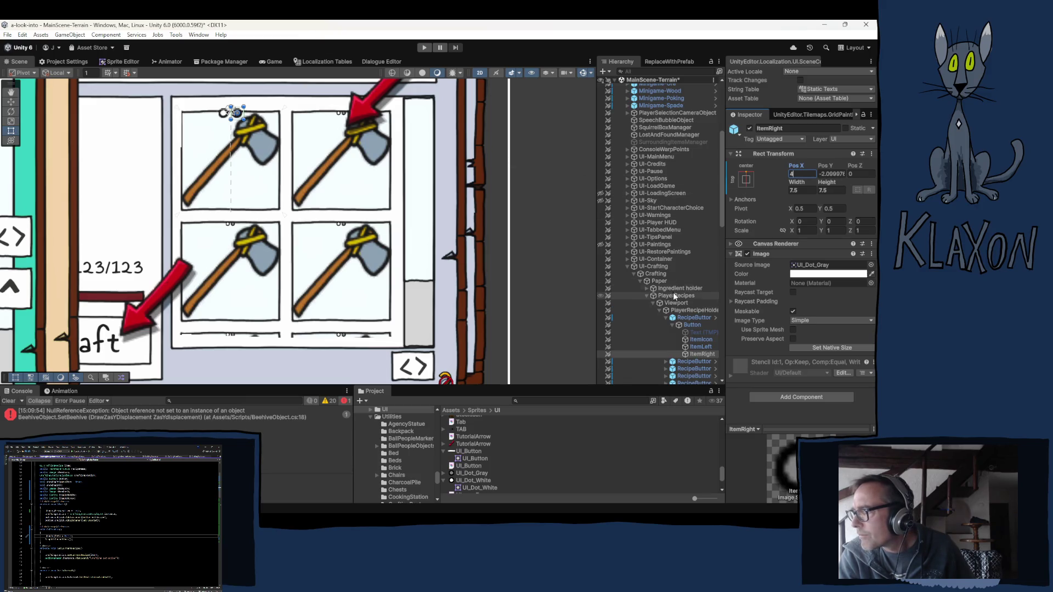
left_click(541, 187)
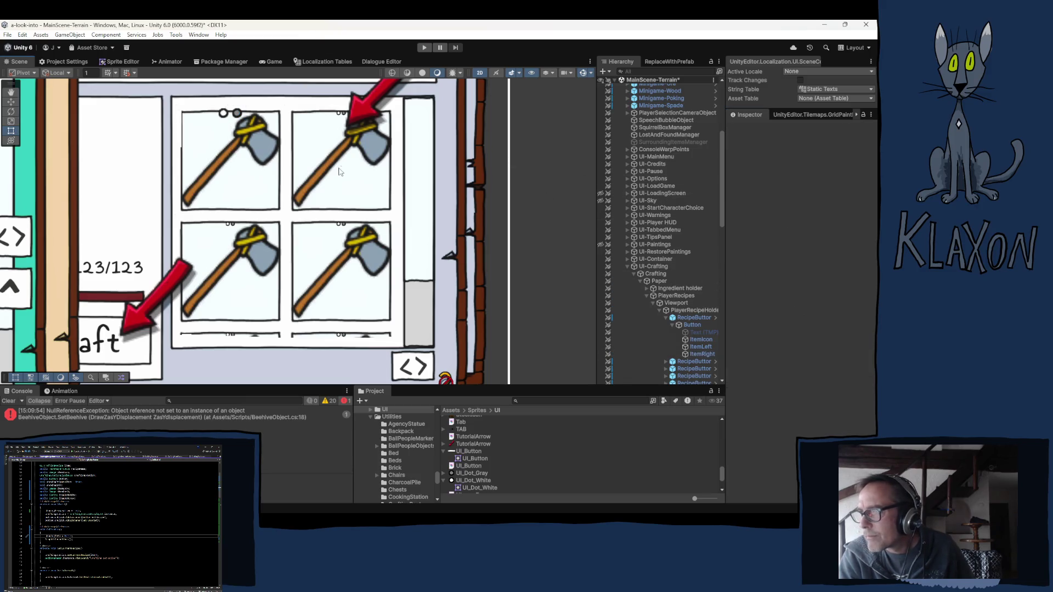
- Move both dots down with the Move tool so they sit just above the axe picture
left_click(707, 347)
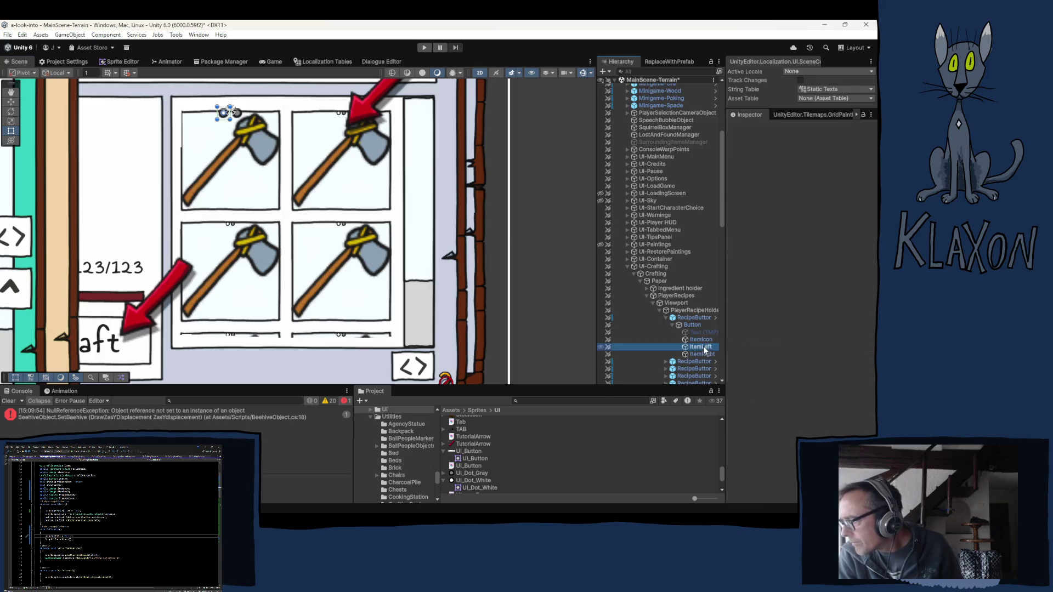
left_click(702, 355, "ctrl")
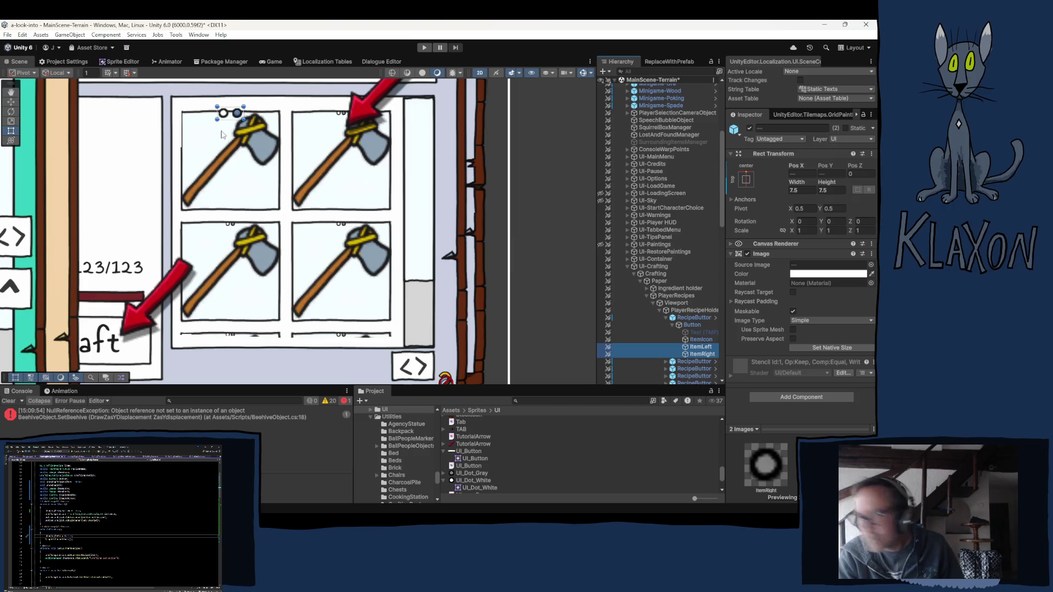
key("w")
left_click_drag(237, 82, 238, 90)
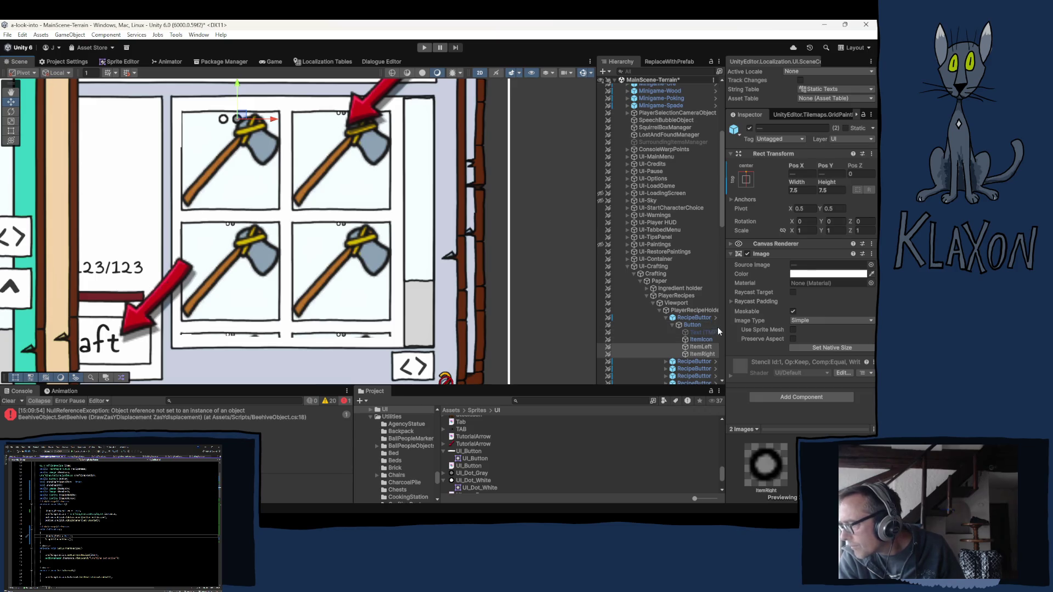
left_click(696, 346)
right_click(696, 346)
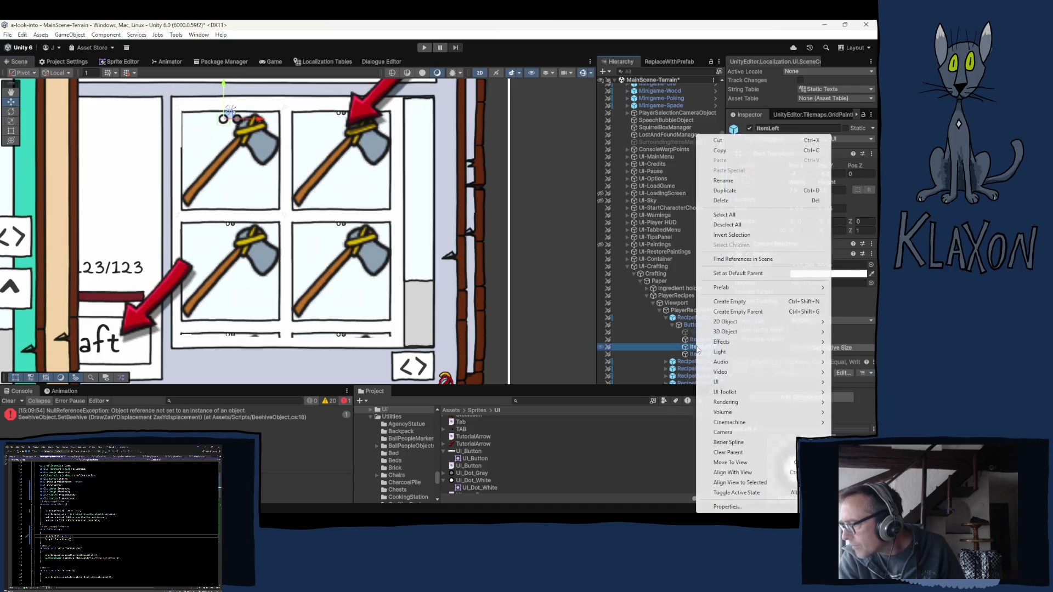
- Dismiss ItemLeft's context menu and open the RecipeButton instance's Overrides list
mouse_move(730, 290)
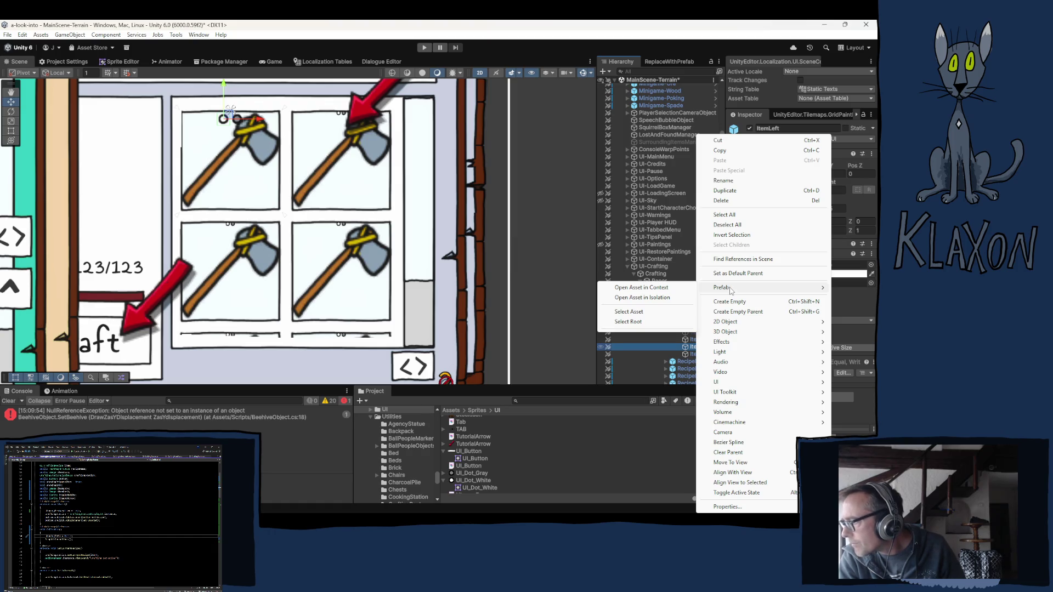
key("Escape")
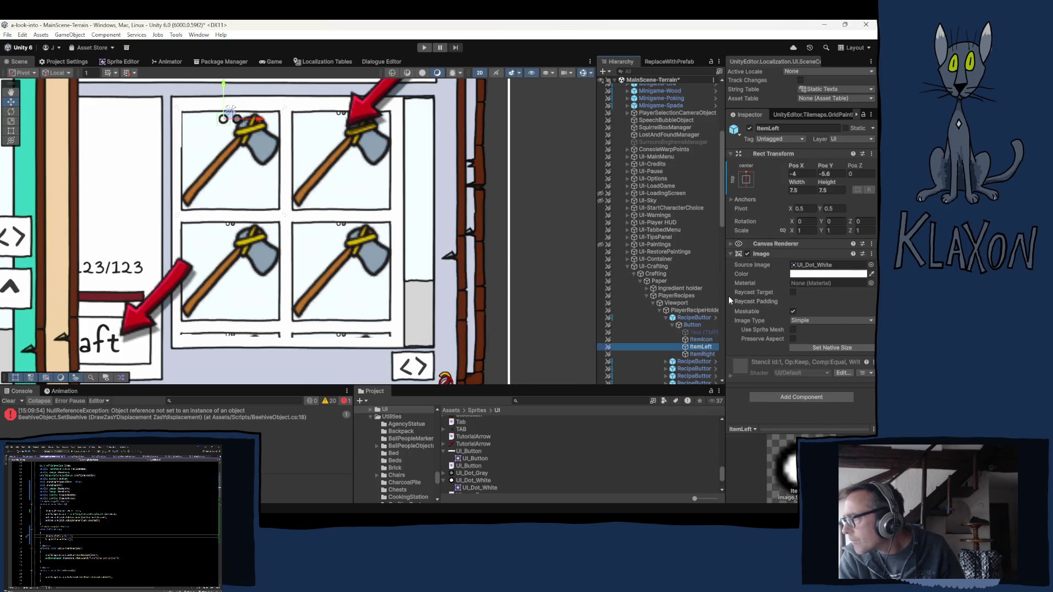
left_click(694, 318)
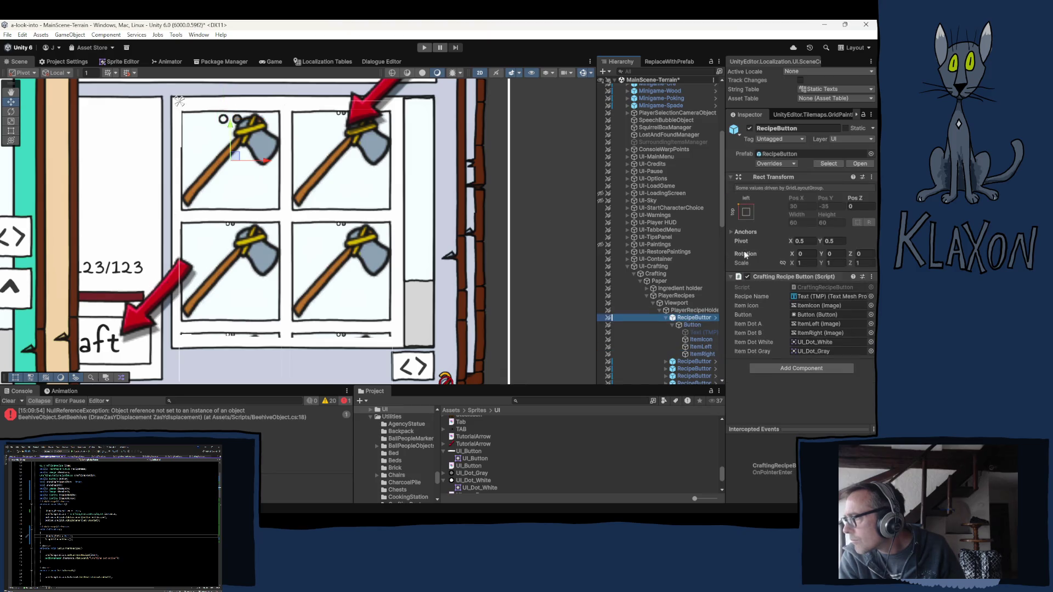
left_click(793, 163)
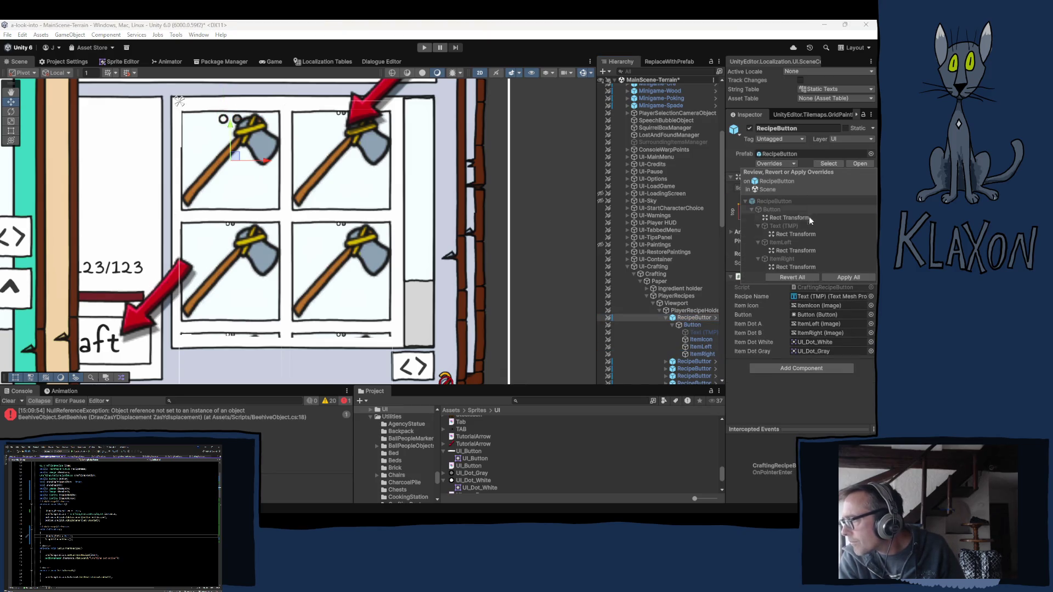
- Apply ItemLeft's and ItemRight's Rect Transform overrides to the RecipeButton prefab
left_click(778, 243)
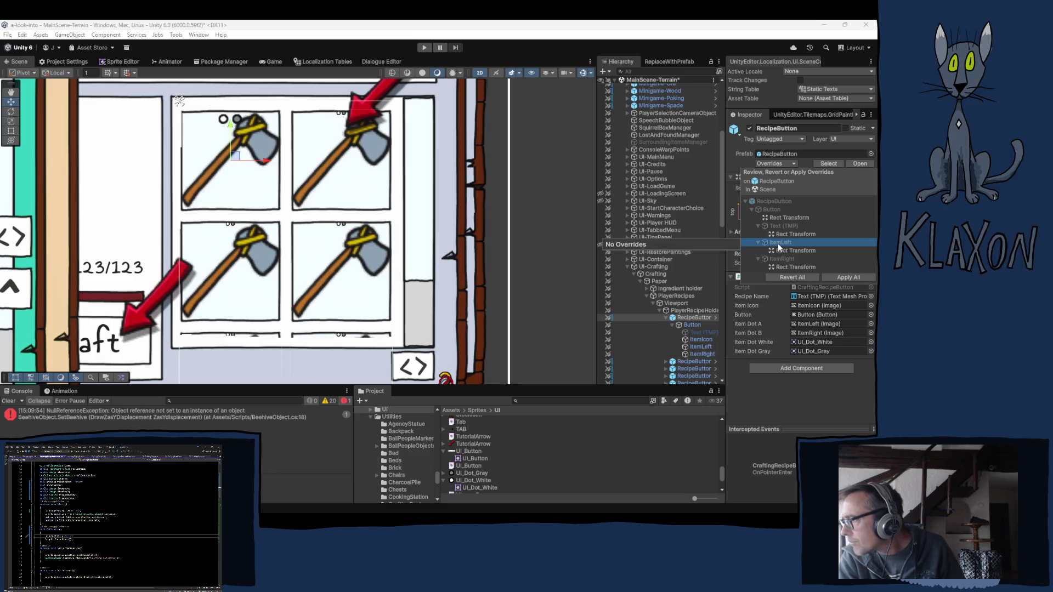
left_click(788, 252)
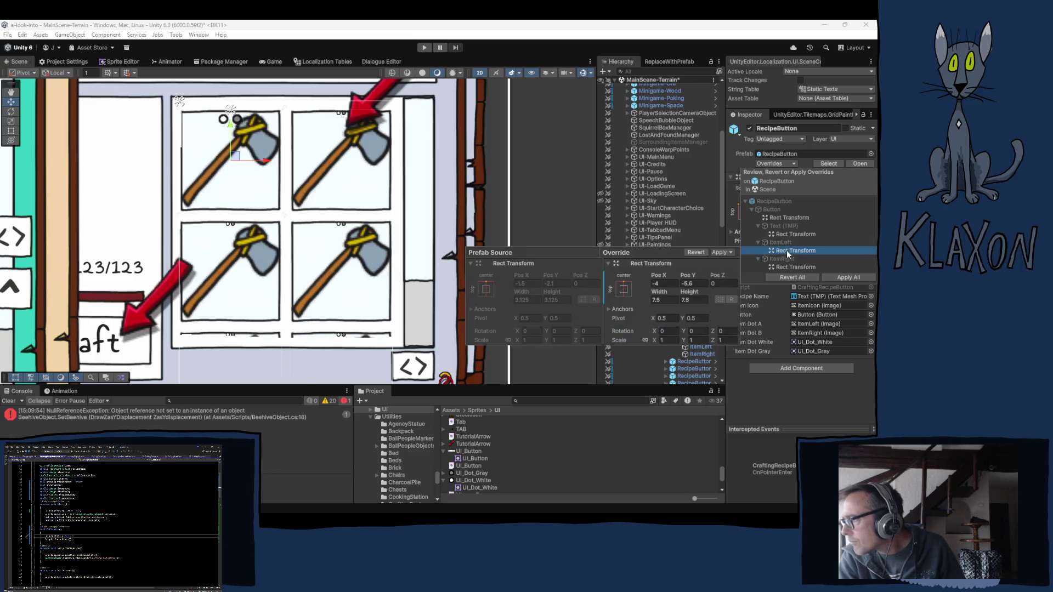
left_click(718, 252)
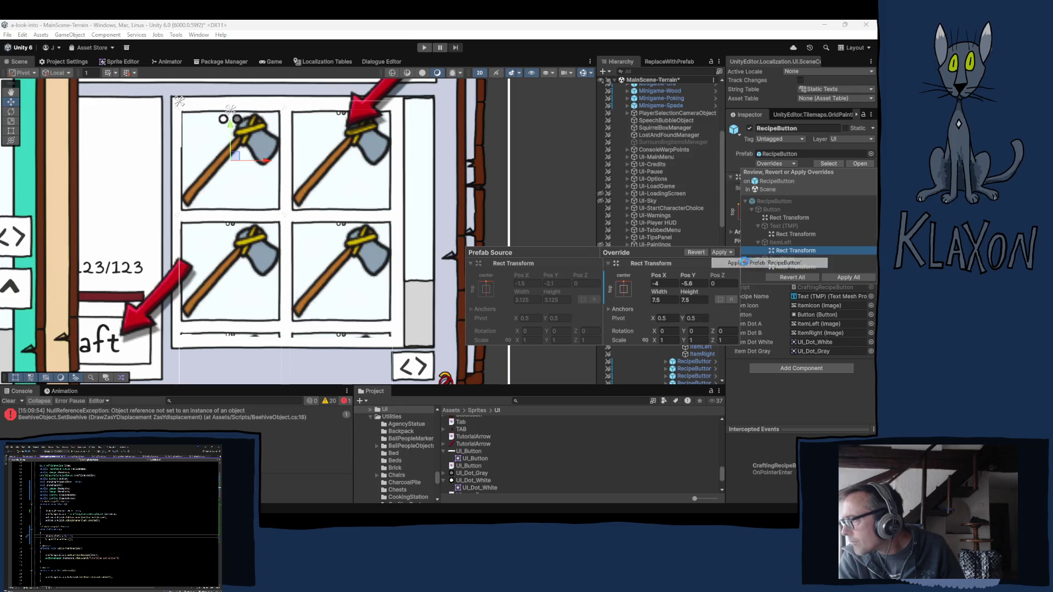
left_click(746, 263)
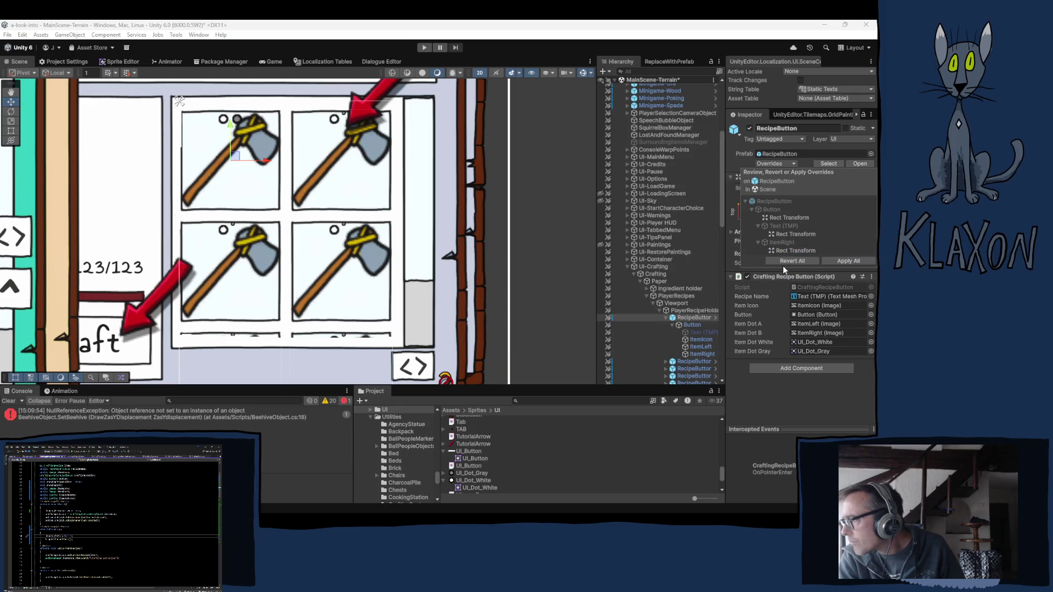
left_click(788, 250)
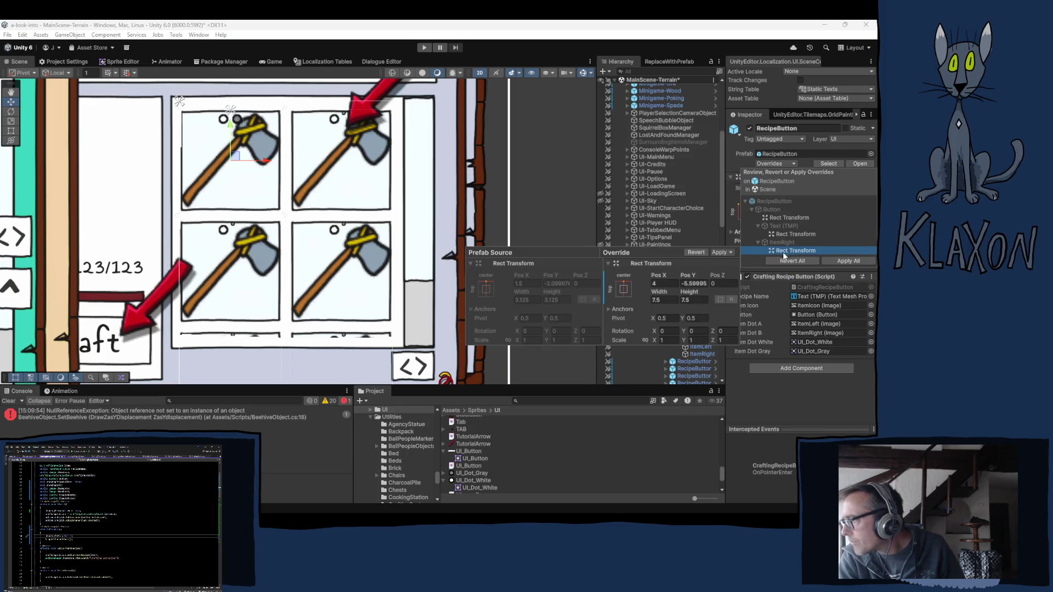
left_click(729, 254)
left_click(746, 263)
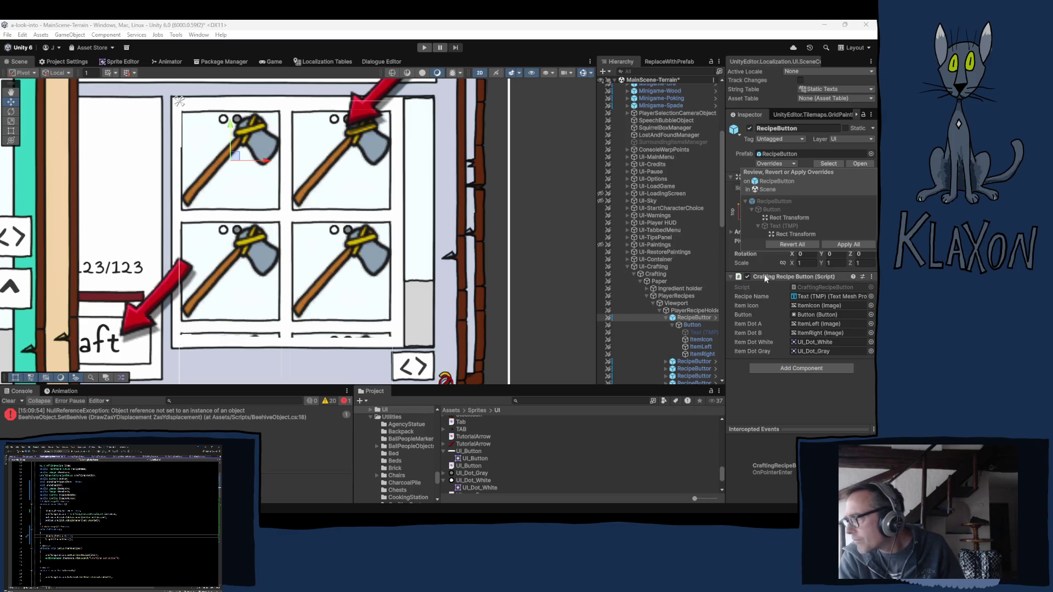
left_click(782, 391)
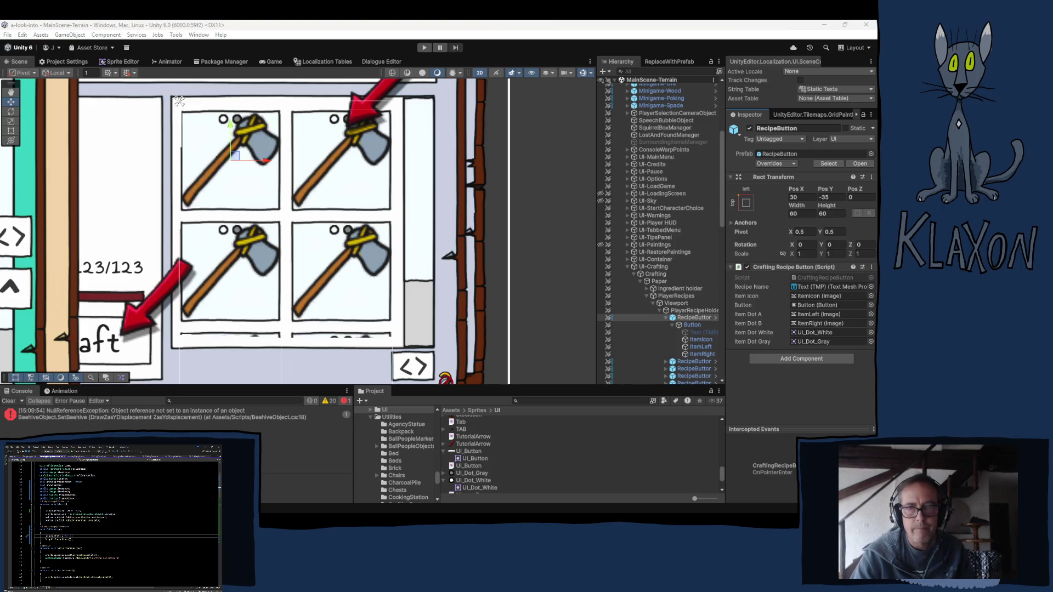
- Scroll down through CraftingRecipeButton.cs in Visual Studio
scroll(337, 436, "down", 10)
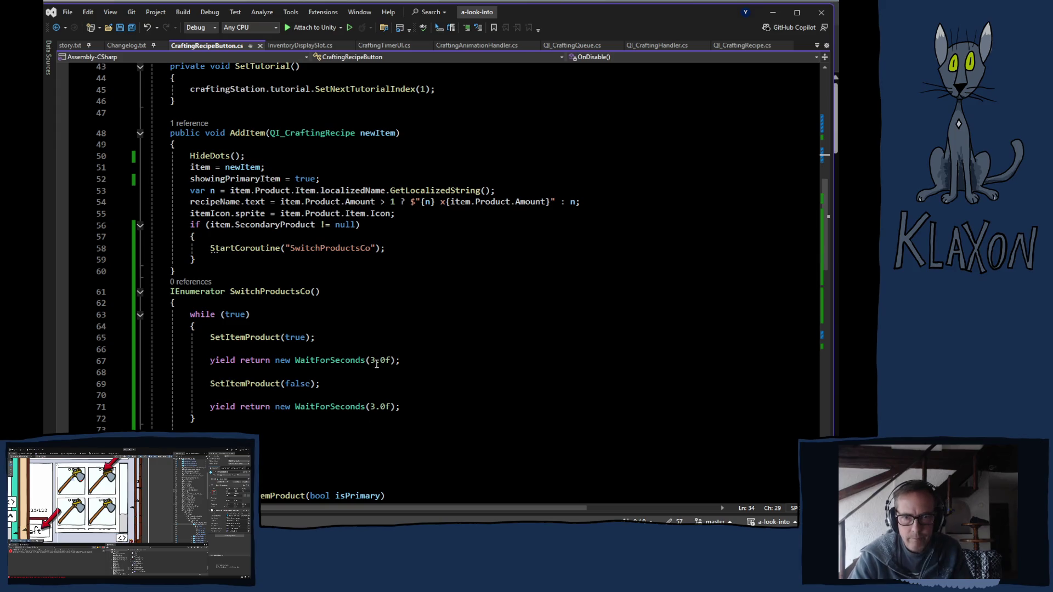
left_click(371, 361)
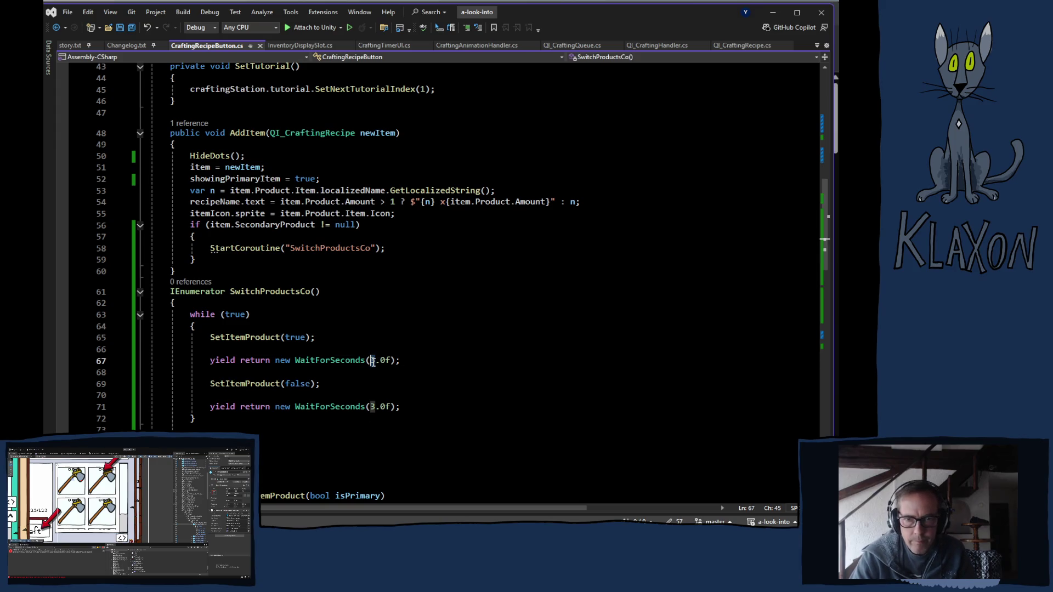
key("Delete")
type("2")
left_click(371, 407)
key("Delete")
type("2")
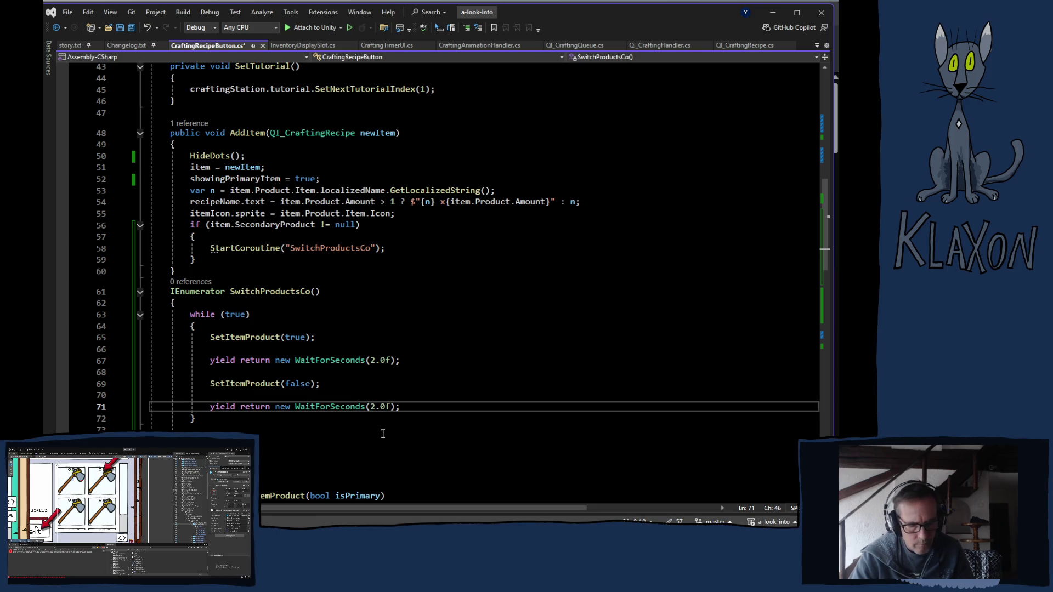
key("ctrl+s")
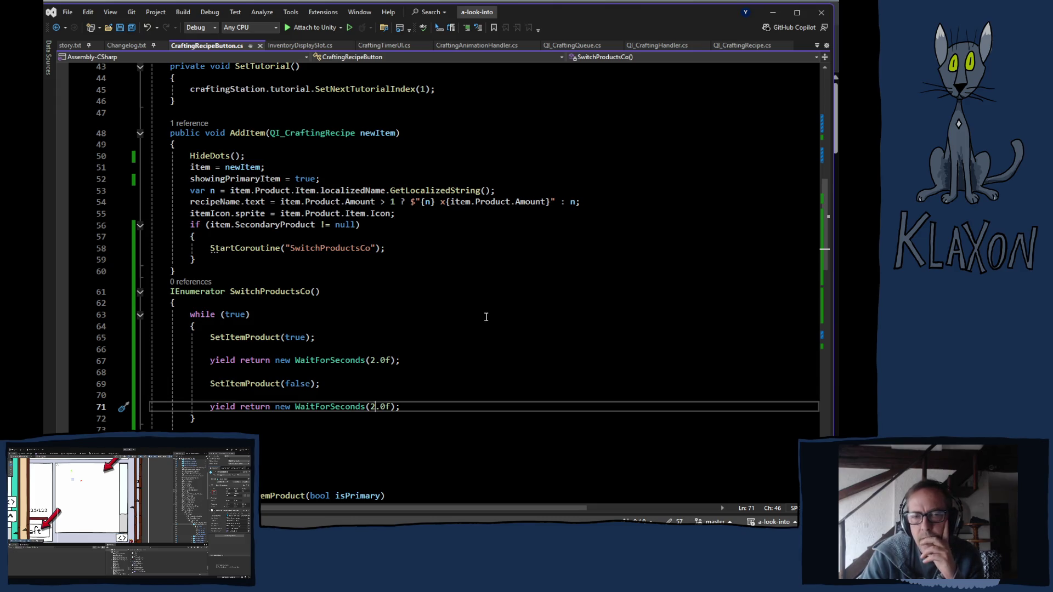
scroll(487, 321, "down", 1)
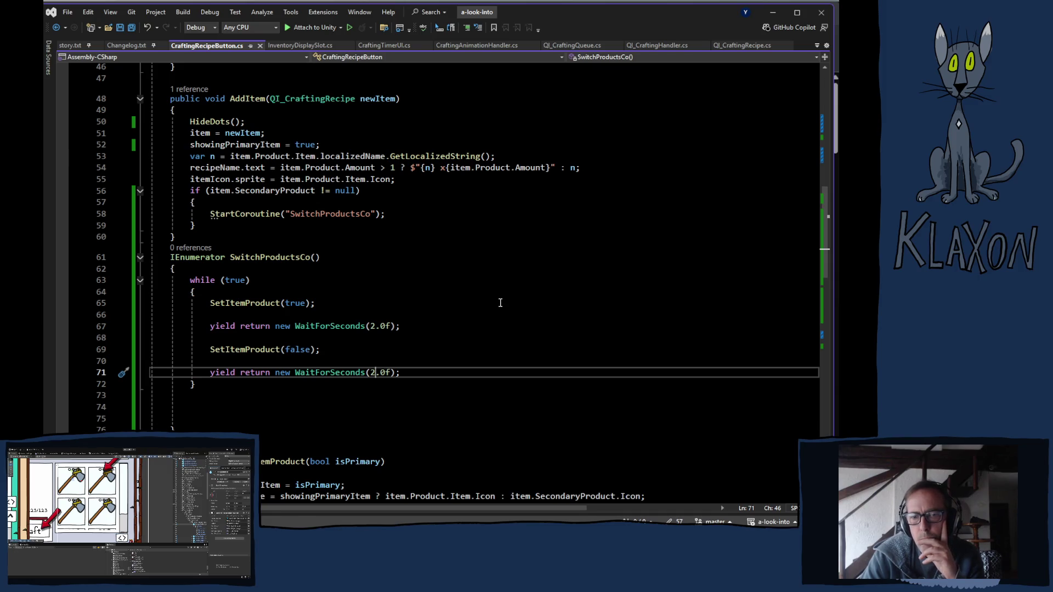
scroll(500, 304, "down", 2)
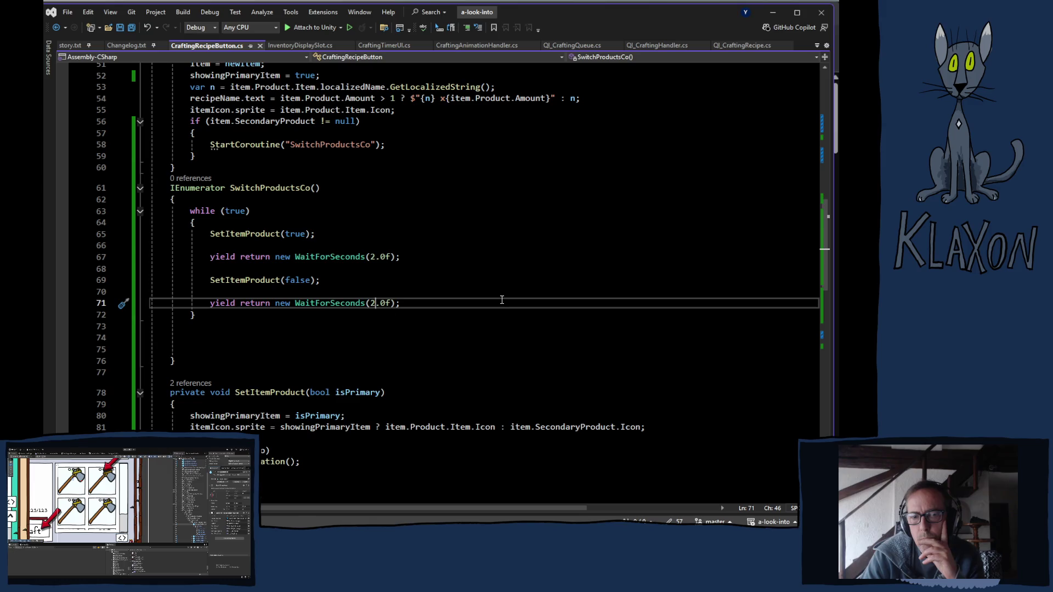
scroll(503, 299, "down", 2)
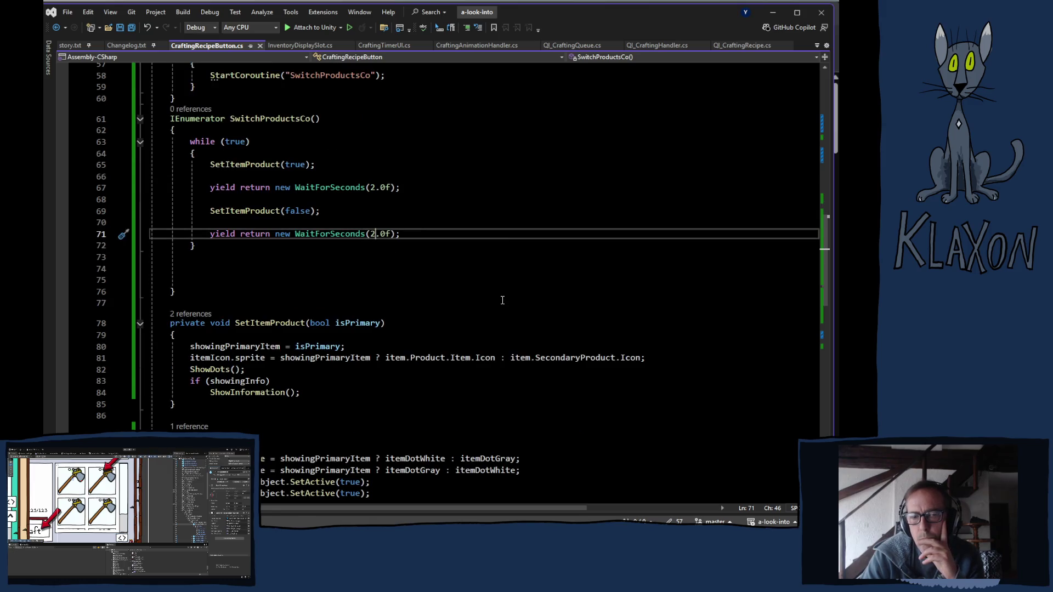
scroll(503, 300, "down", 2)
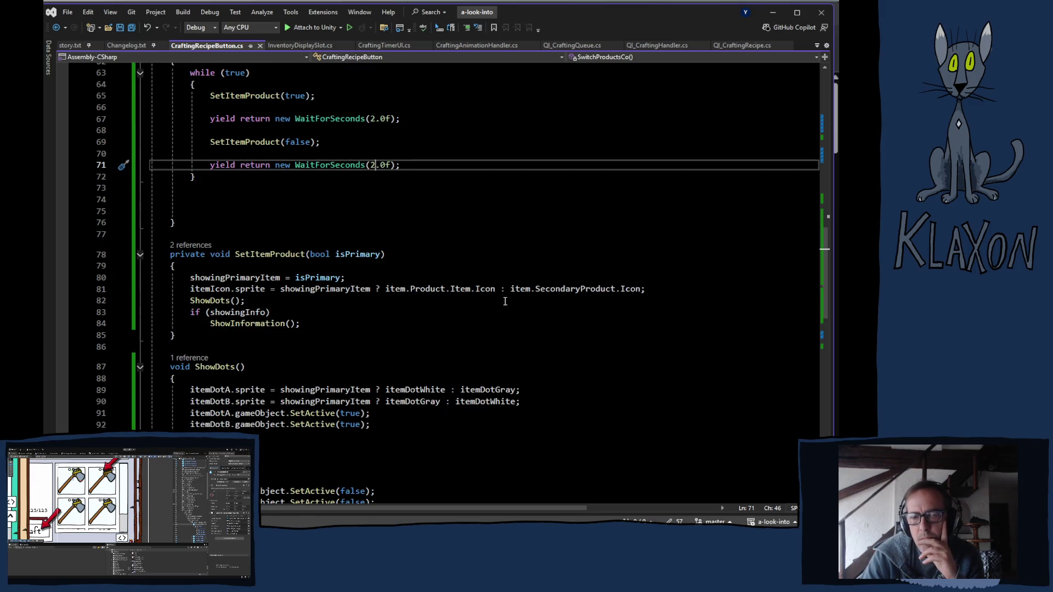
scroll(506, 300, "up", 6)
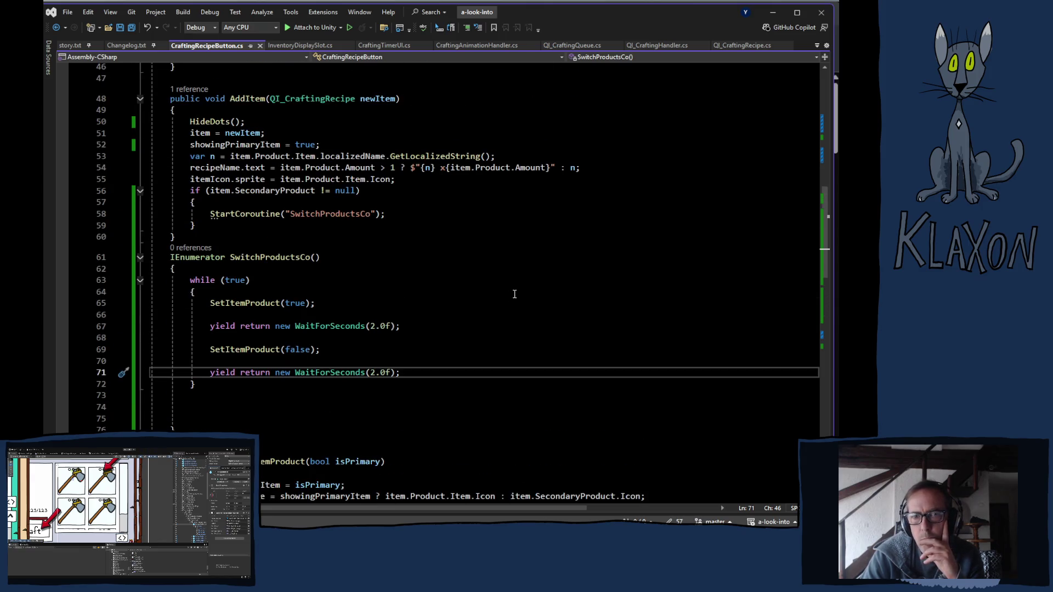
scroll(515, 294, "up", 1)
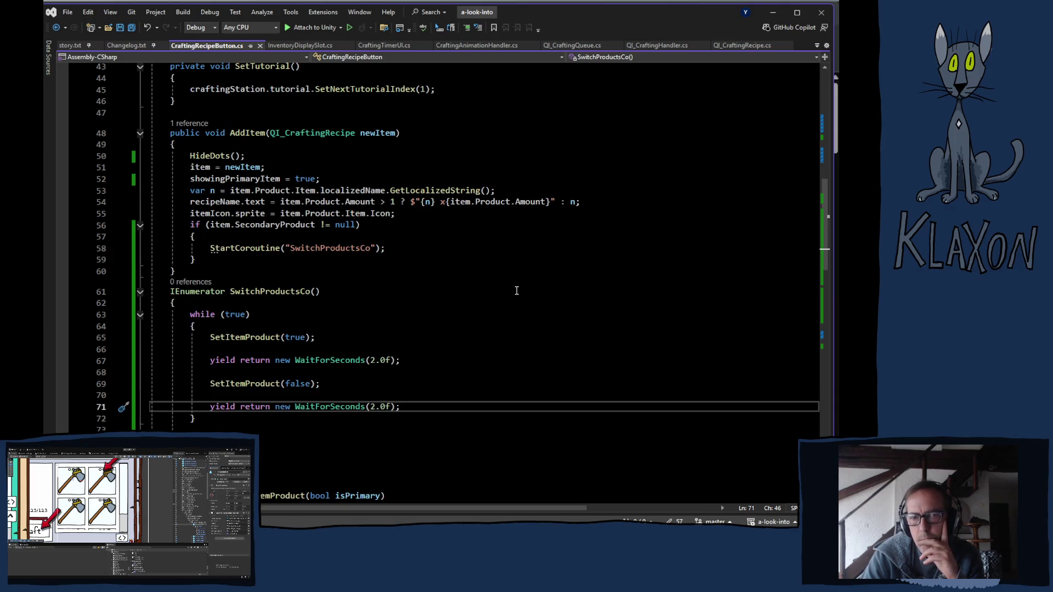
scroll(516, 290, "down", 1)
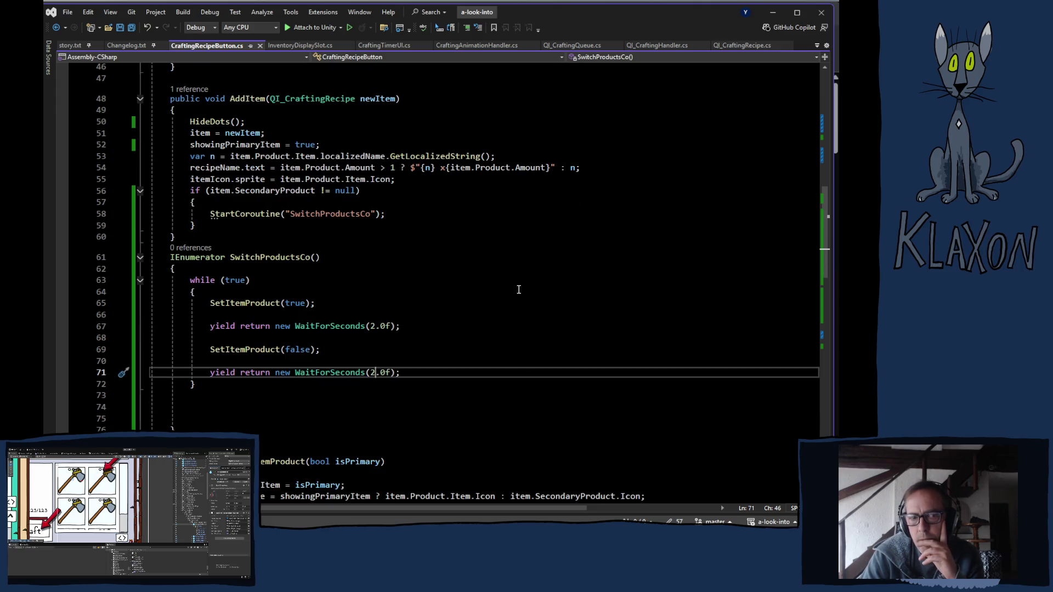
scroll(519, 288, "up", 1)
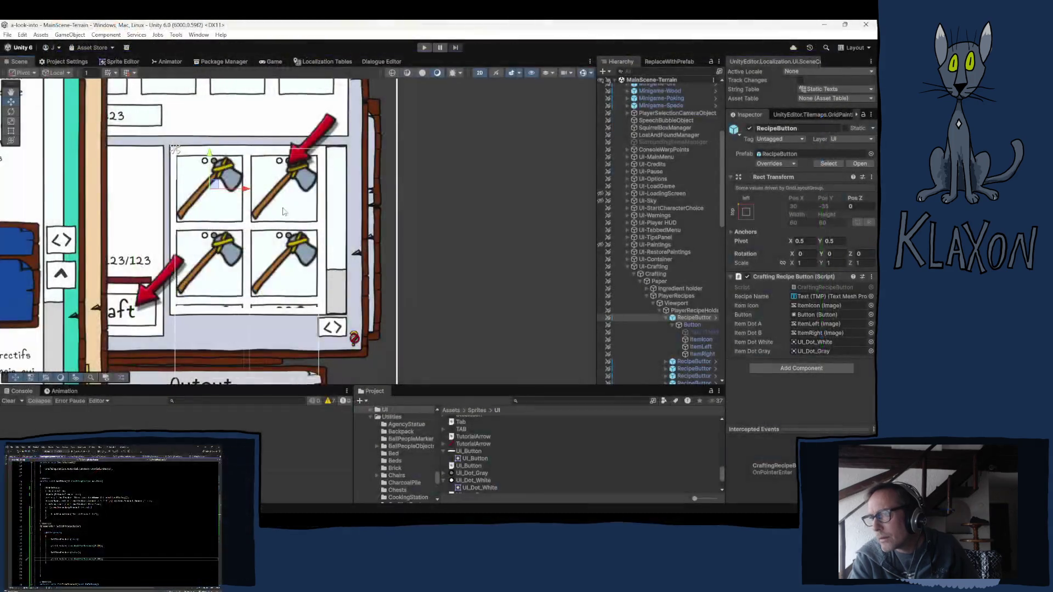
- Set ItemLeft's Pos X to -5 and compare it against ItemRight's settings
scroll(284, 211, "down", 4)
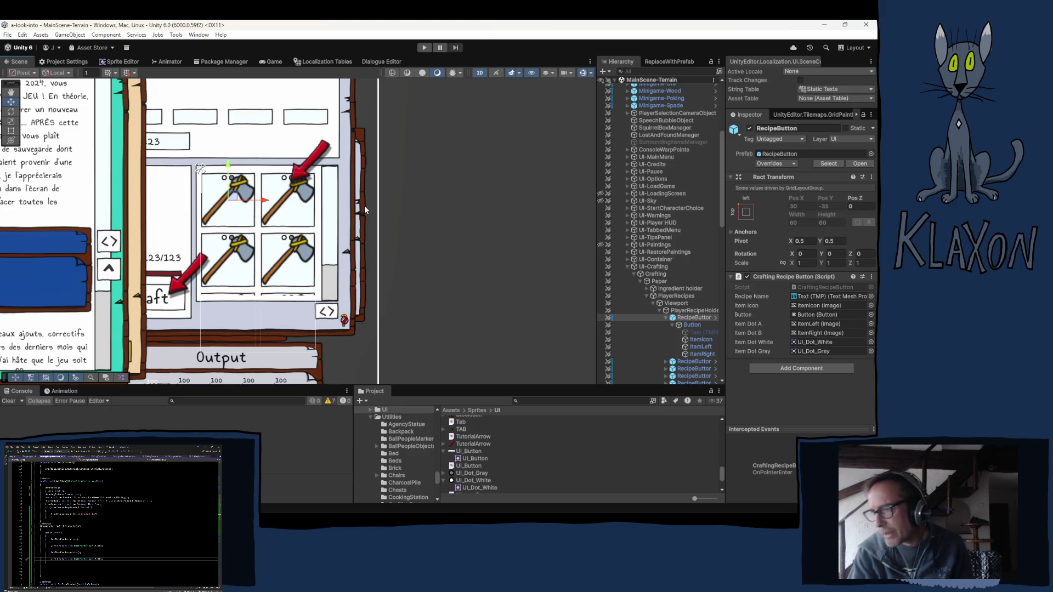
left_click(701, 346)
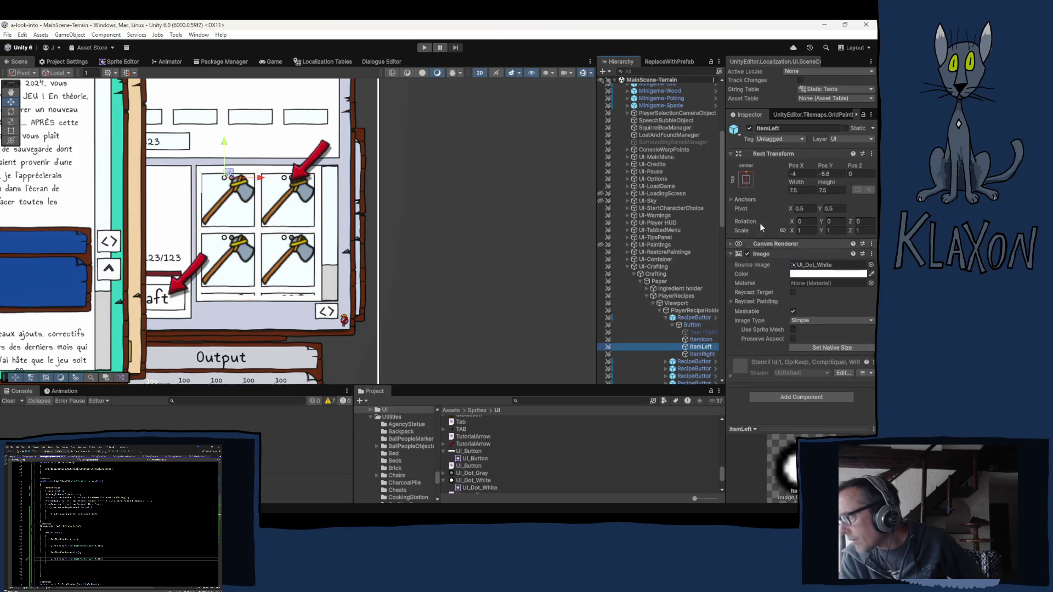
left_click(795, 175)
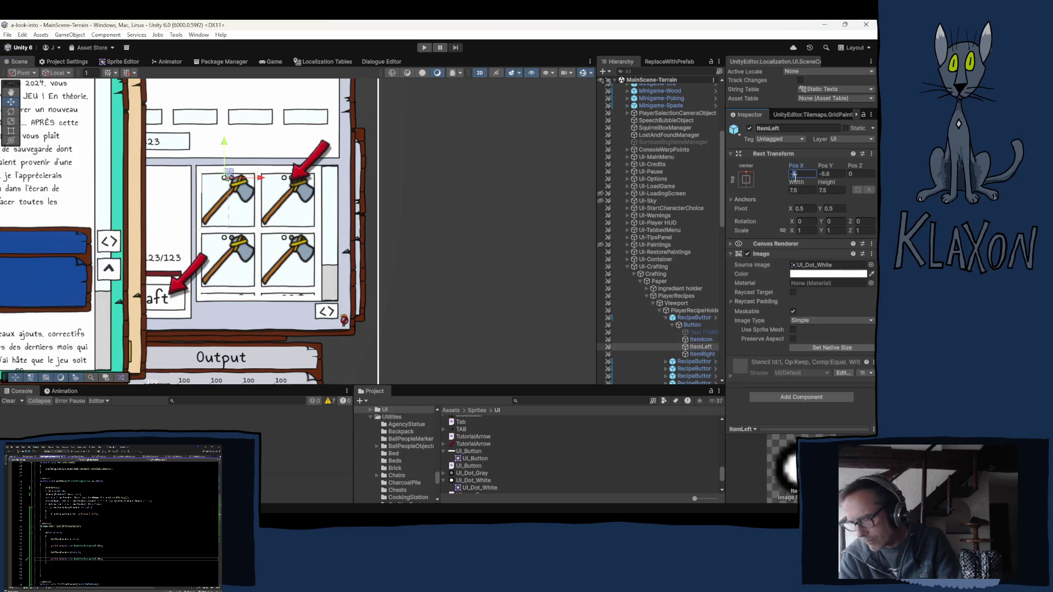
type("-5")
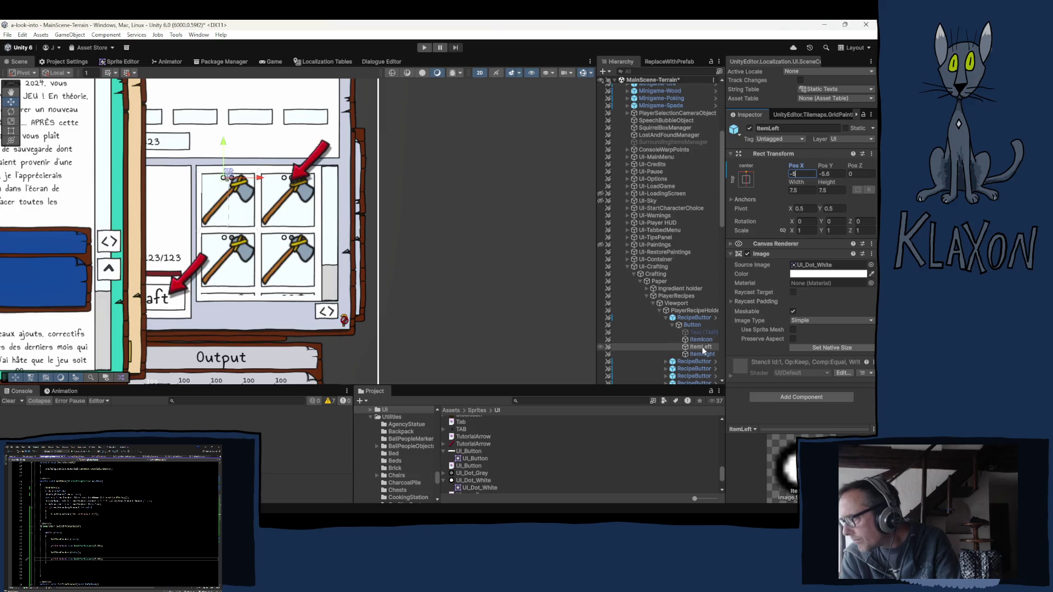
left_click(704, 355)
left_click(795, 174)
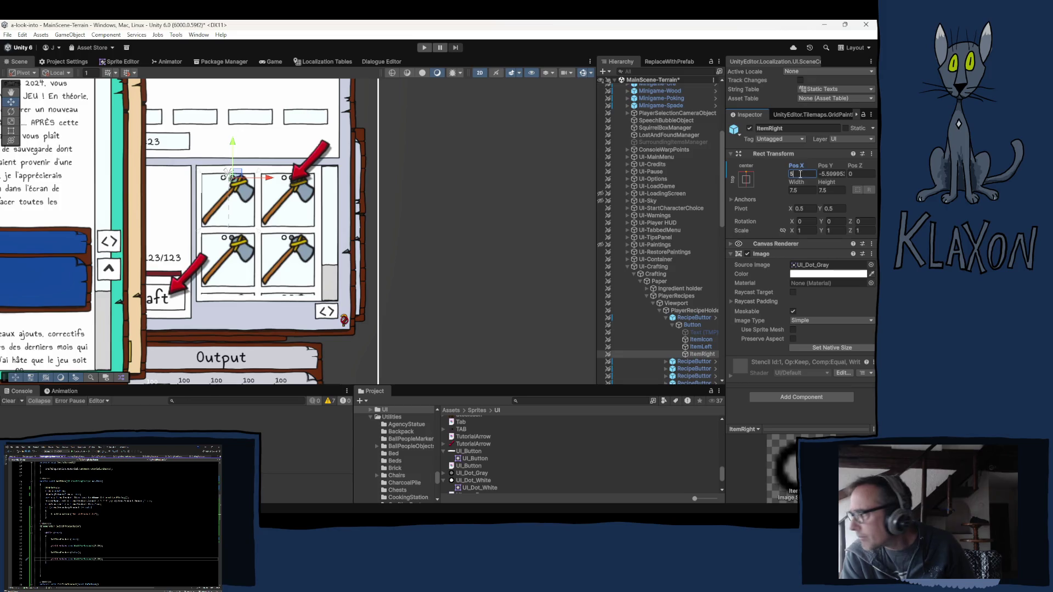
left_click(699, 348, "ctrl")
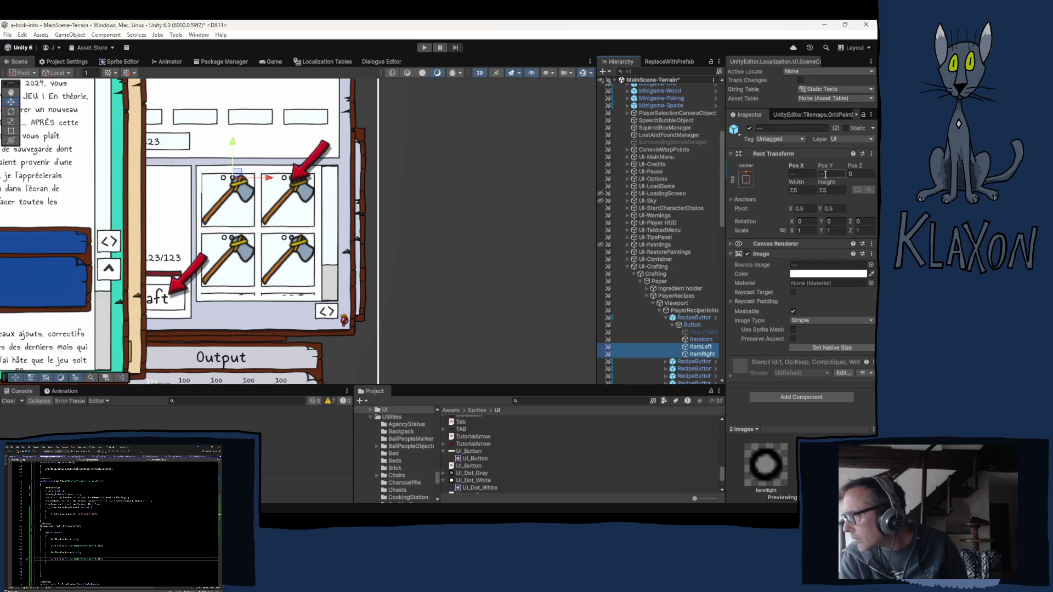
left_click(704, 355, "ctrl")
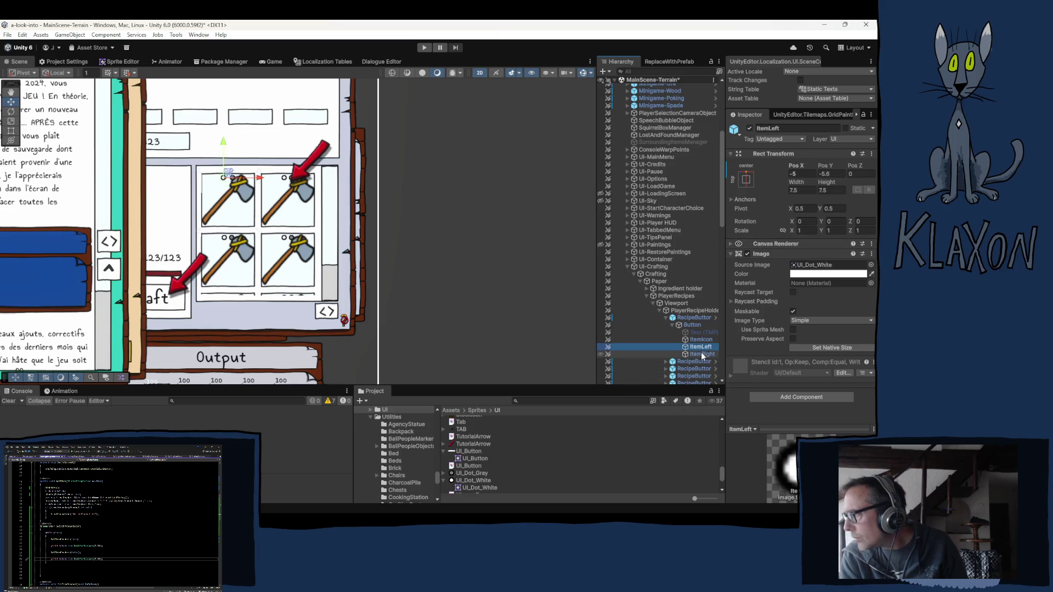
- Set both dots' Pos Y to -6, collapse Rect Transform, and select RecipeButton
left_click(702, 355, "ctrl")
left_click(828, 174)
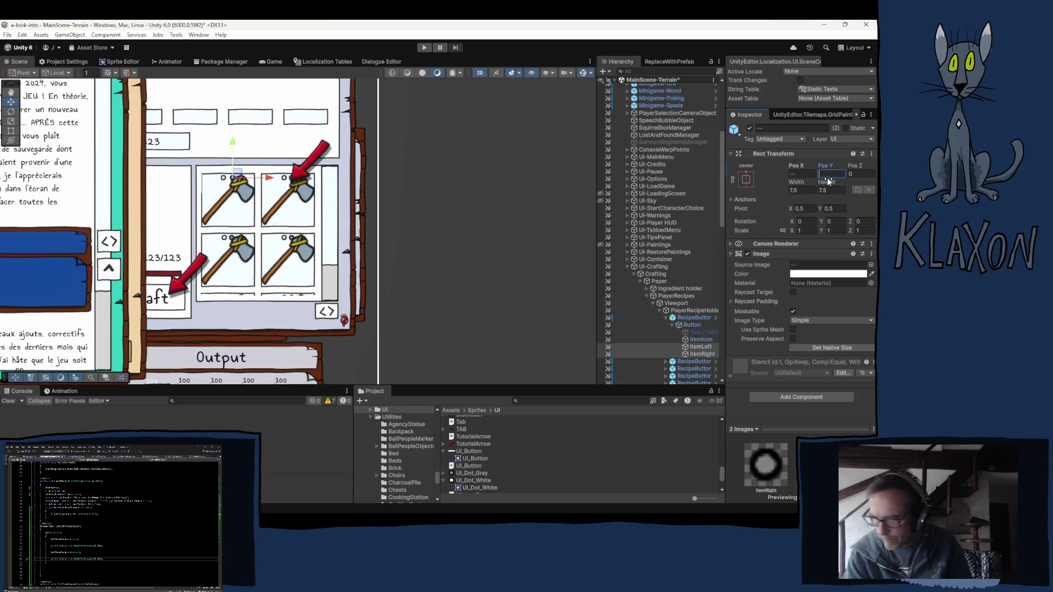
type("-5")
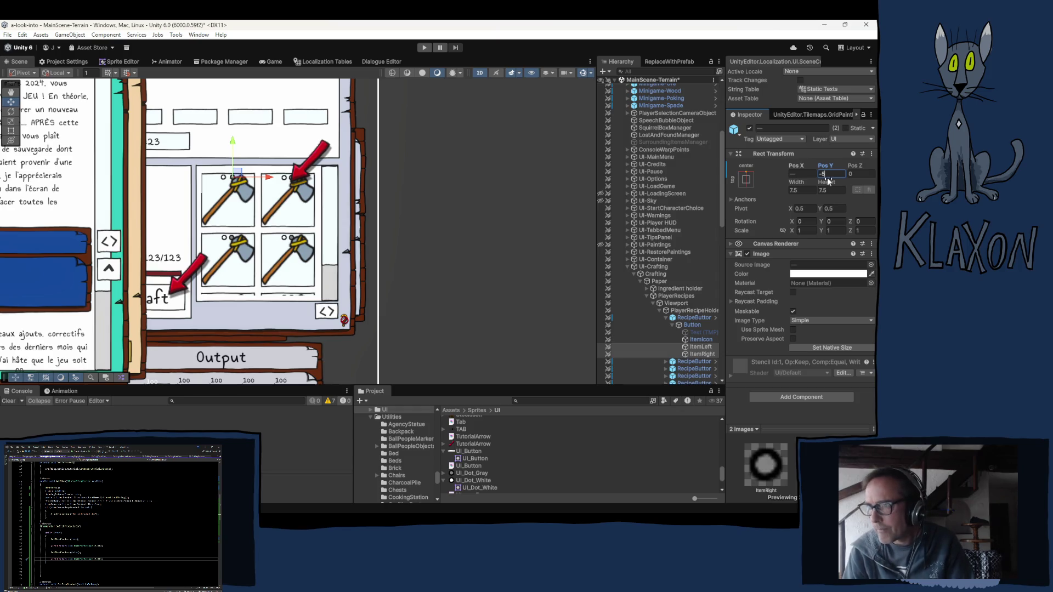
key("BackSpace")
type("6")
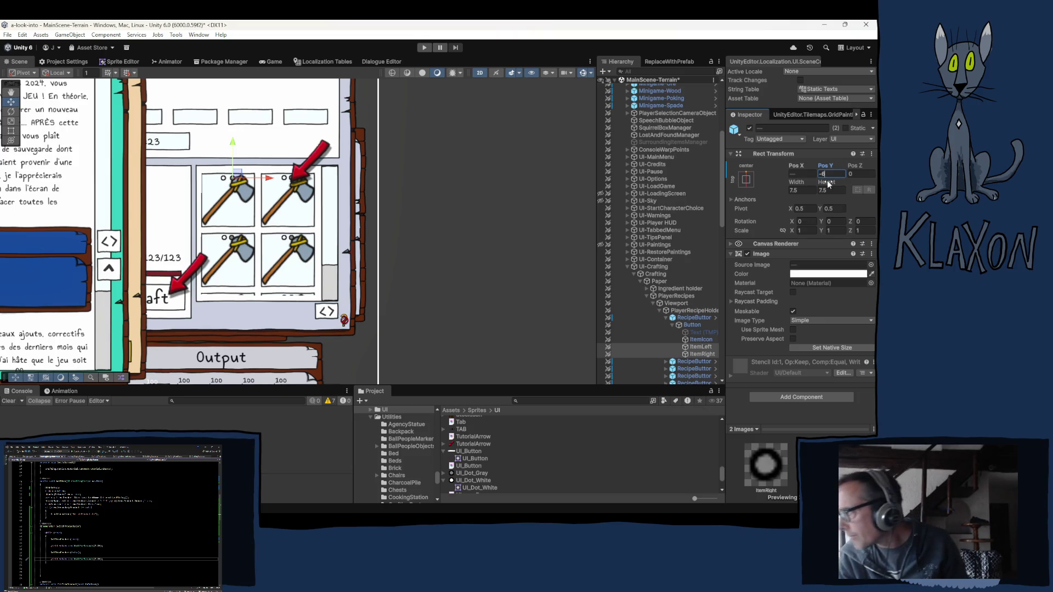
left_click(773, 153)
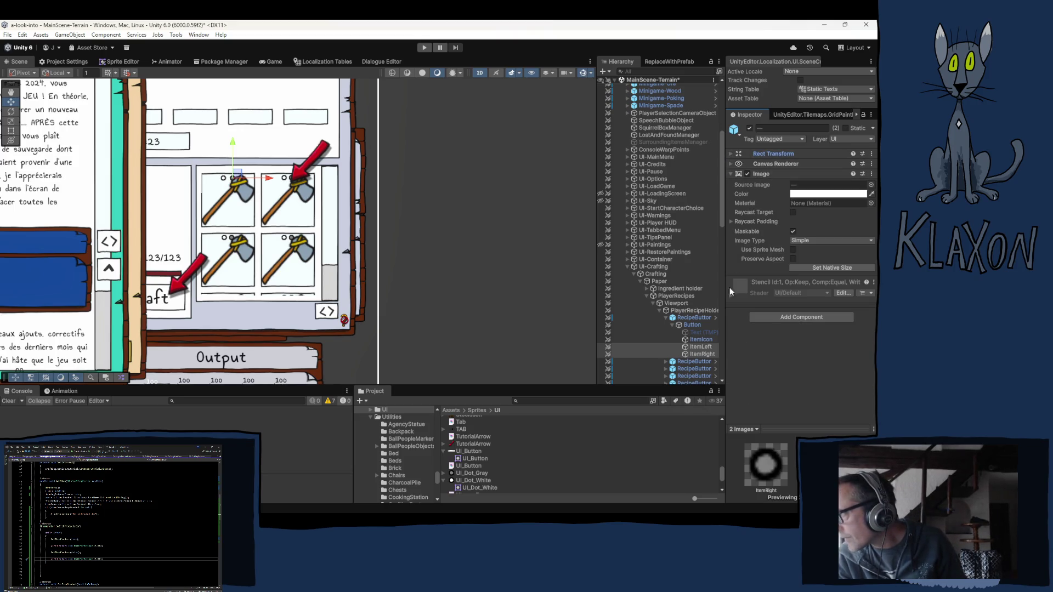
left_click(700, 347)
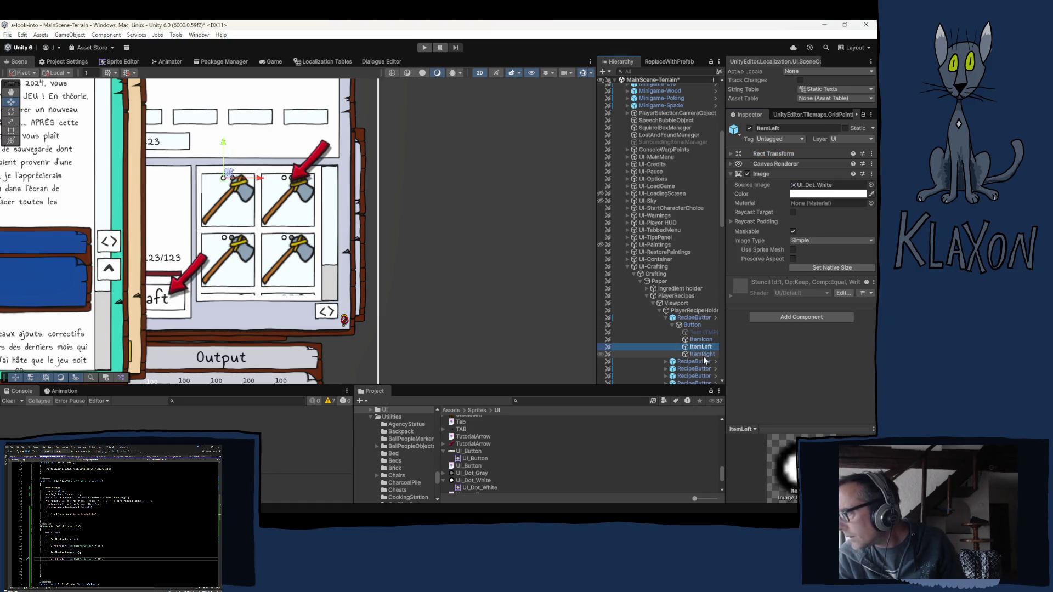
left_click(692, 319)
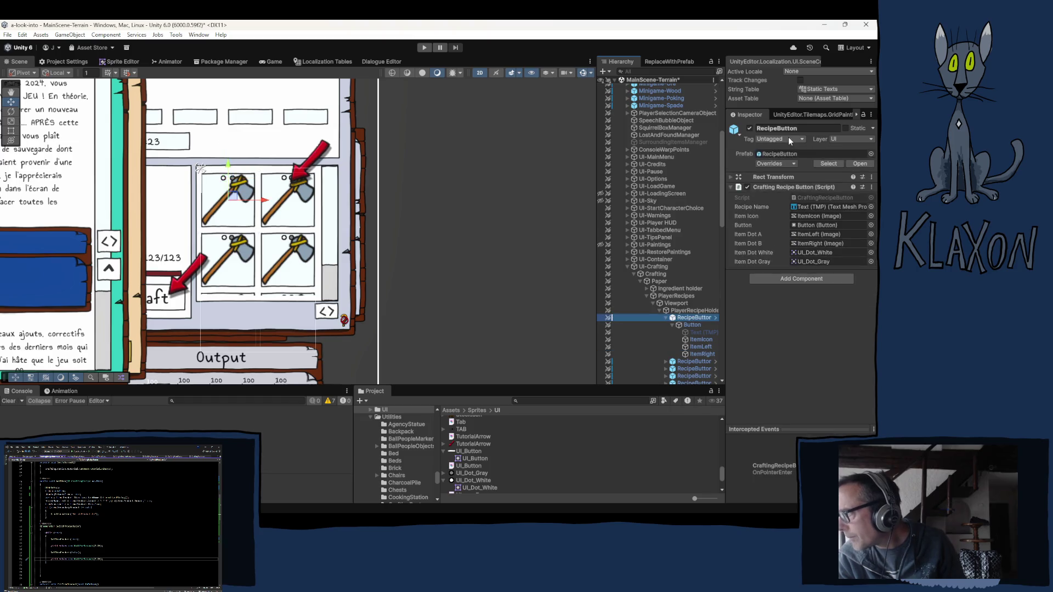
- Apply the ItemLeft and ItemRight Pos Y -6 overrides to the RecipeButton prefab
left_click(795, 164)
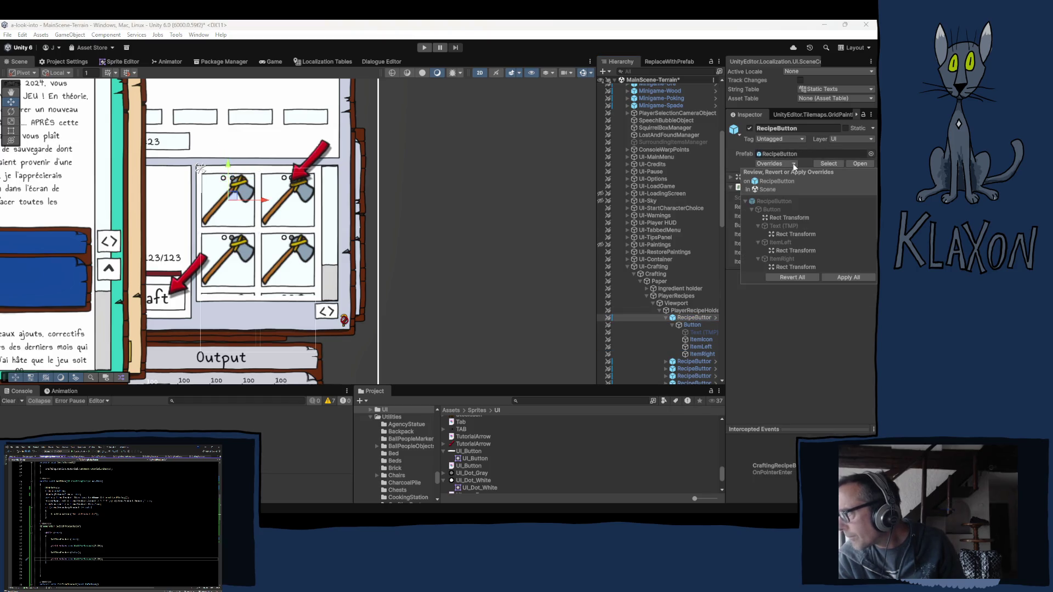
left_click(795, 251)
left_click(732, 251)
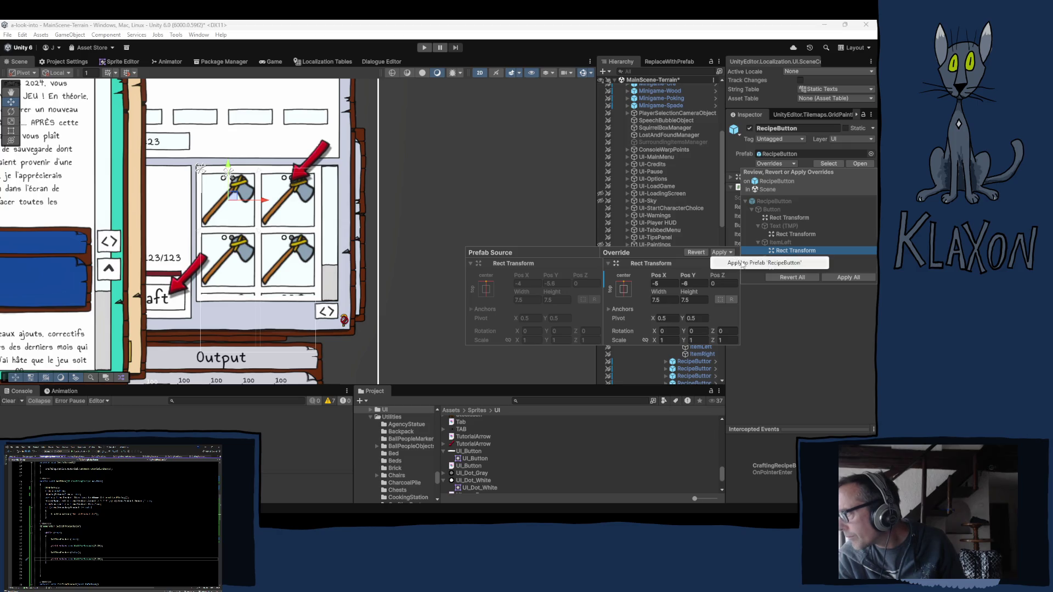
left_click(790, 261)
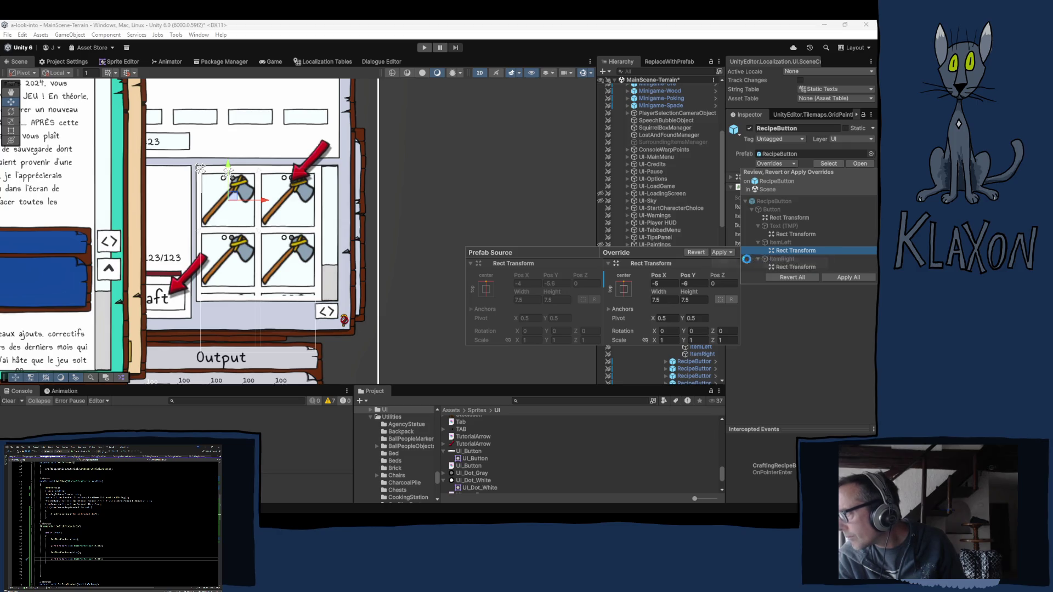
left_click(795, 250)
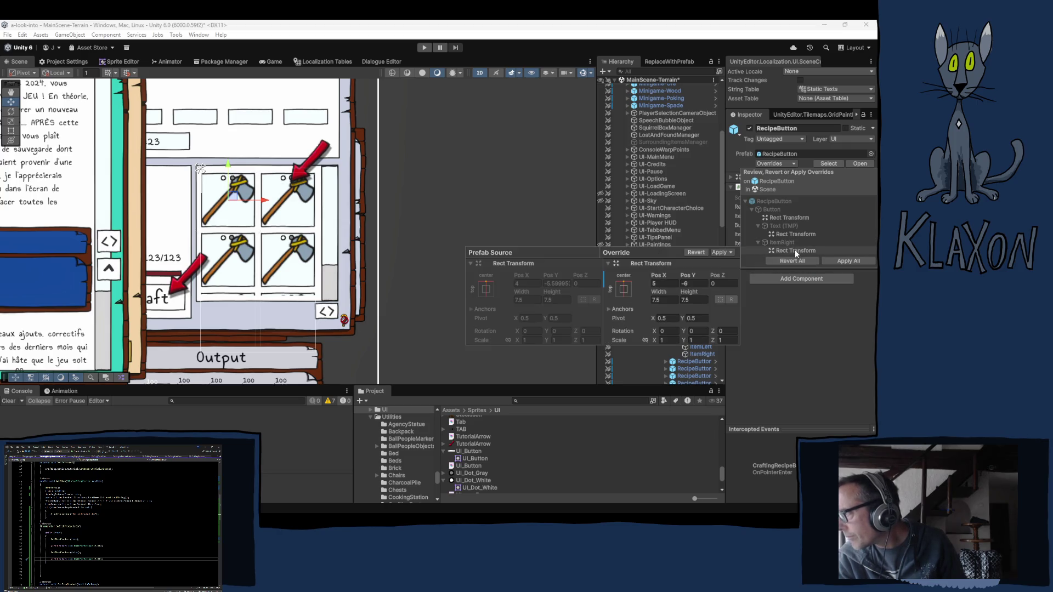
left_click(731, 253)
left_click(736, 261)
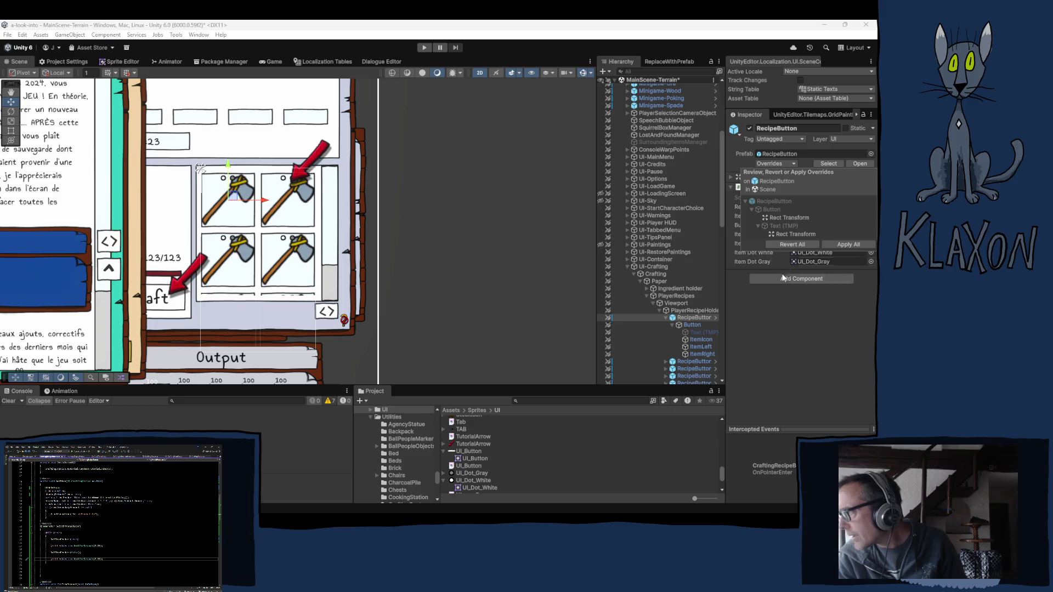
left_click(773, 320)
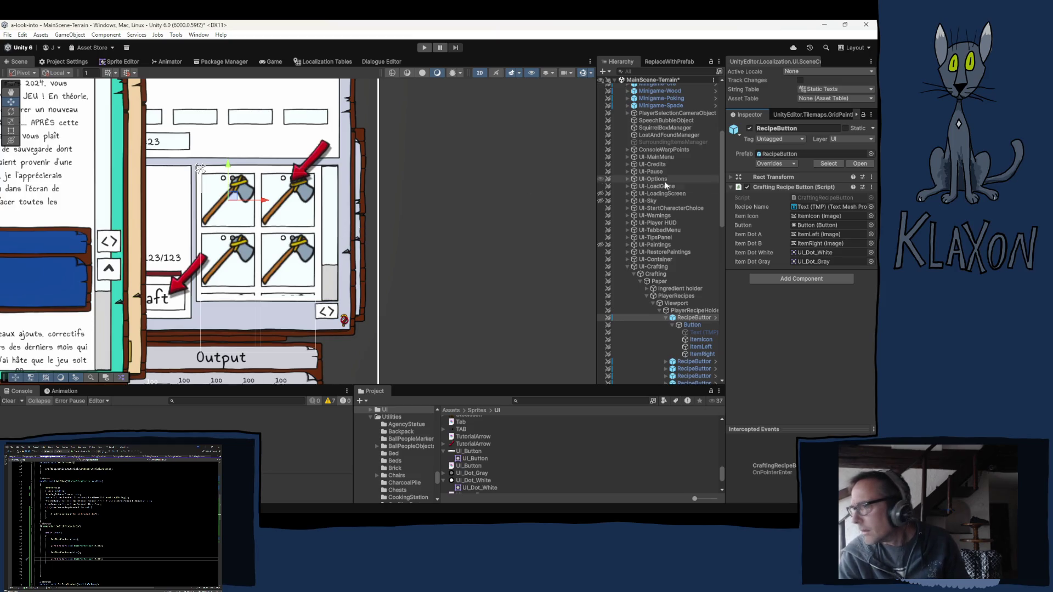
- Set ItemLeft's Pos X to -4.5 and ItemRight's Pos X to 4.5
left_click(701, 347)
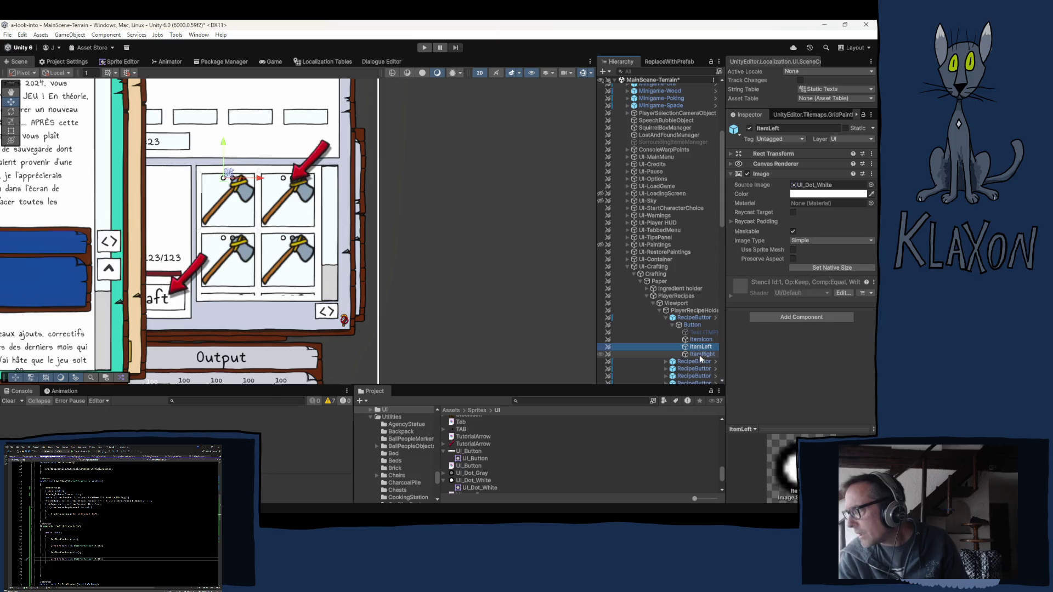
left_click(791, 174)
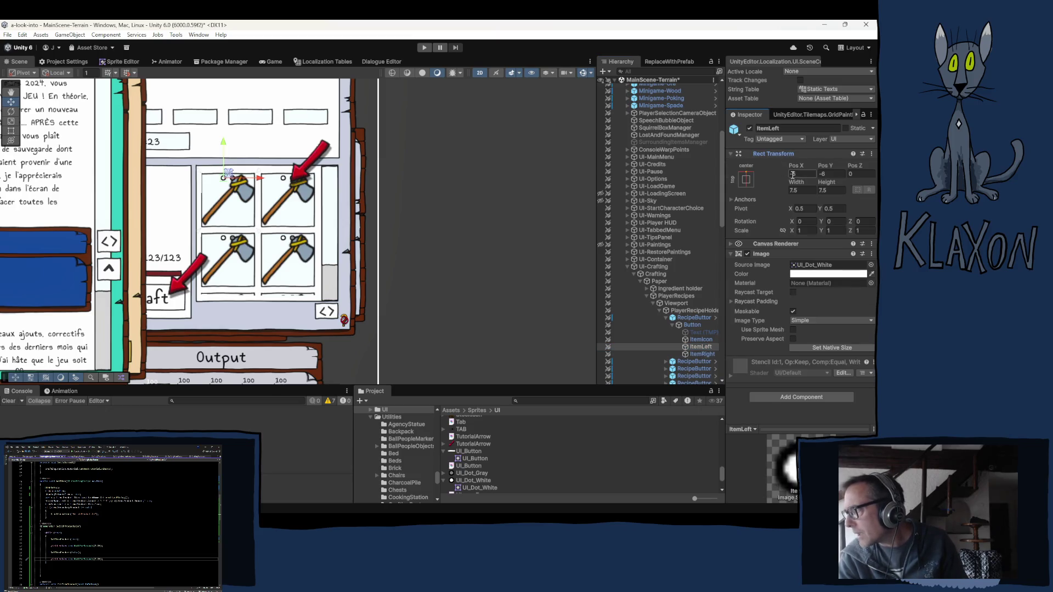
type("-4")
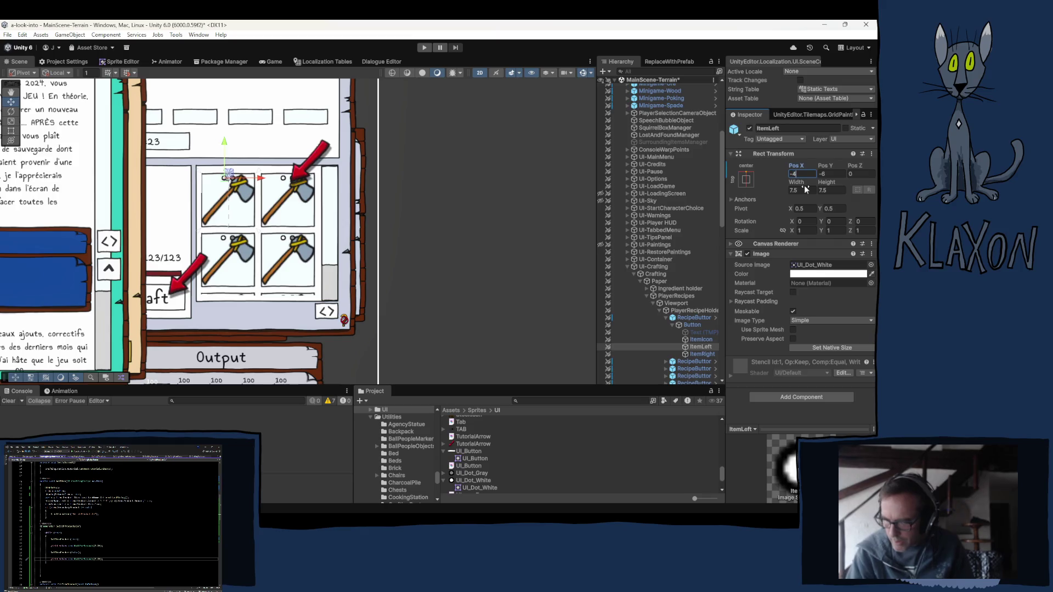
type(".5")
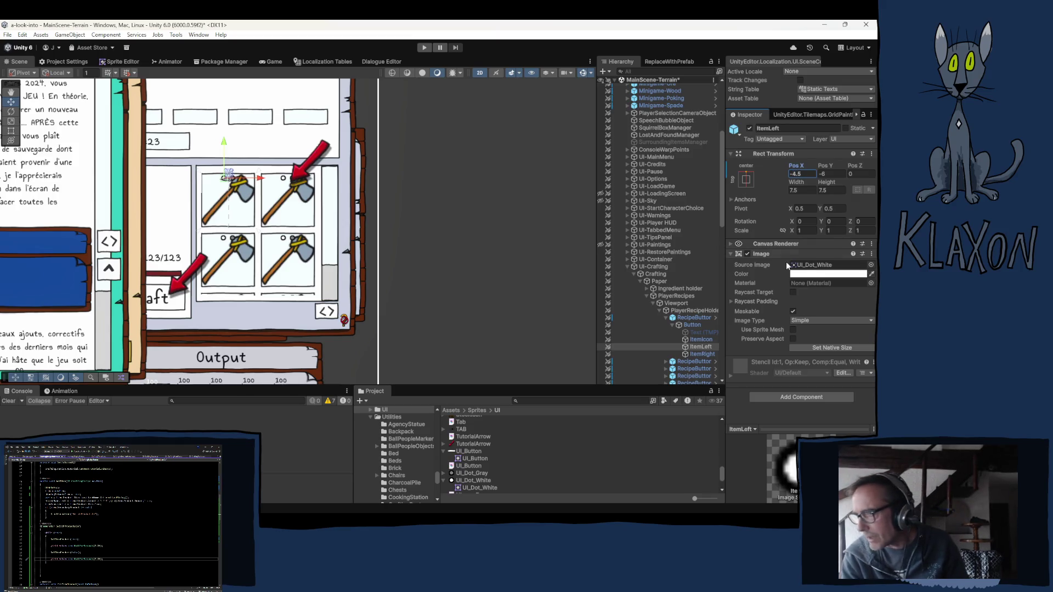
left_click(702, 354)
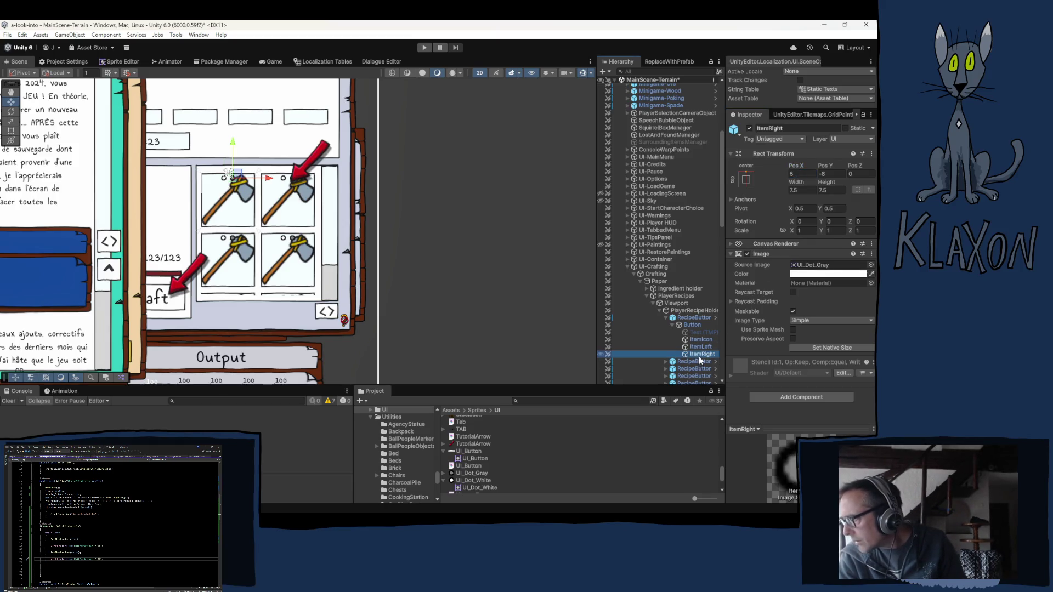
left_click(794, 173)
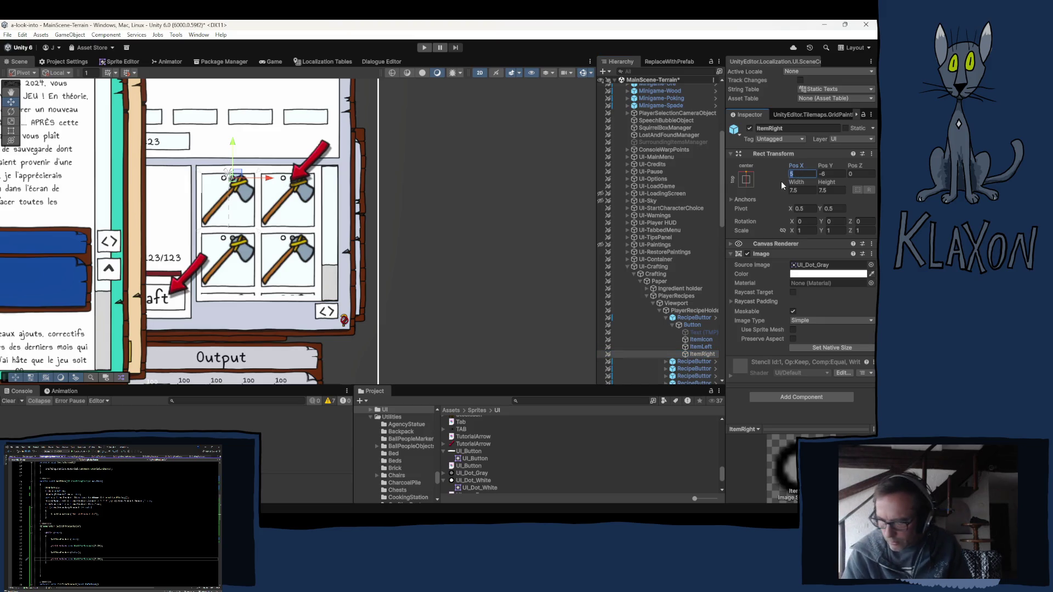
type("4.5")
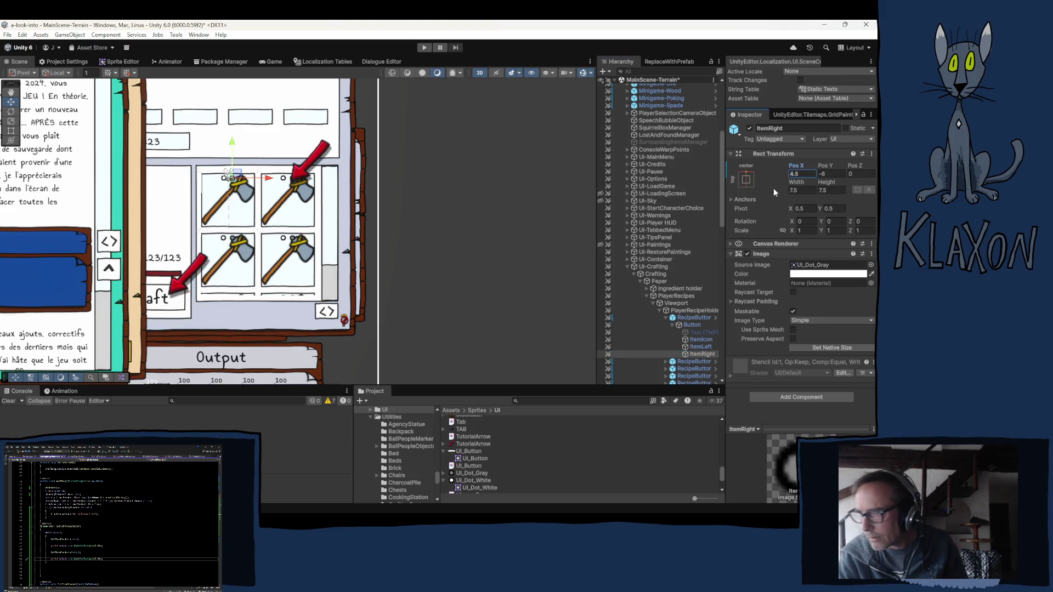
- Apply ItemRight's 4.5 and ItemLeft's -4.5 position overrides to the RecipeButton prefab
left_click(694, 318)
left_click(789, 164)
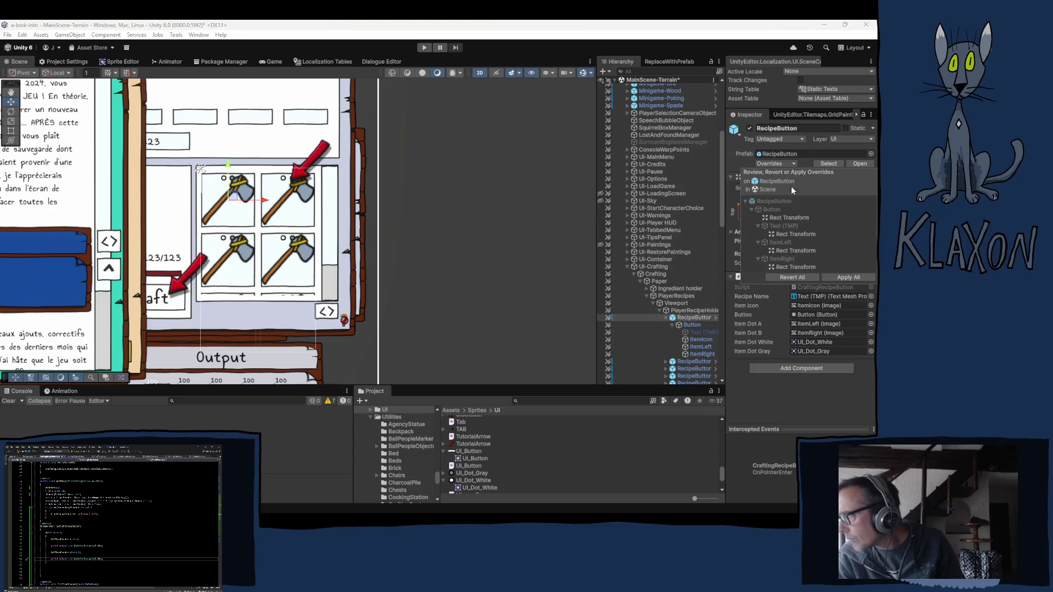
left_click(791, 266)
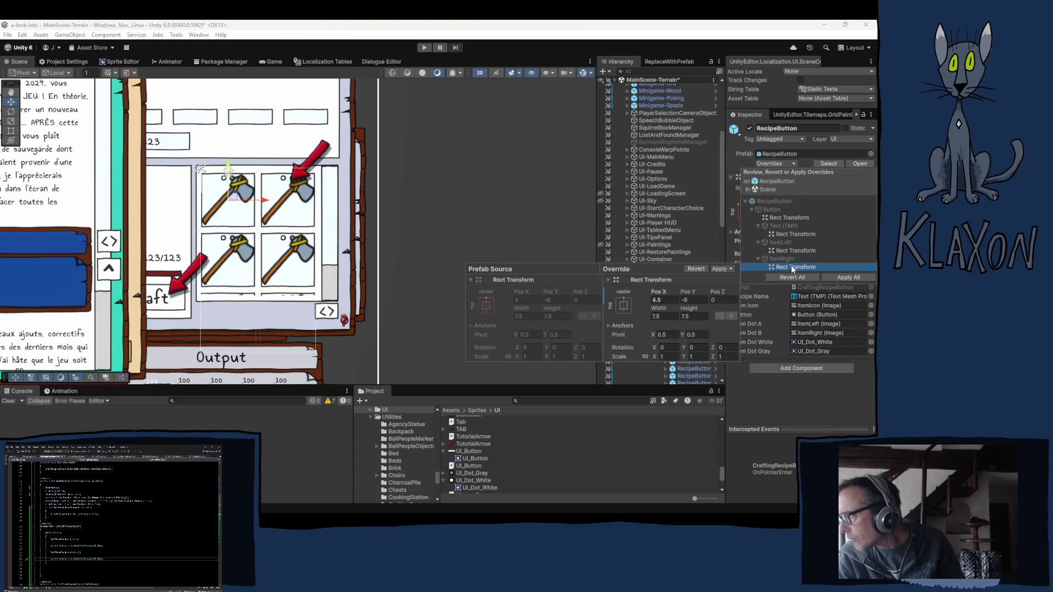
left_click(721, 269)
left_click(746, 280)
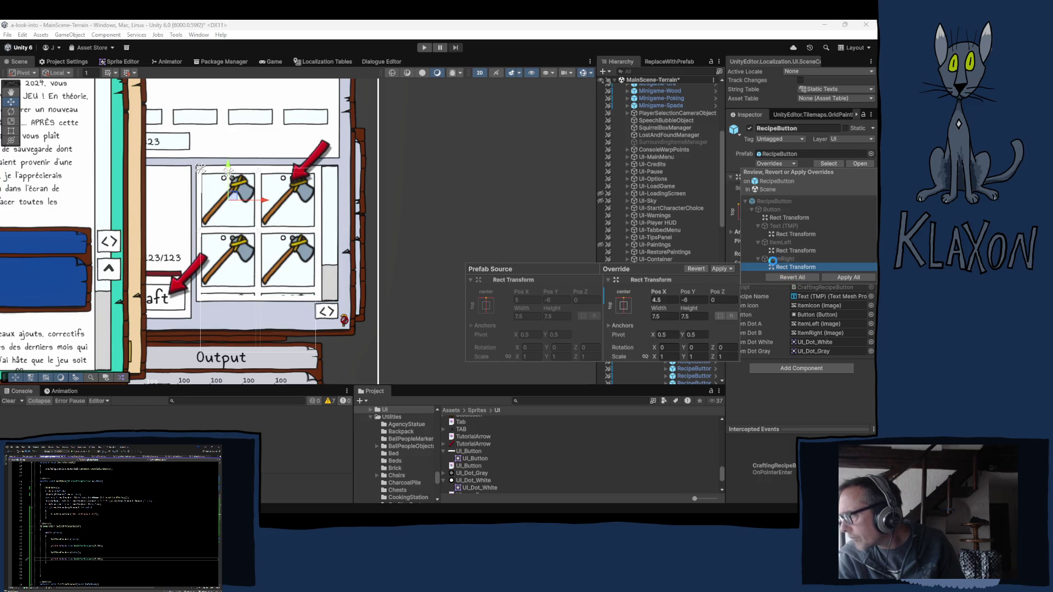
left_click(798, 251)
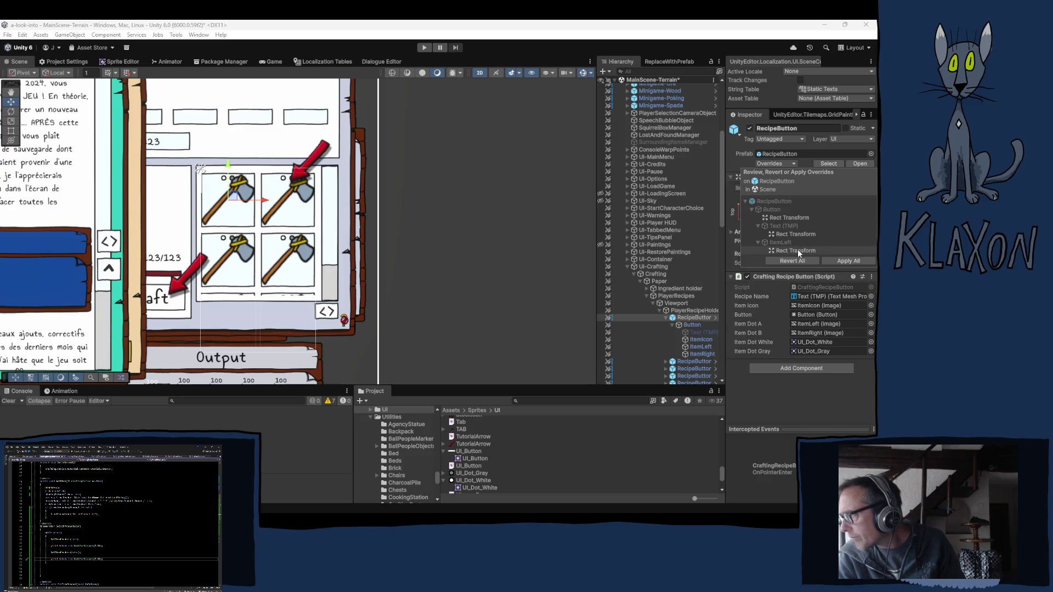
left_click(721, 253)
left_click(735, 264)
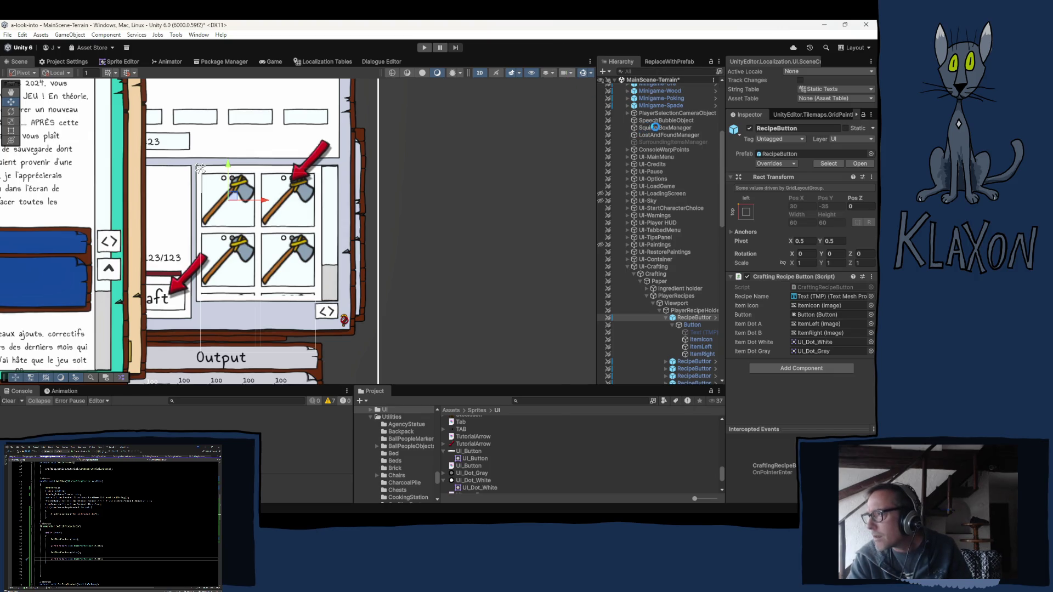
- Save MainScene-Terrain and collapse the GameManager children in the Hierarchy
key("ctrl+s")
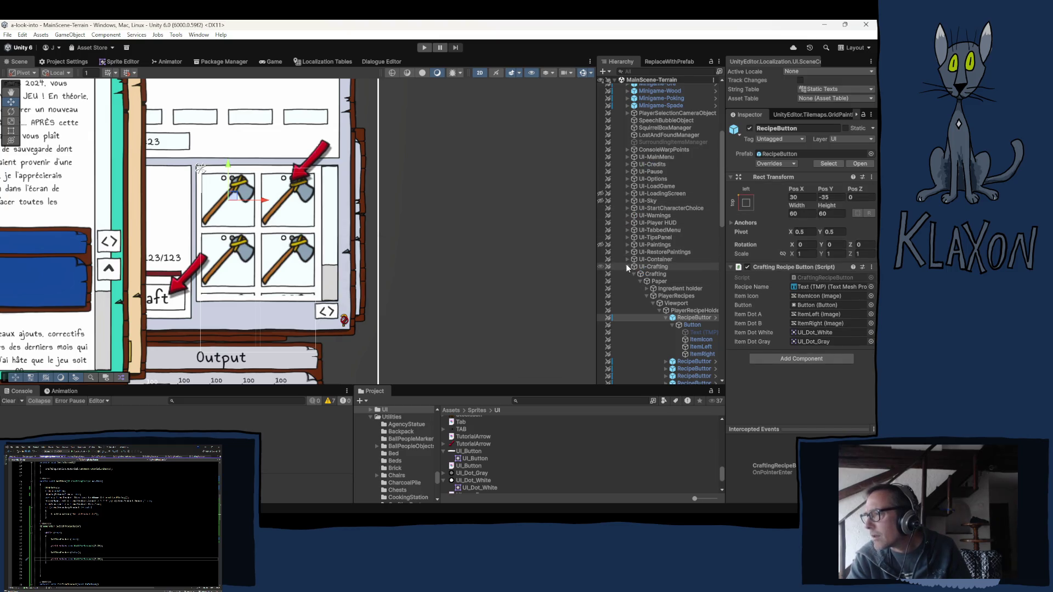
scroll(624, 192, "up", 5)
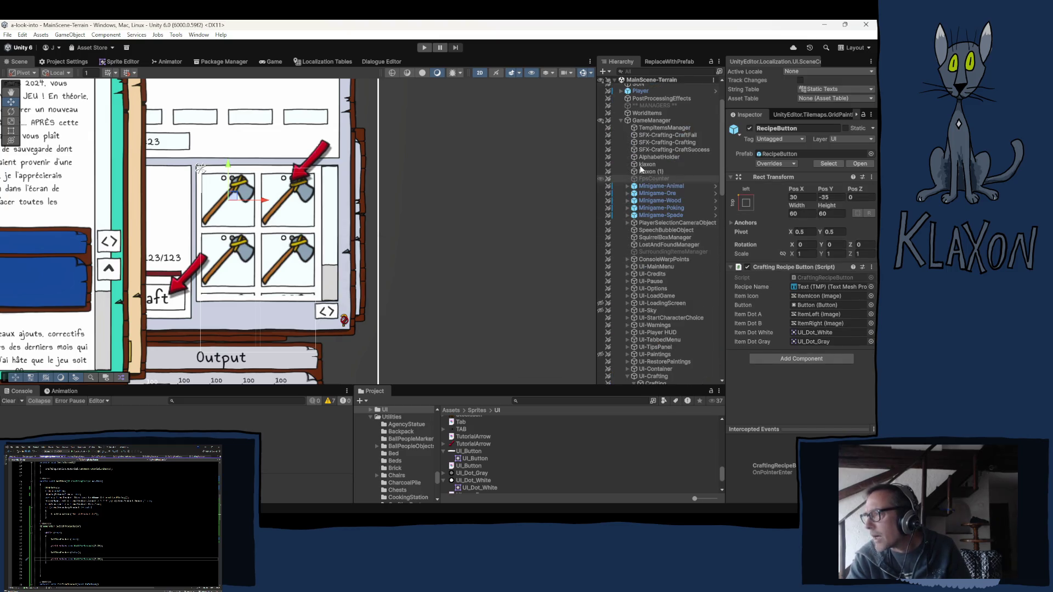
left_click(623, 120)
scroll(639, 226, "down", 3)
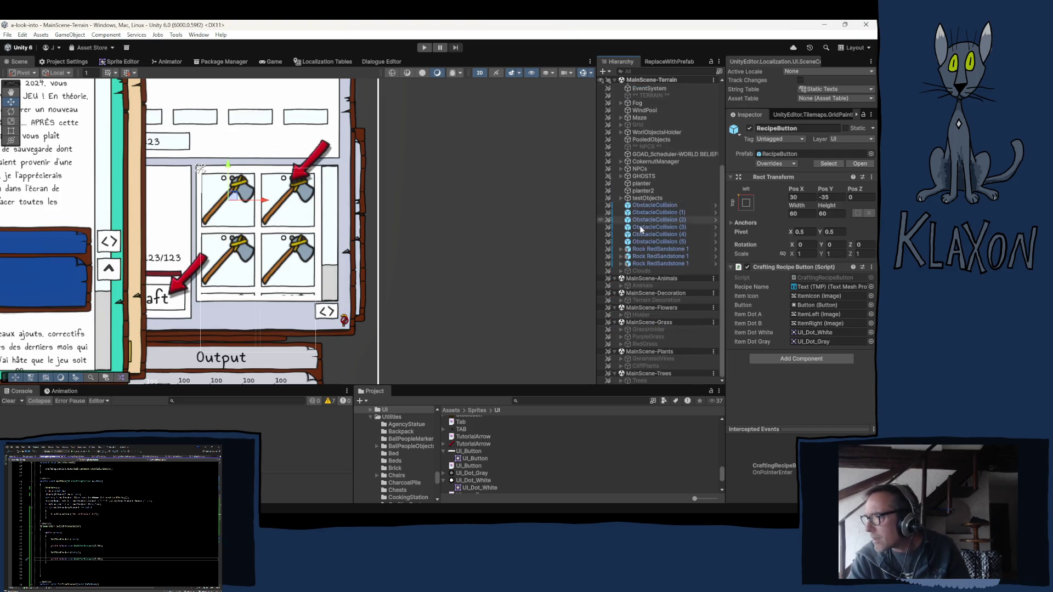
- Select Grid, Animals, Terrain Decoration, Holder, GrassHolder, grass, vines, cliff plants and Trees together
left_click(637, 124)
left_click(639, 286, "ctrl")
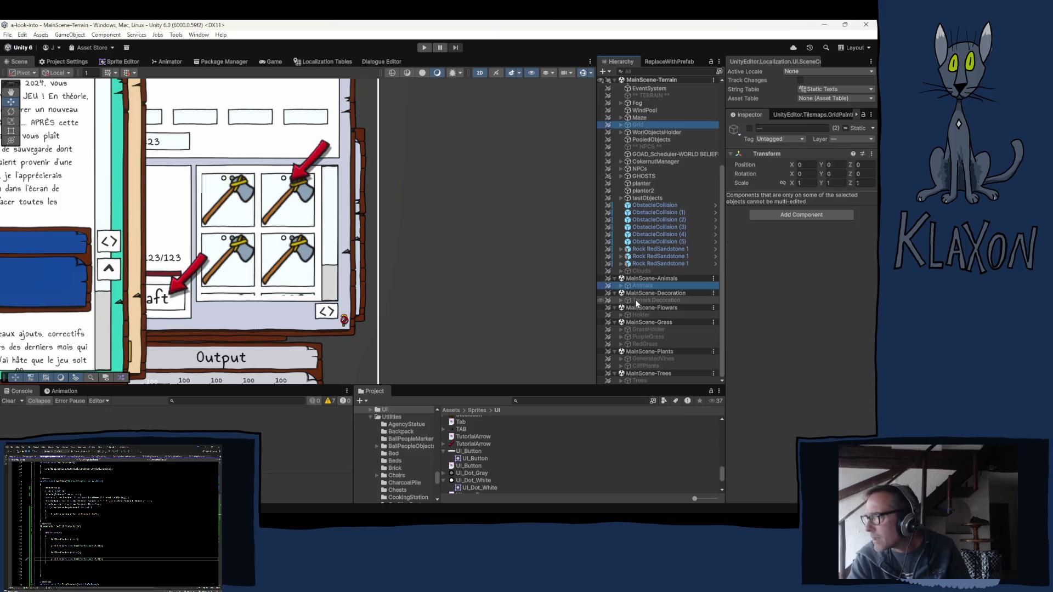
left_click(637, 302, "ctrl")
left_click(633, 314, "ctrl")
left_click(637, 330, "ctrl")
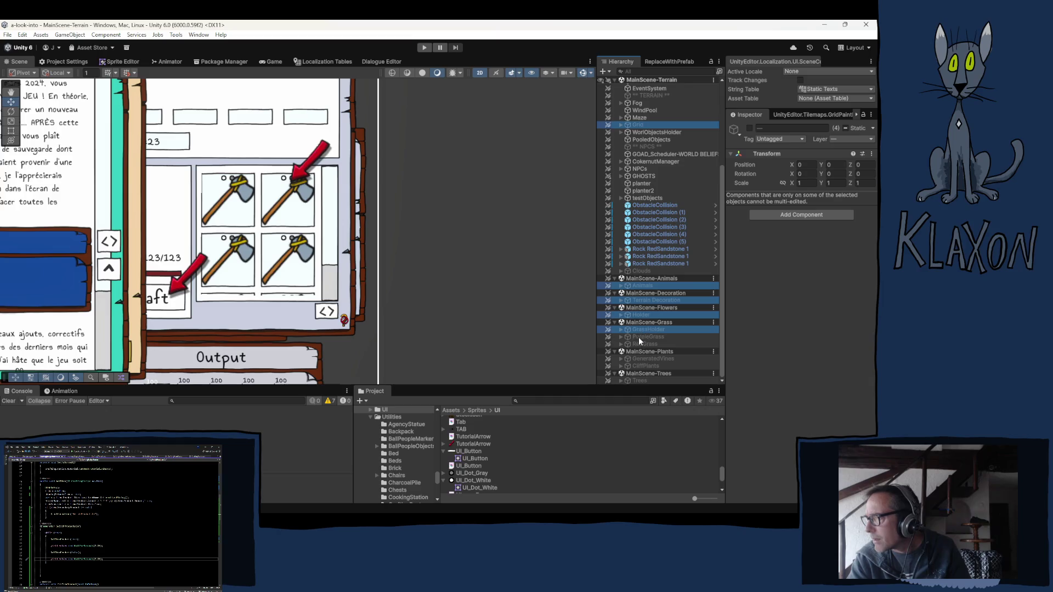
left_click(638, 337, "ctrl")
left_click(638, 344, "ctrl")
left_click(637, 359, "ctrl")
left_click(637, 366, "ctrl")
left_click(636, 380, "ctrl")
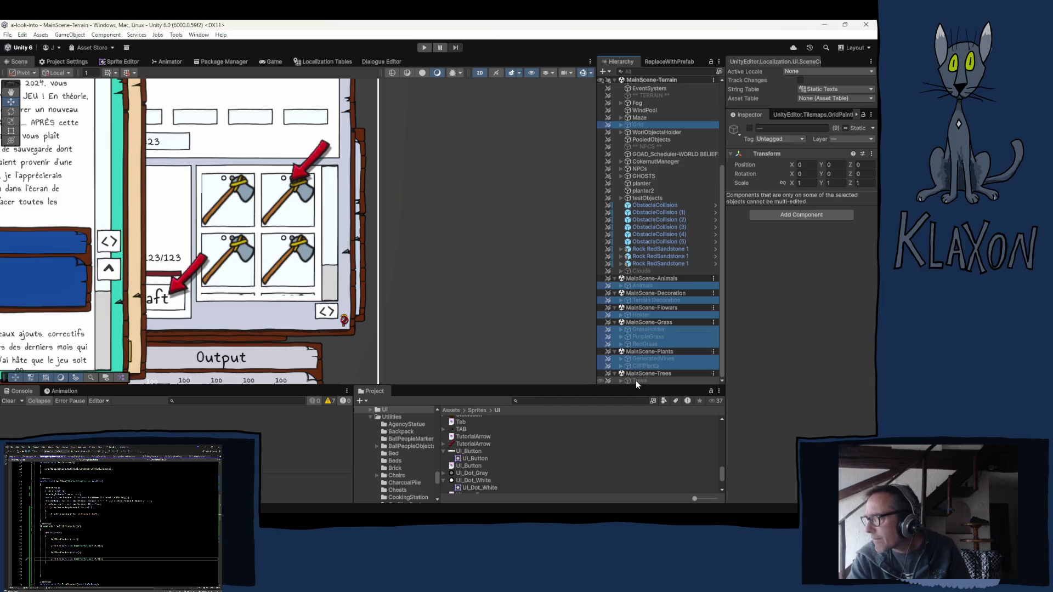
left_click(636, 380, "ctrl")
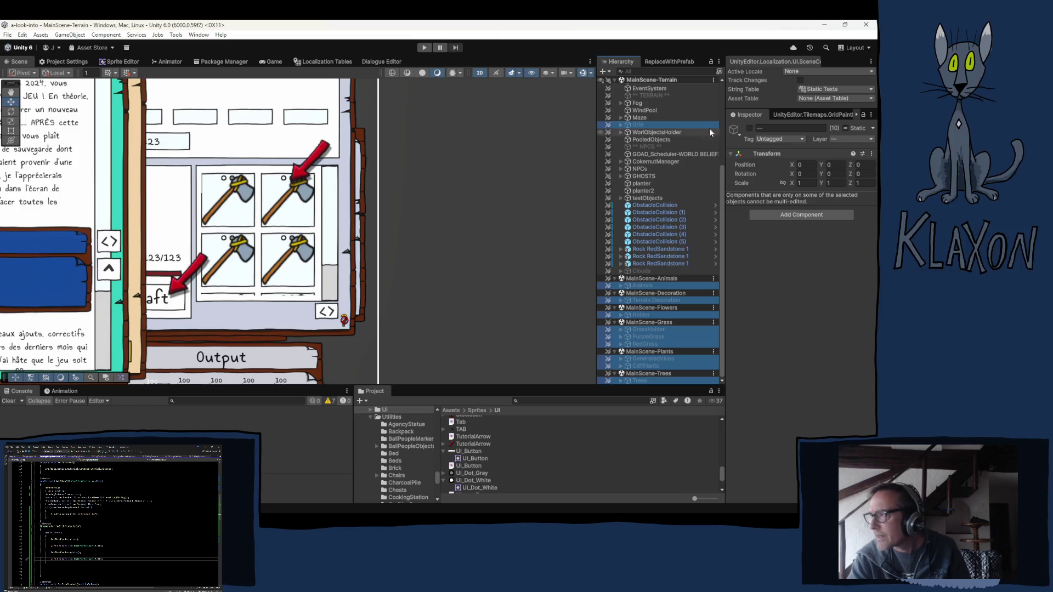
- Turn on the Inspector's active checkbox to re-enable all the selected objects
left_click(750, 127)
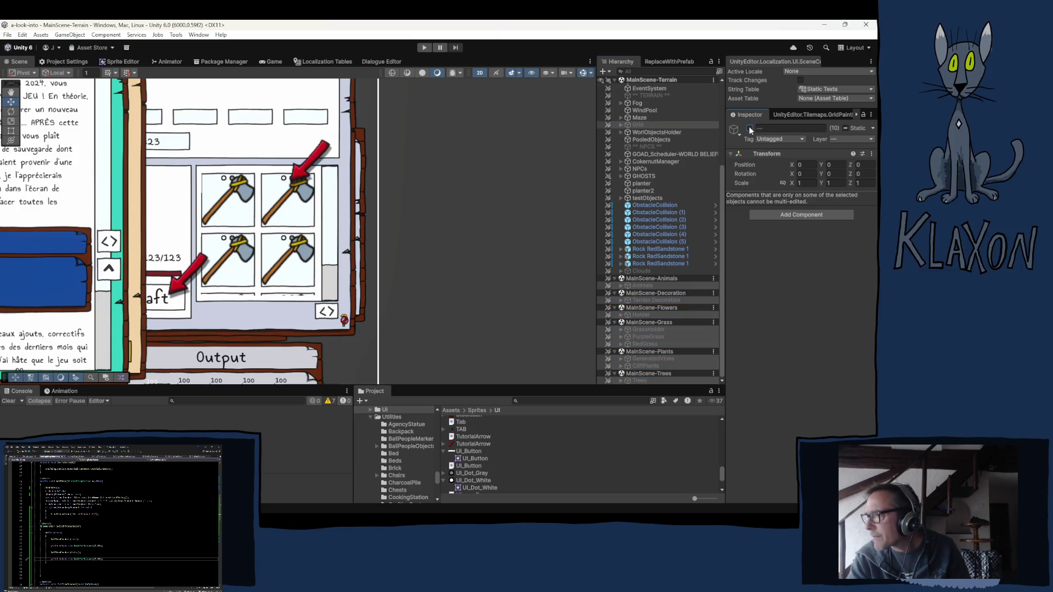
left_click(750, 128)
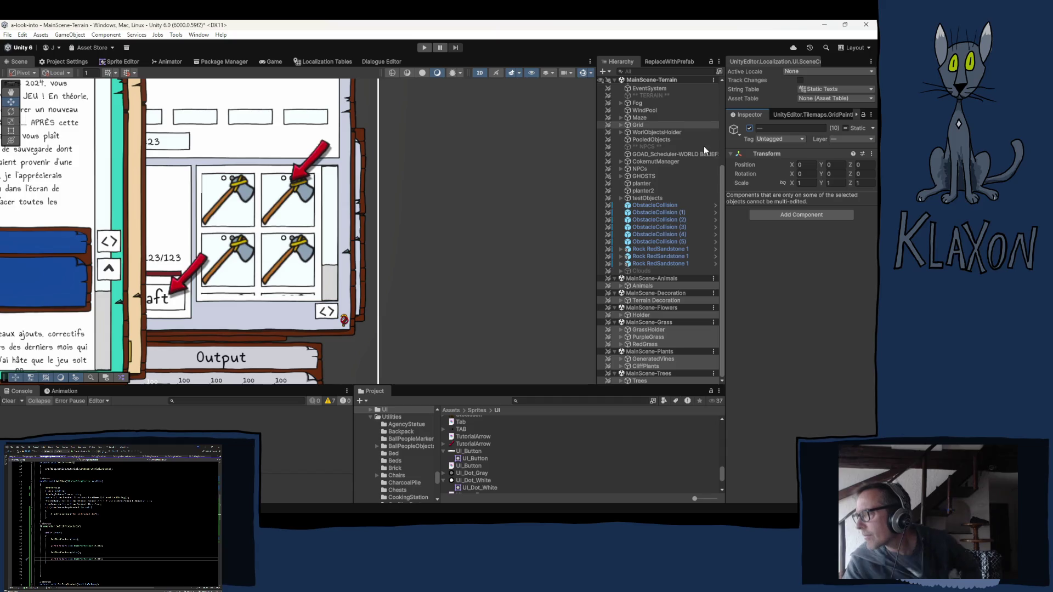
scroll(605, 228, "up", 5)
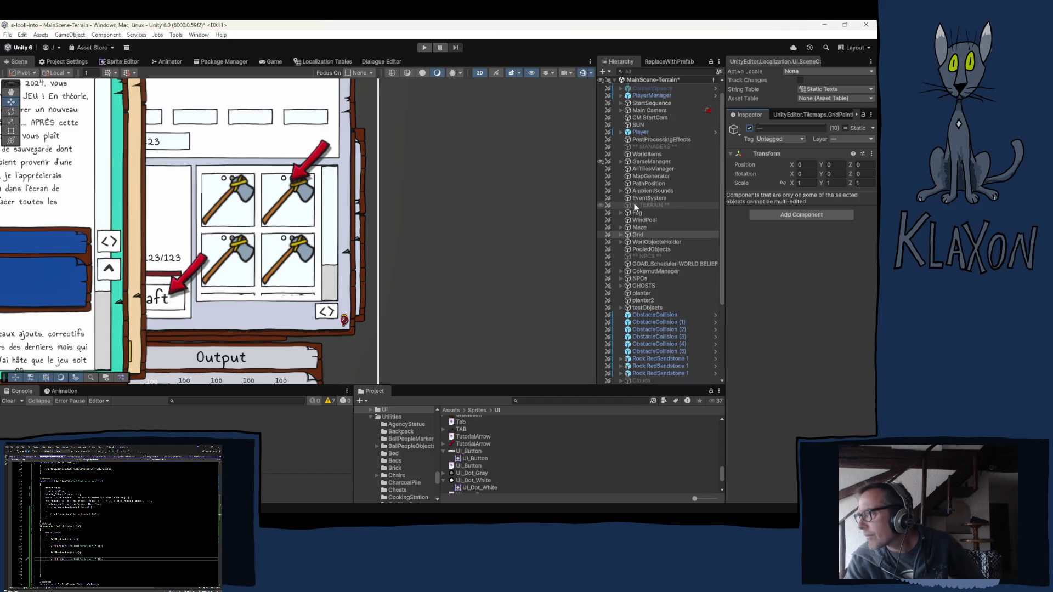
- Frame the Player object in the Scene view and zoom out around it
left_click(638, 133)
double_click(638, 134)
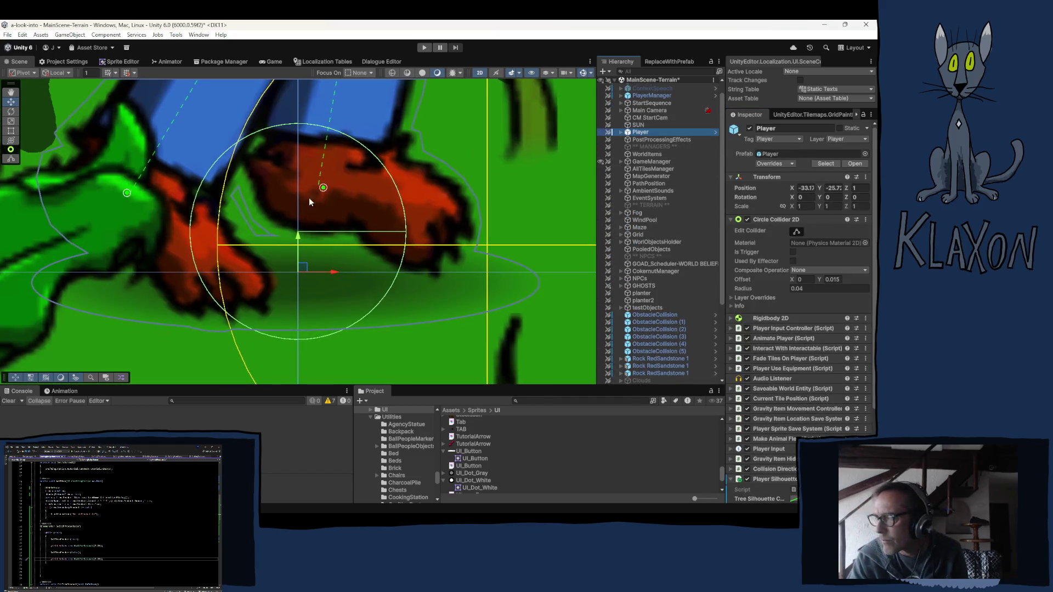
scroll(314, 231, "down", 10)
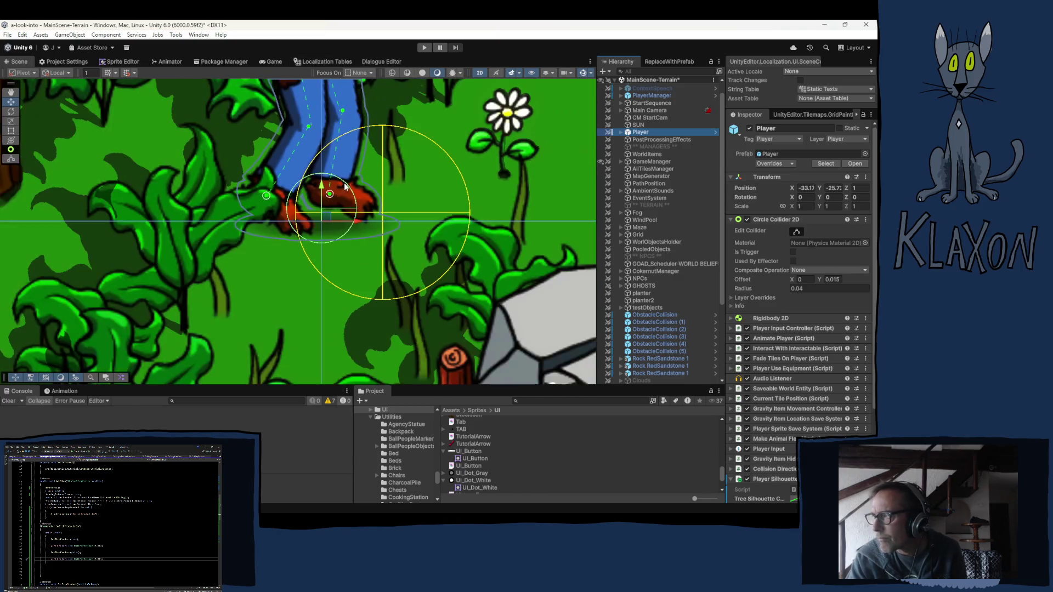
scroll(342, 164, "down", 8)
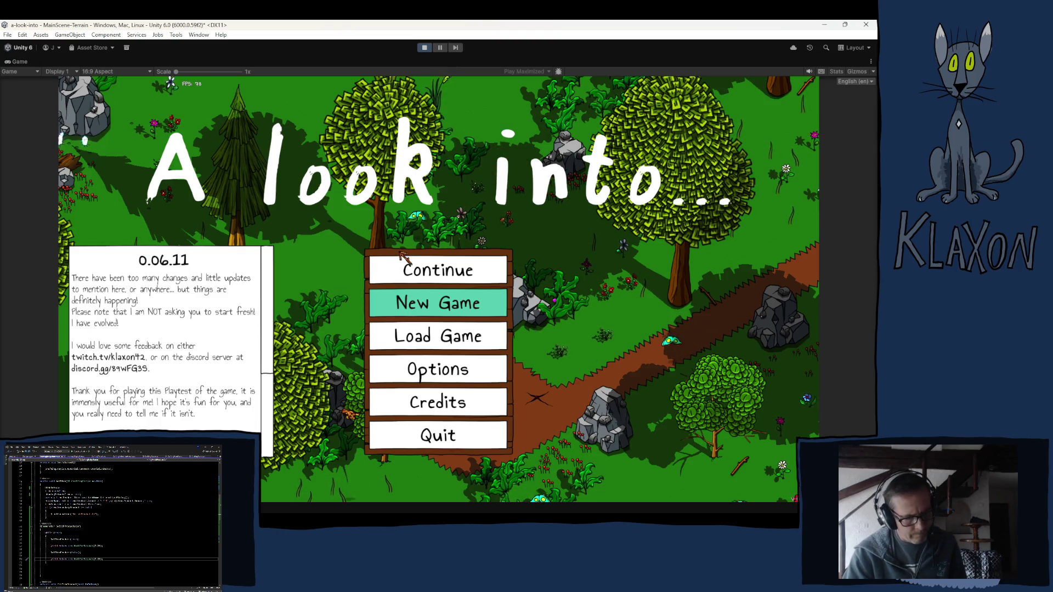
- Continue the saved game and grant Cooking Station knowledge from the debug item list
left_click(442, 280)
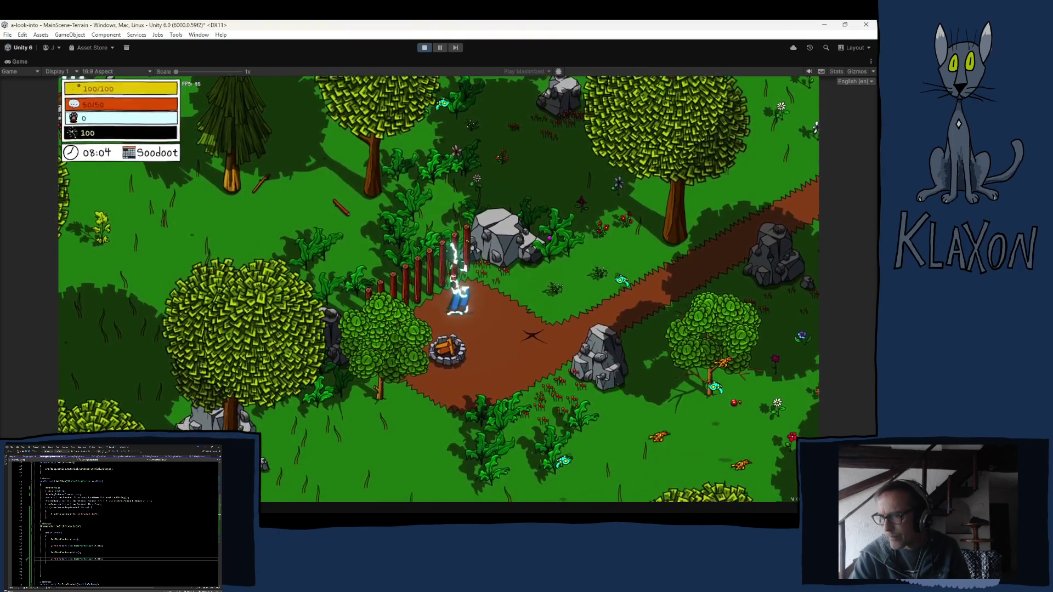
scroll(242, 402, "down", 5)
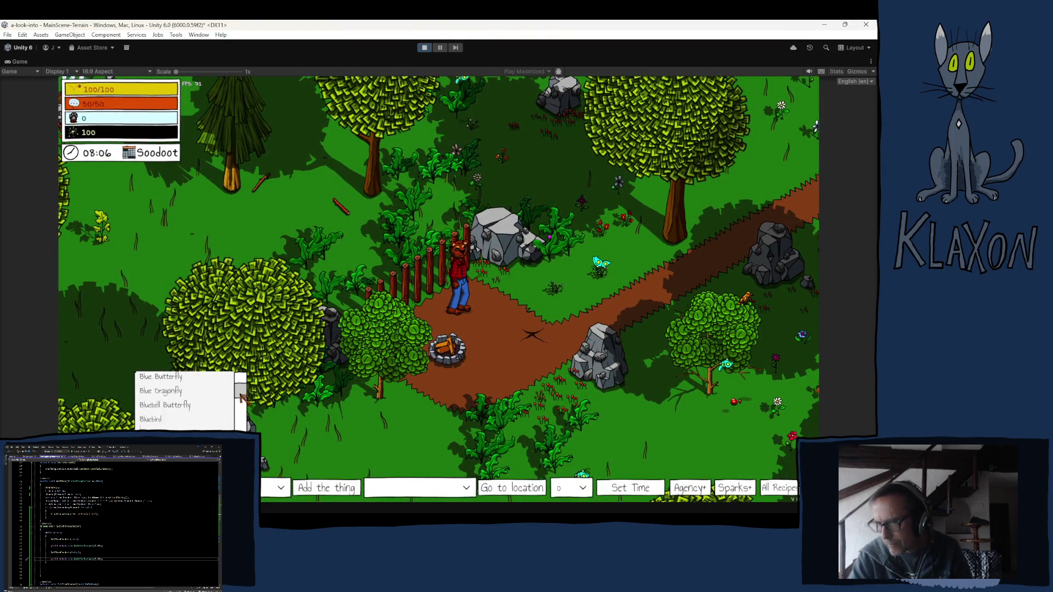
scroll(242, 402, "down", 2)
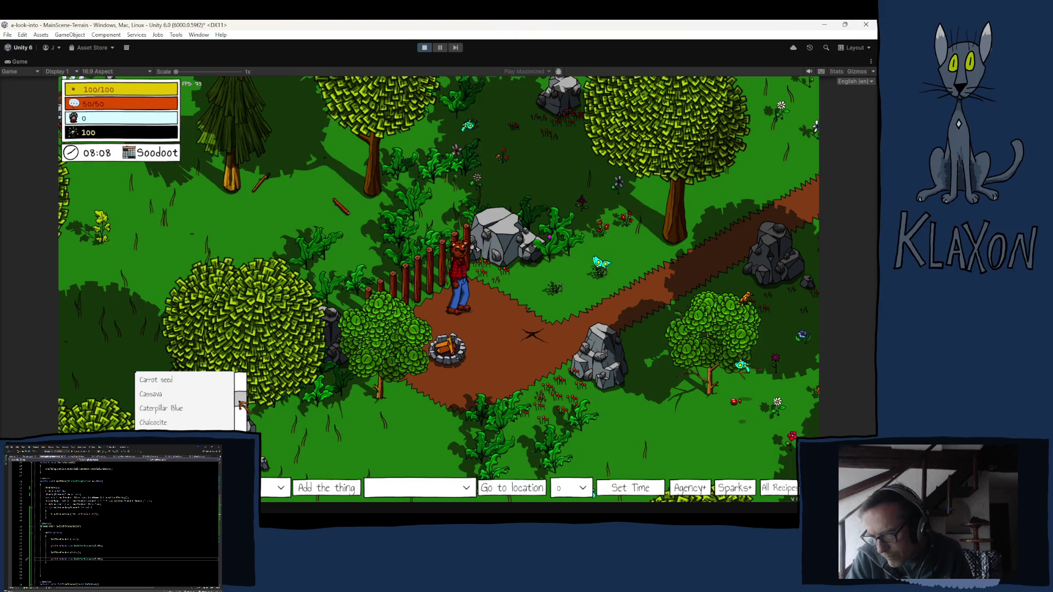
scroll(242, 403, "down", 4)
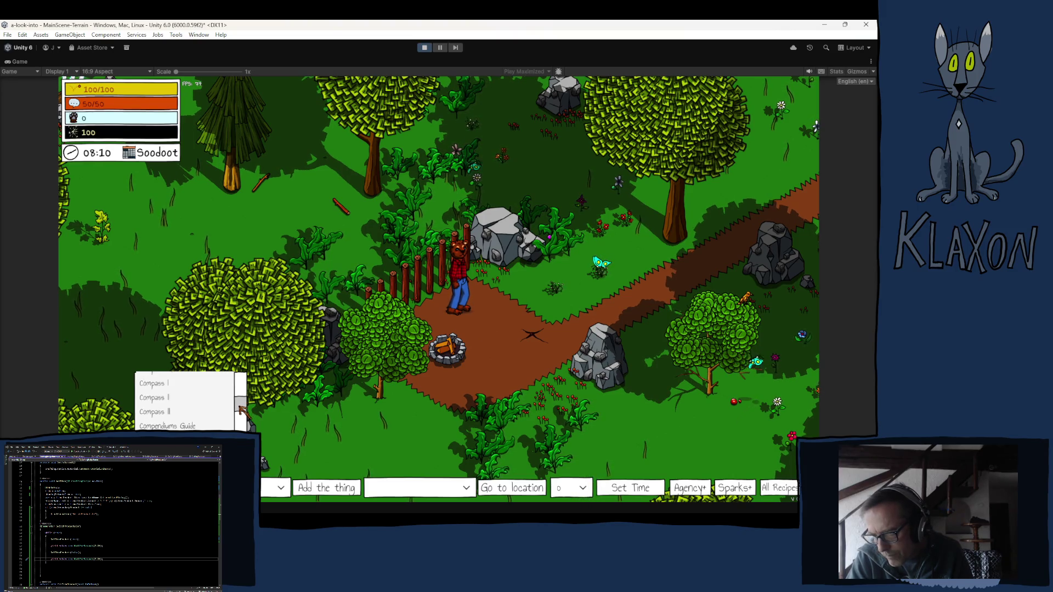
left_click(164, 417)
left_click(327, 488)
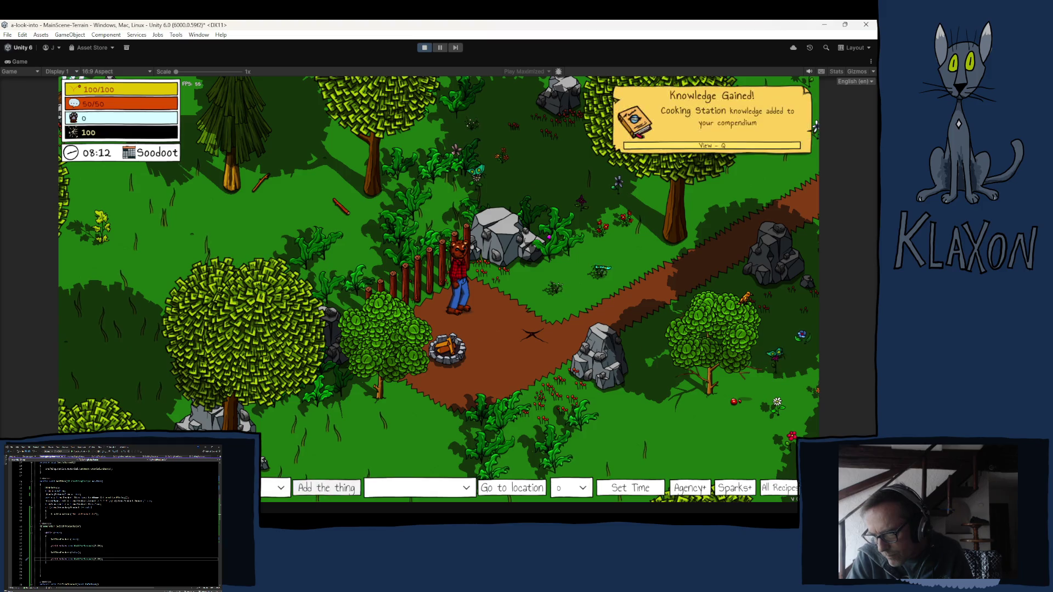
- Grant Spinner knowledge, then walk the character up-left and open the inventory
left_click(281, 488)
scroll(240, 402, "down", 3)
scroll(238, 396, "down", 10)
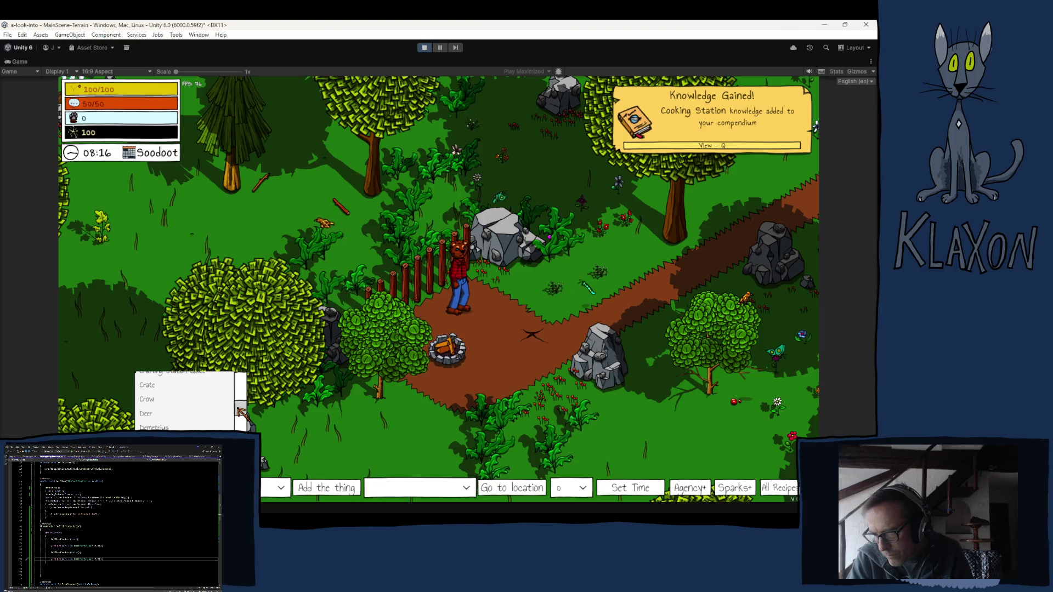
left_click(220, 413)
left_click(305, 486)
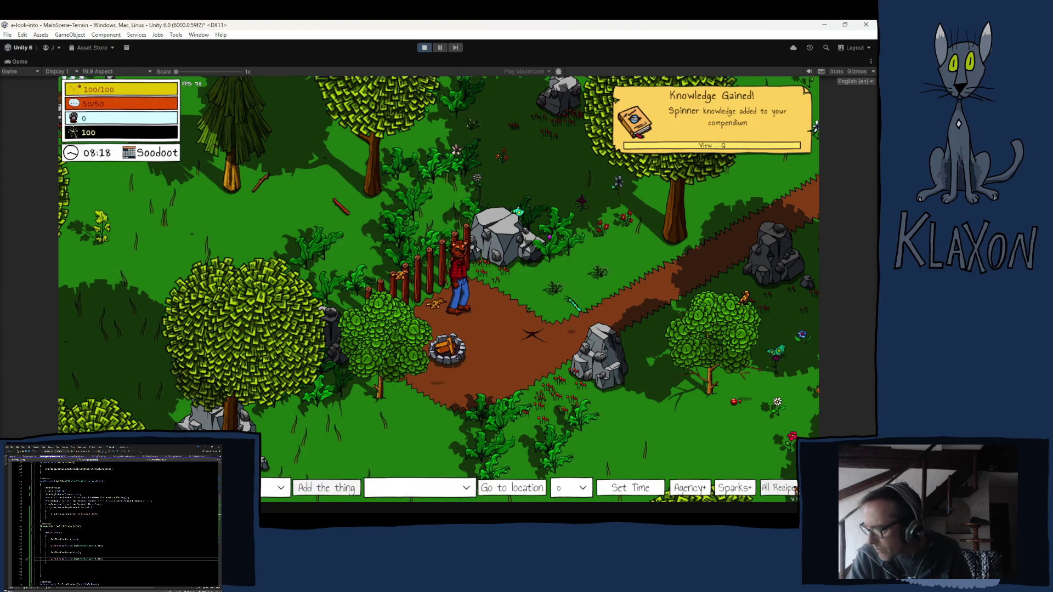
key("w")
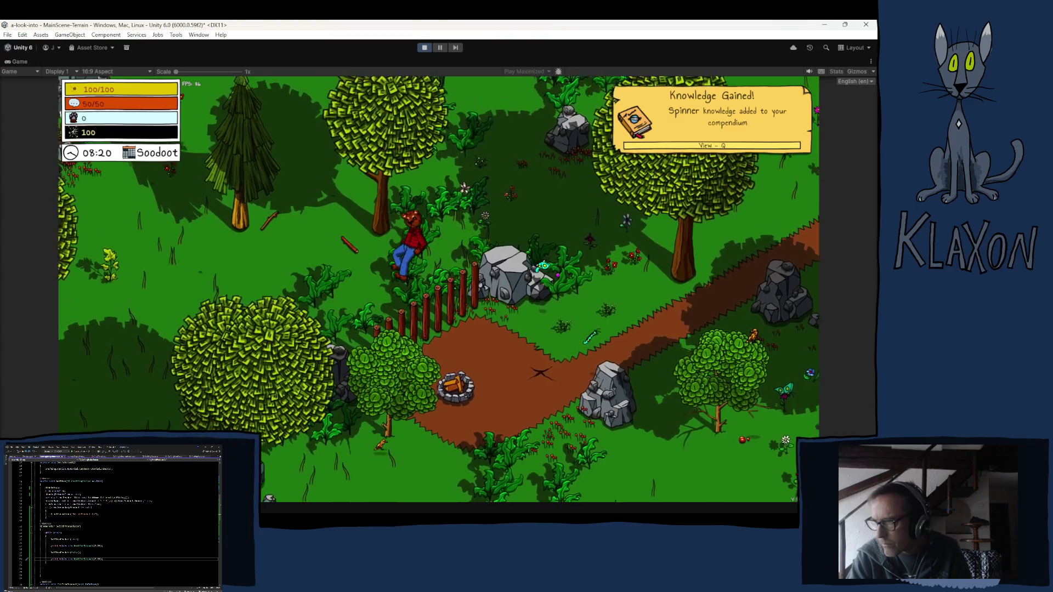
key("Tab")
- Place the grill and barrel beside the character, close the inventory and open the barrel's crafting panel
left_click_drag(354, 461, 325, 268)
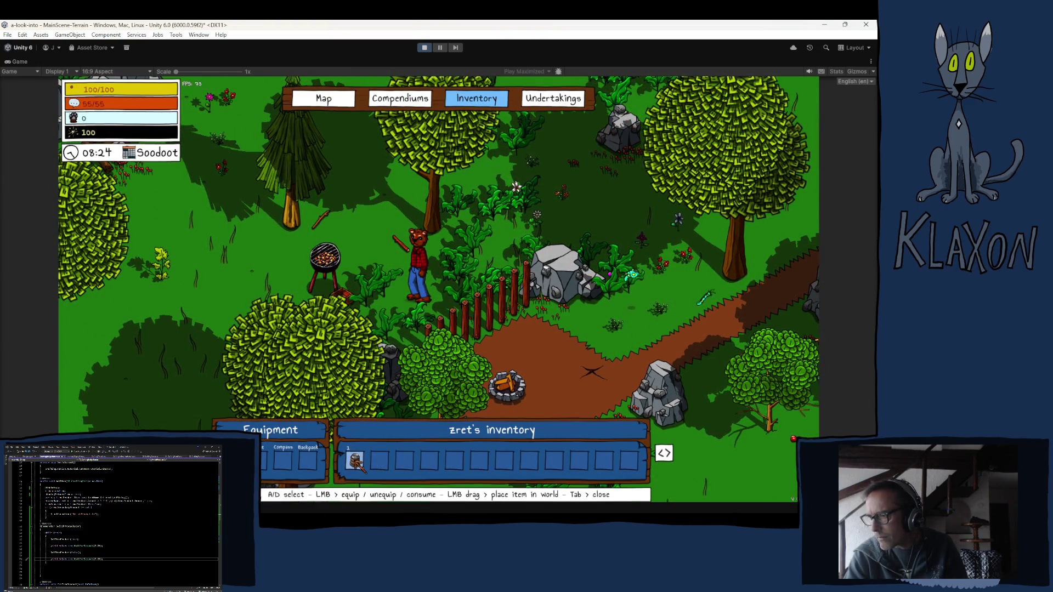
left_click_drag(379, 461, 377, 260)
key("Tab")
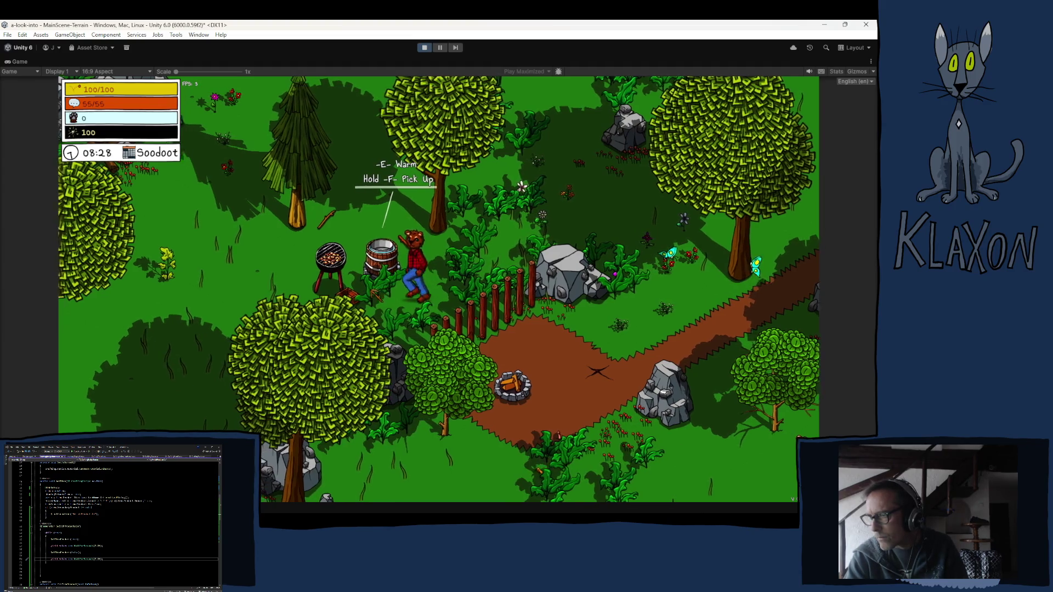
left_click(384, 285)
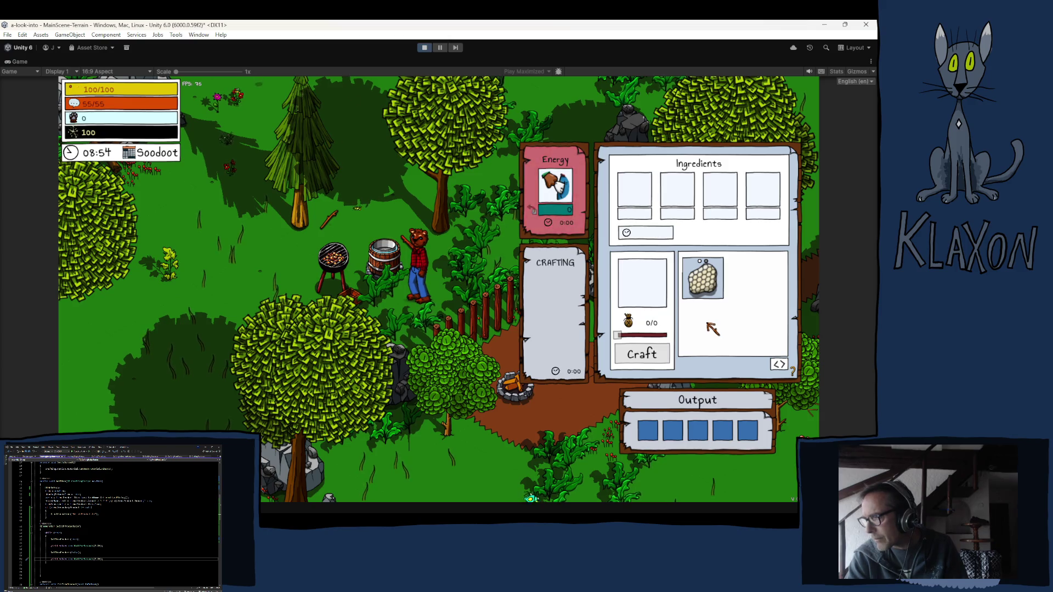
- Reopen the barrel crafting panel, load the Bamboo Silica recipe, then stop play mode
key("Escape")
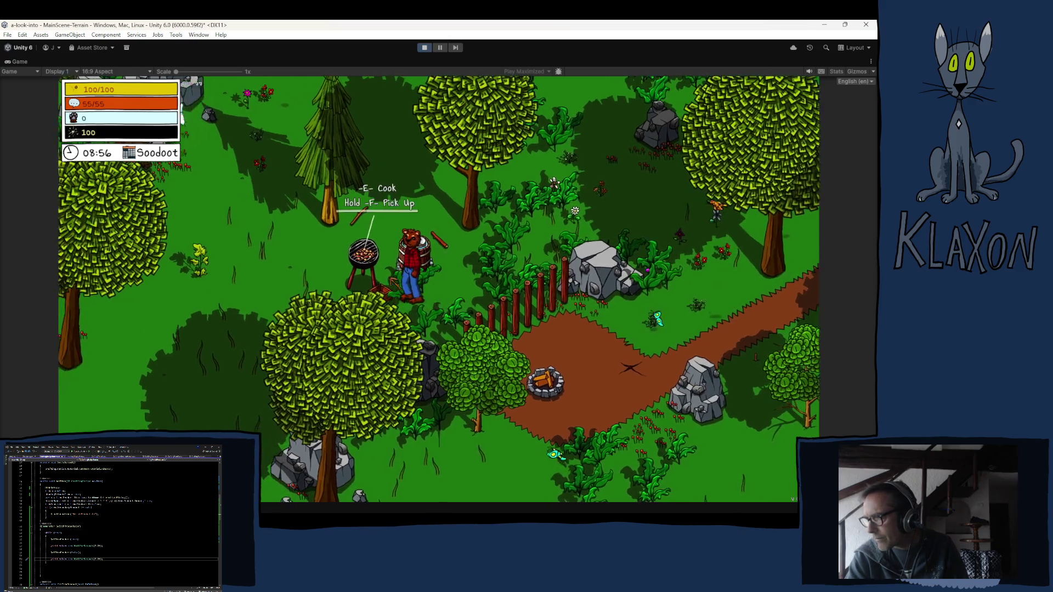
key("e")
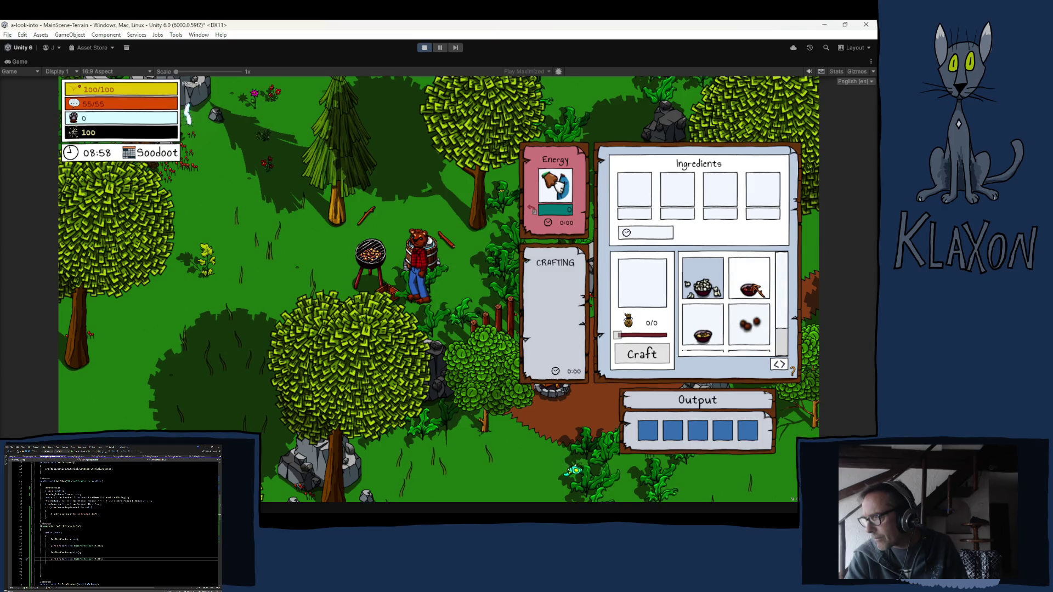
scroll(735, 305, "down", 2)
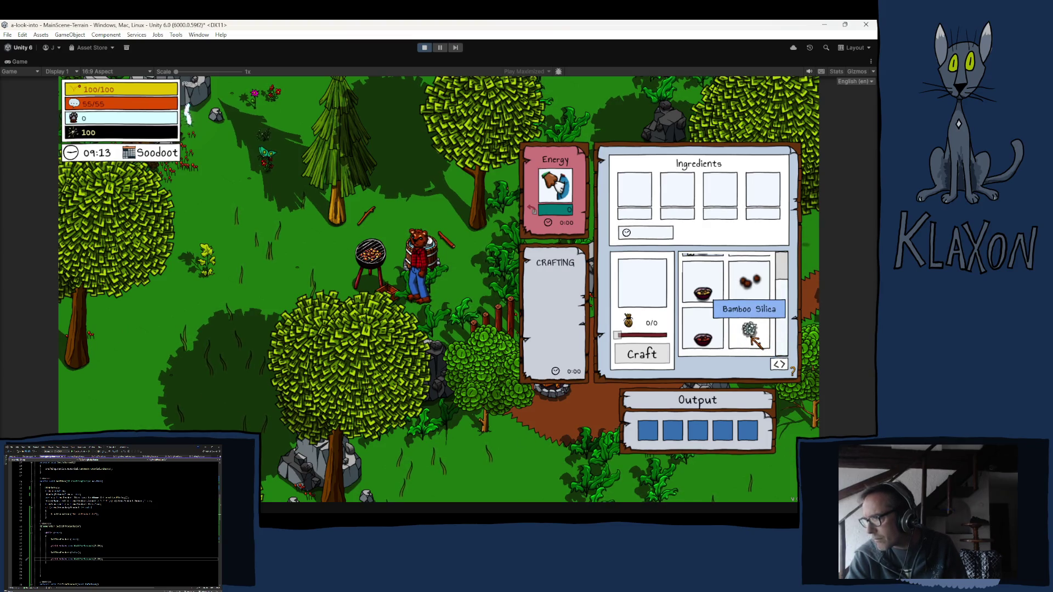
left_click(751, 336)
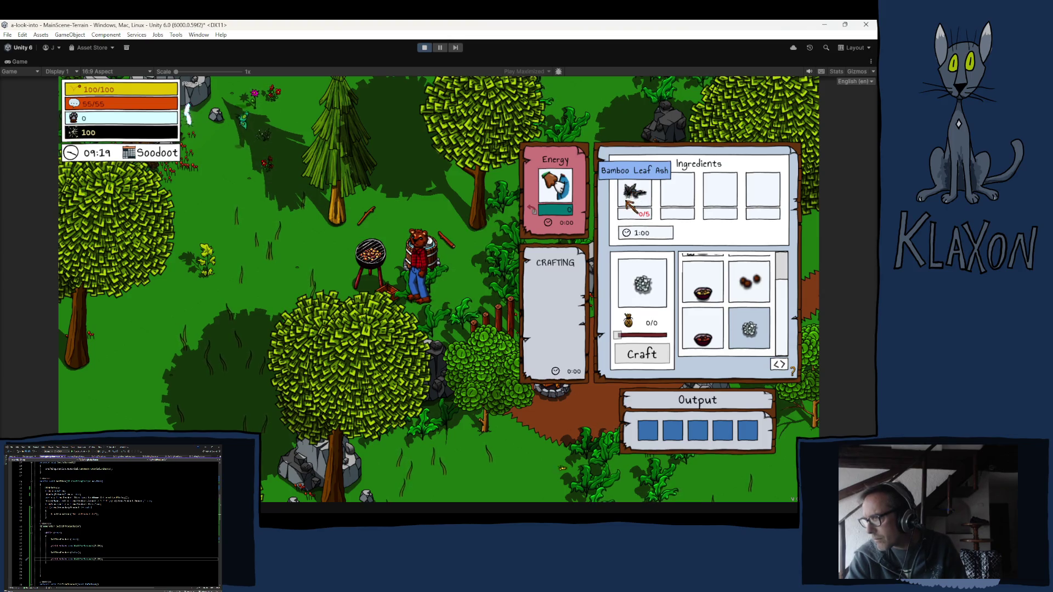
left_click(424, 48)
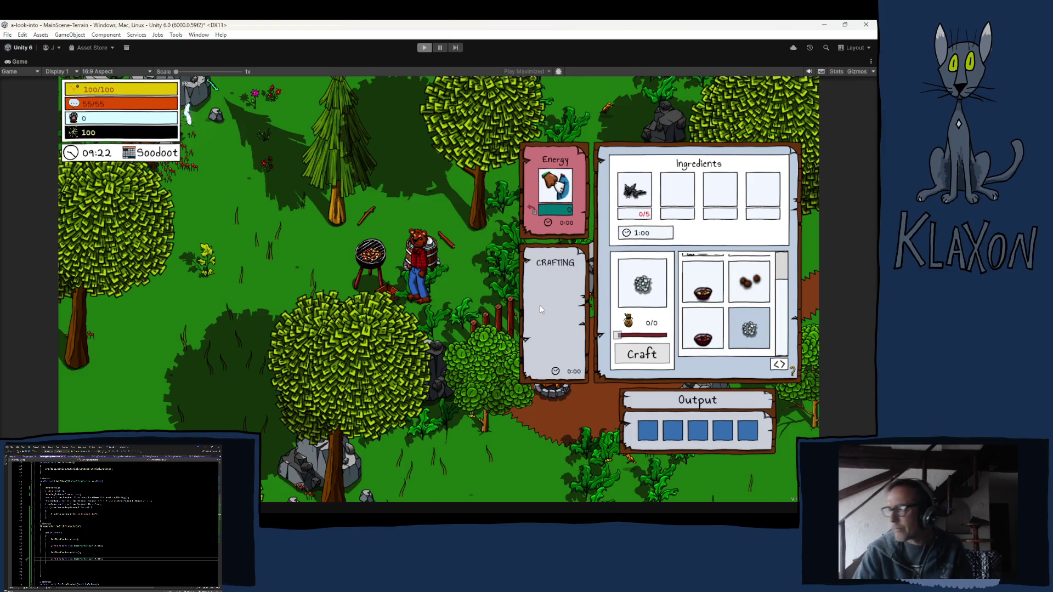
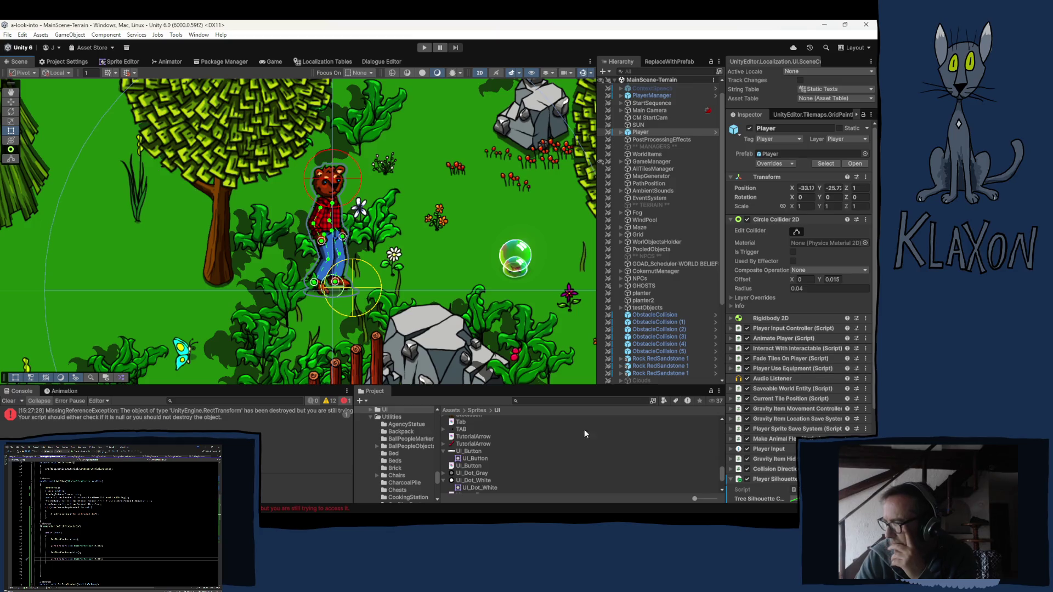
- Compare UI_Button's and UI_Panel_Paper's import settings, ending on UI_Button (Sprite, 512 pixels per unit, max size 128)
left_click(468, 451)
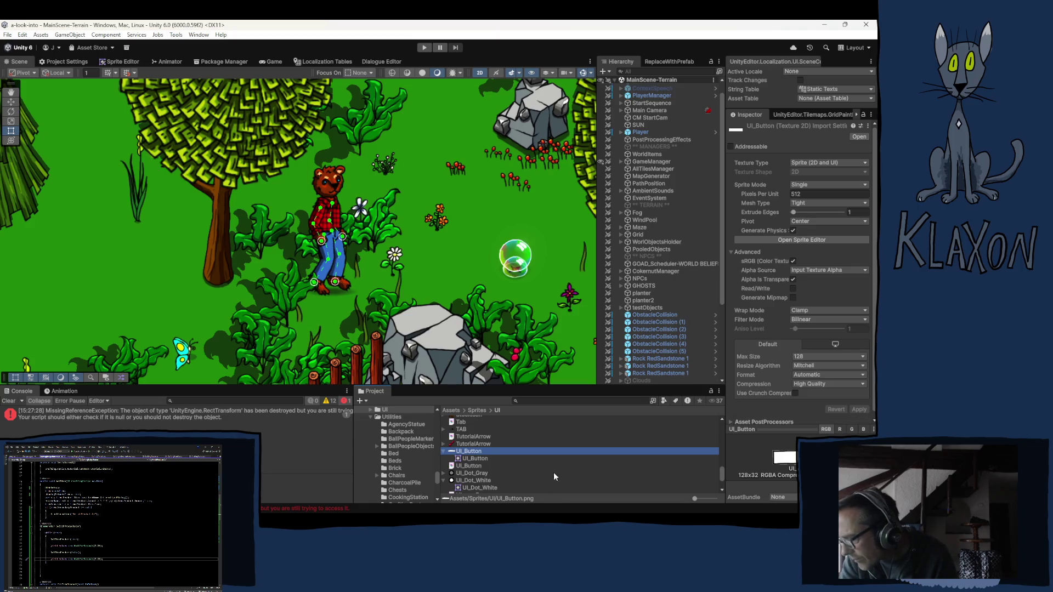
scroll(496, 466, "down", 3)
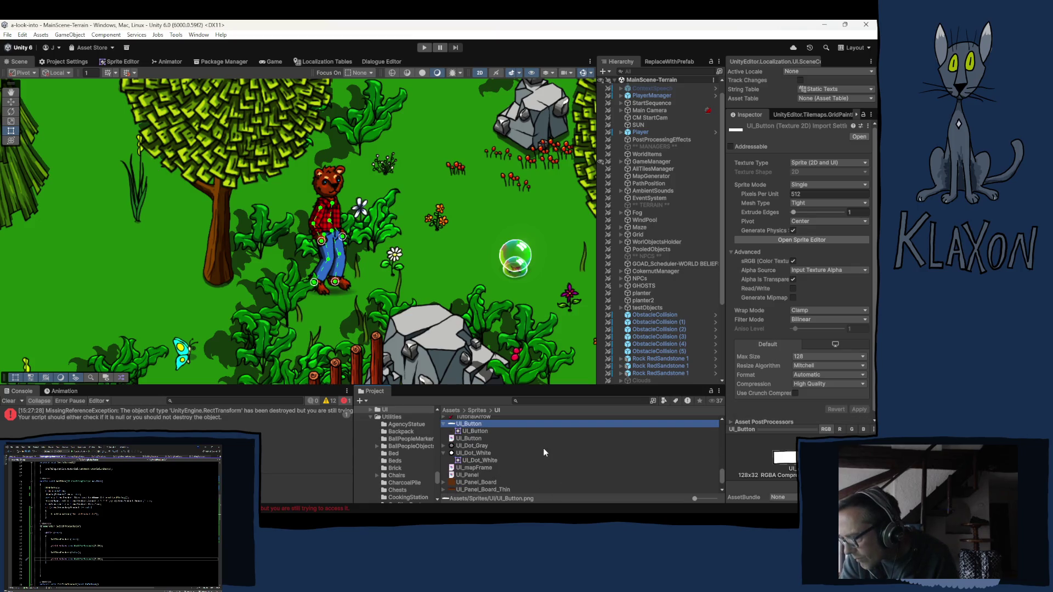
scroll(522, 453, "down", 3)
scroll(546, 458, "down", 1)
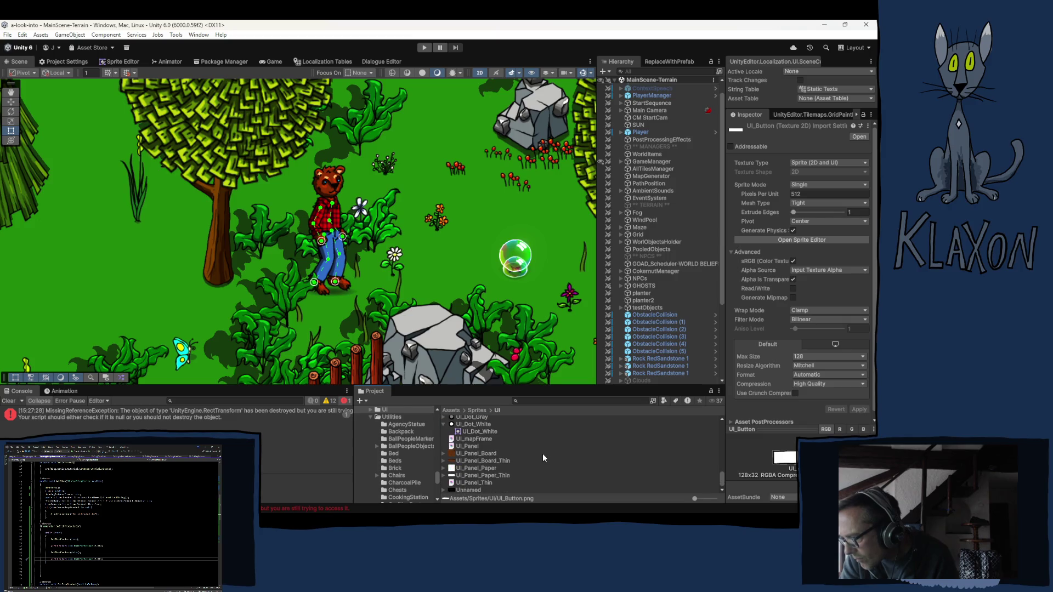
left_click(474, 469)
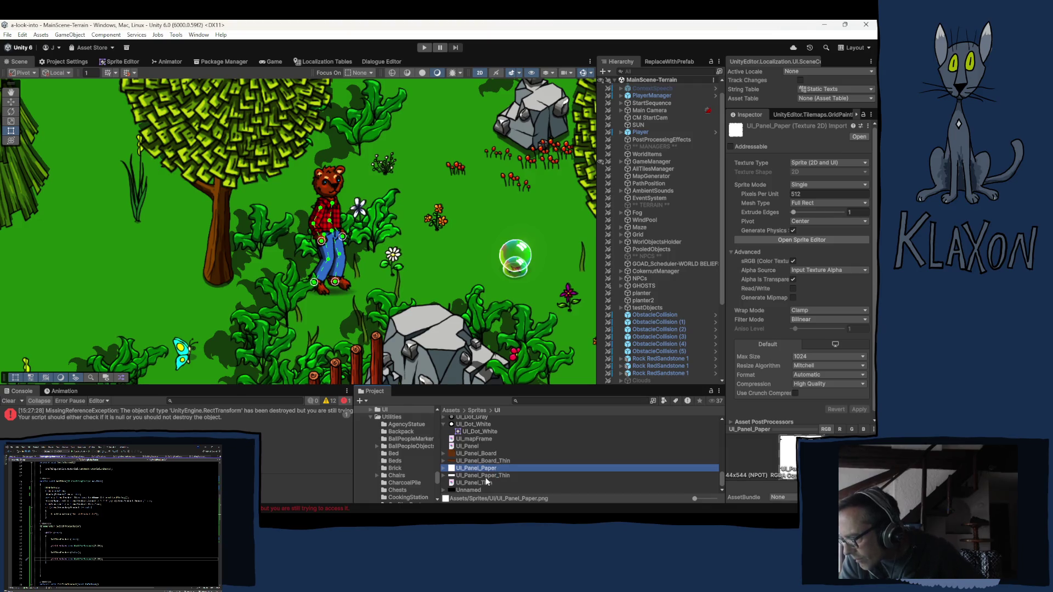
scroll(475, 459, "up", 2)
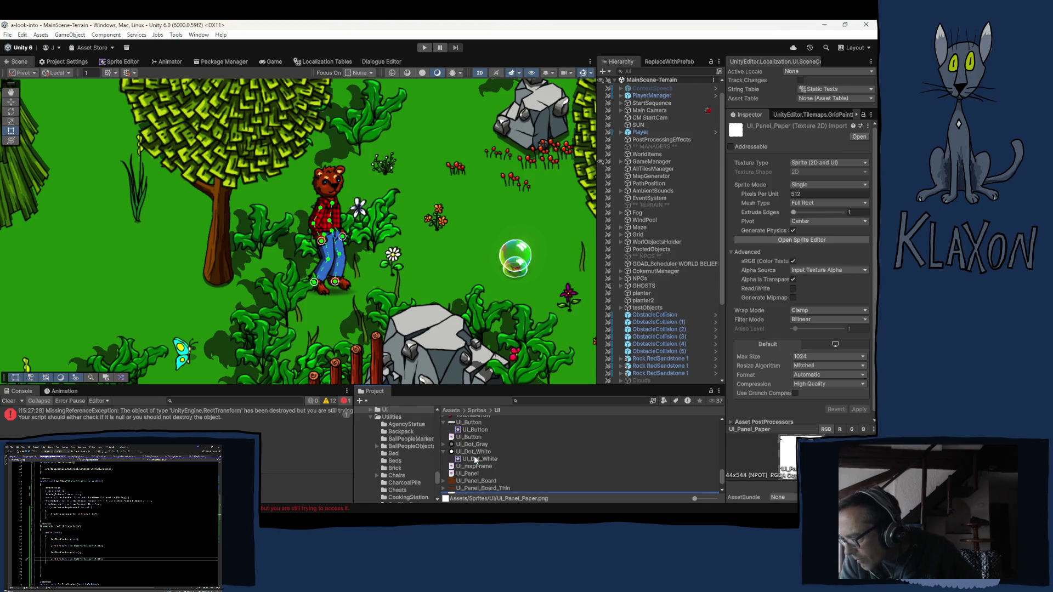
left_click(474, 423)
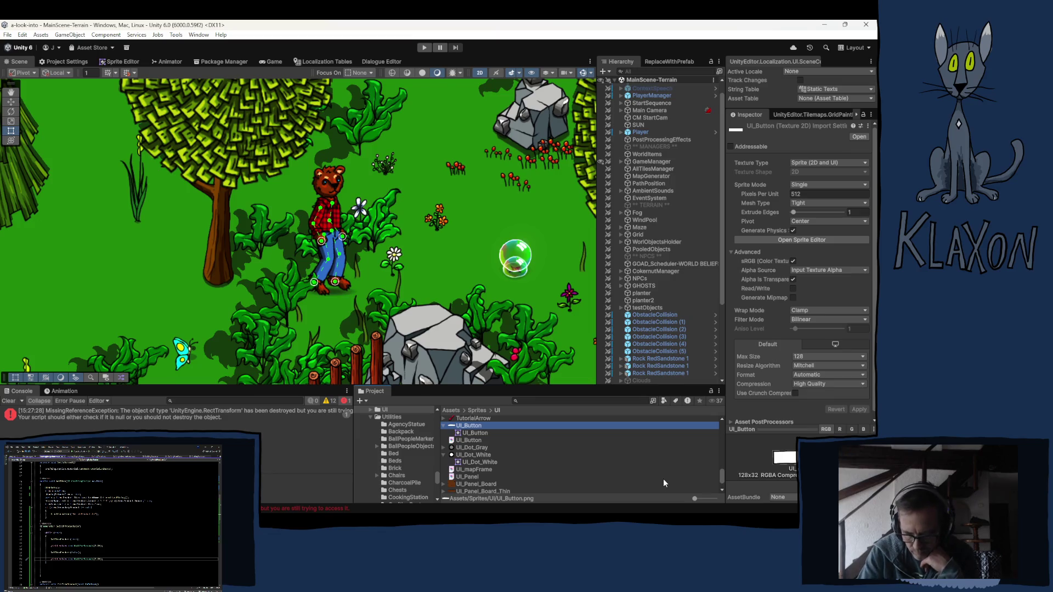
mouse_move(592, 515)
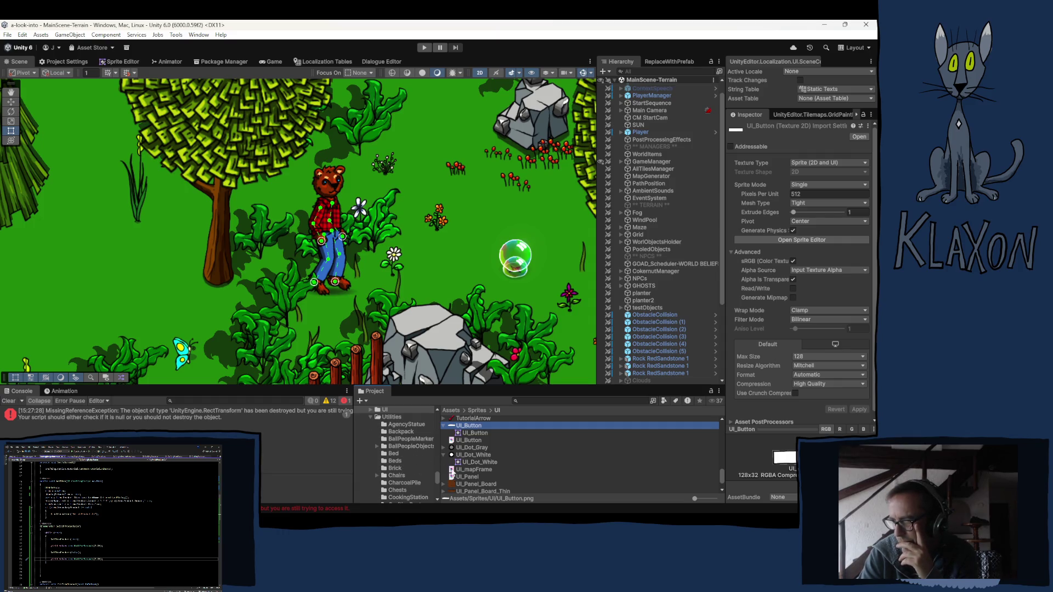
scroll(396, 440, "up", 5)
- Browse to Resources/Items/Crafting via its Utilities subfolder to list recipe assets like Ball_Recipe
scroll(408, 440, "up", 3)
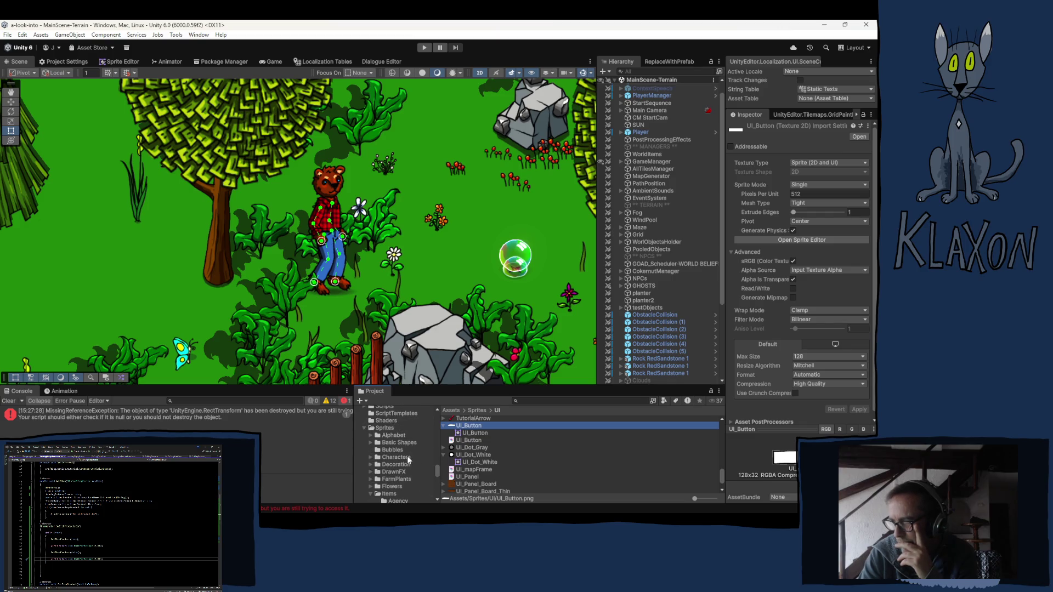
scroll(396, 456, "down", 5)
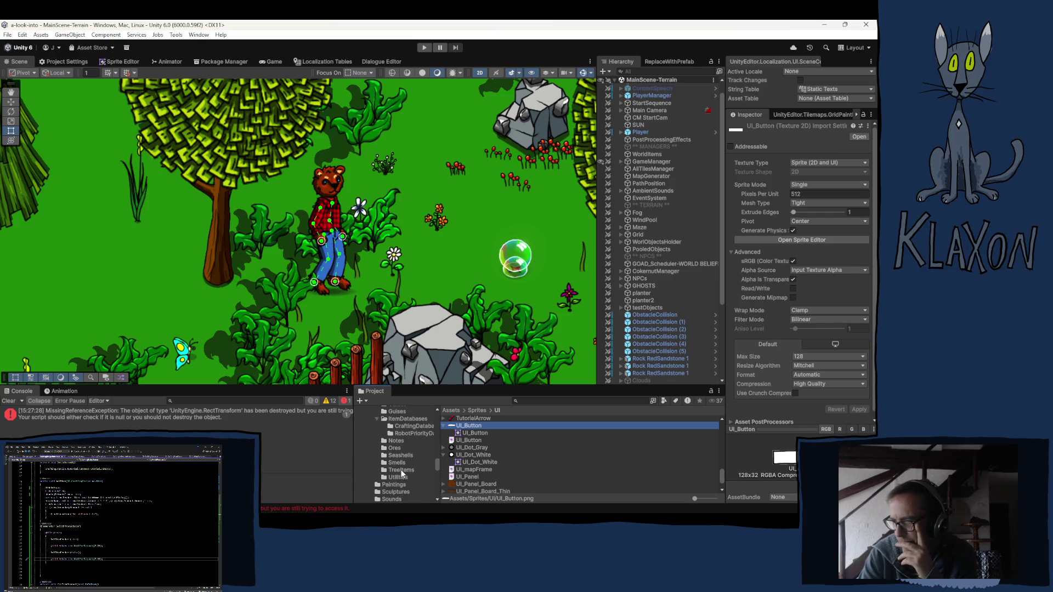
scroll(403, 473, "up", 5)
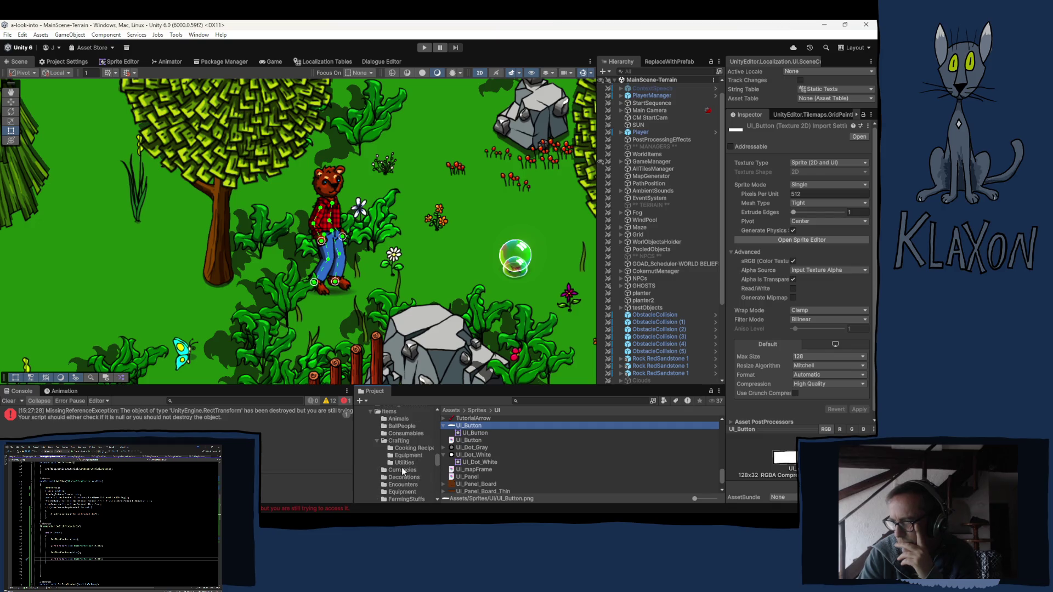
left_click(404, 462)
scroll(462, 460, "down", 3)
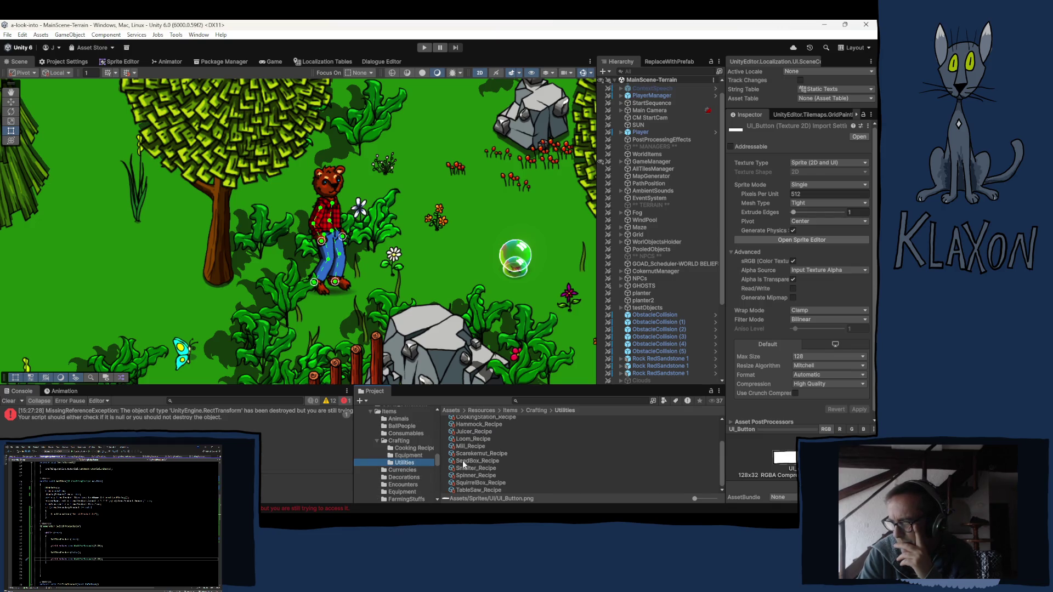
scroll(503, 464, "up", 3)
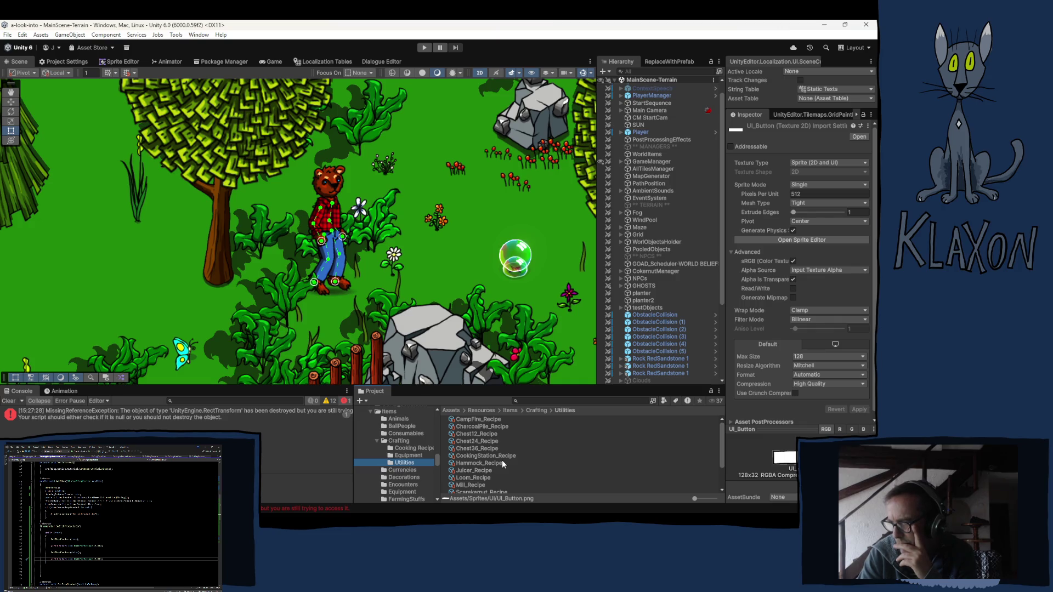
left_click(405, 442)
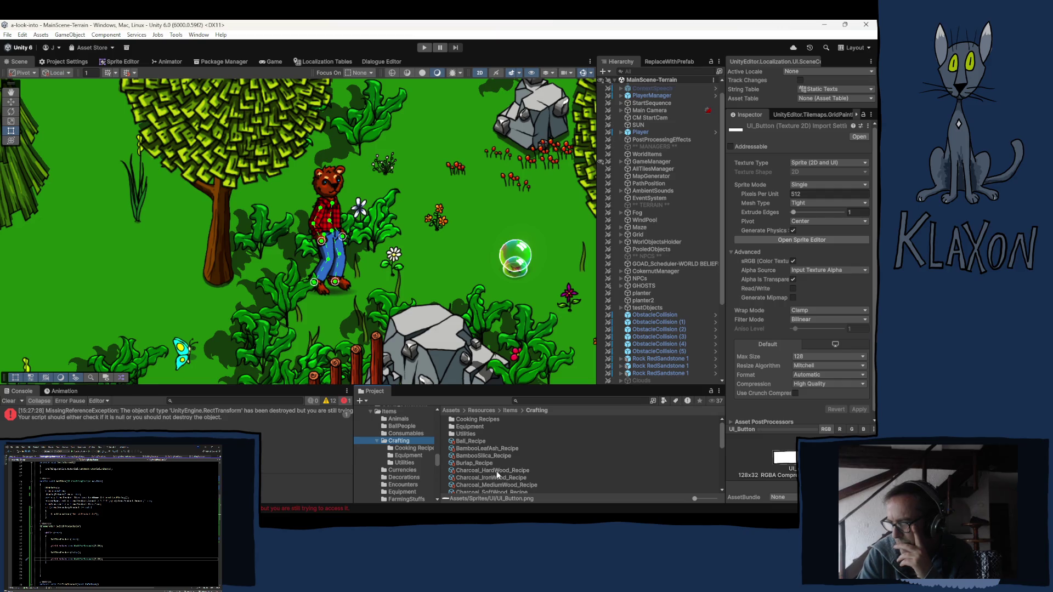
left_click(536, 401)
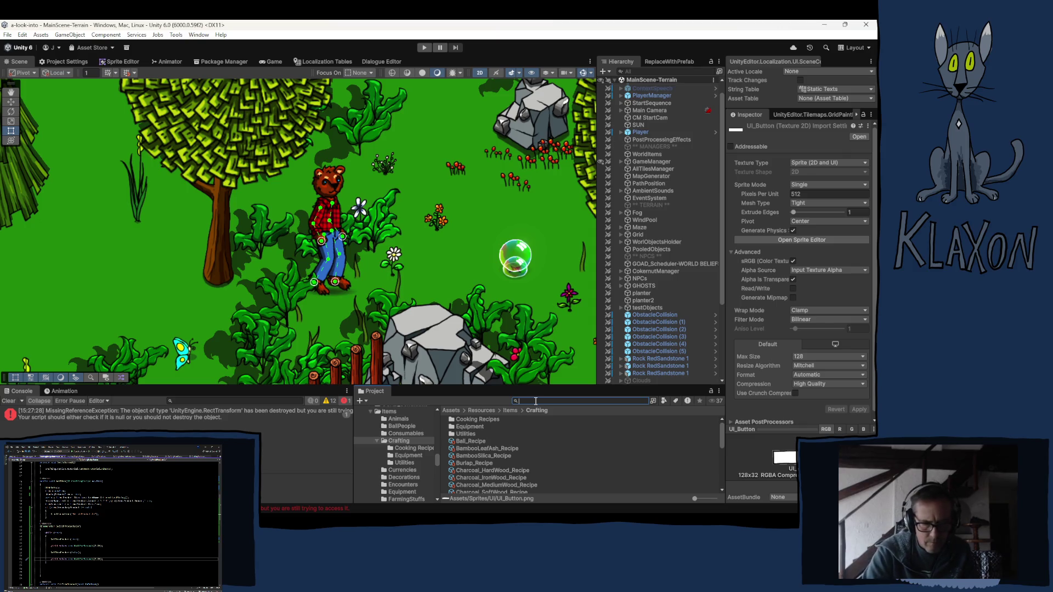
- Search the project for 'barrel' and inspect PlantBarrel's import settings with an enlarged texture preview
type("barrel")
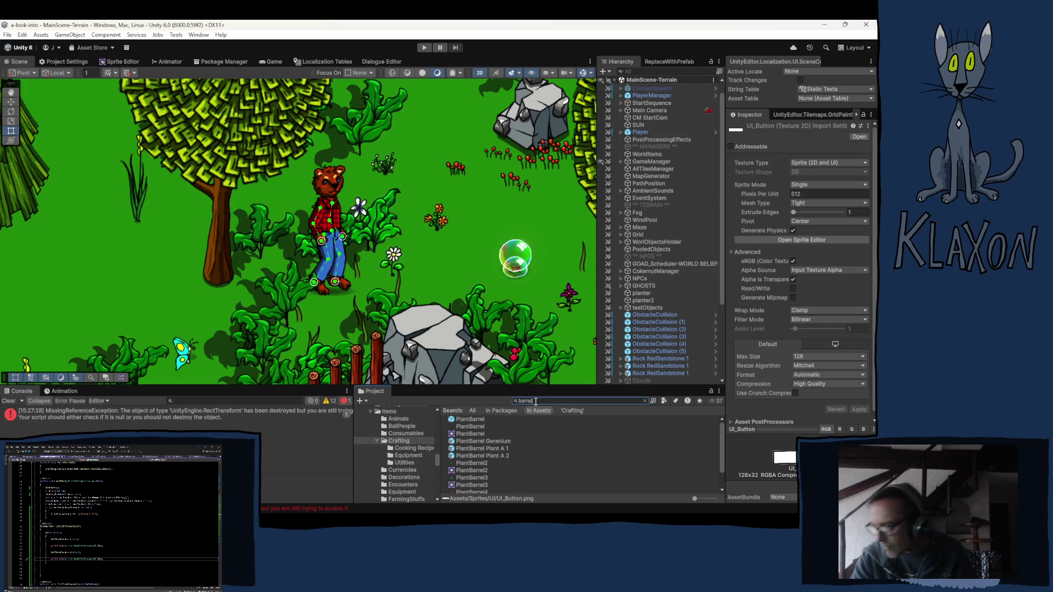
left_click(473, 427)
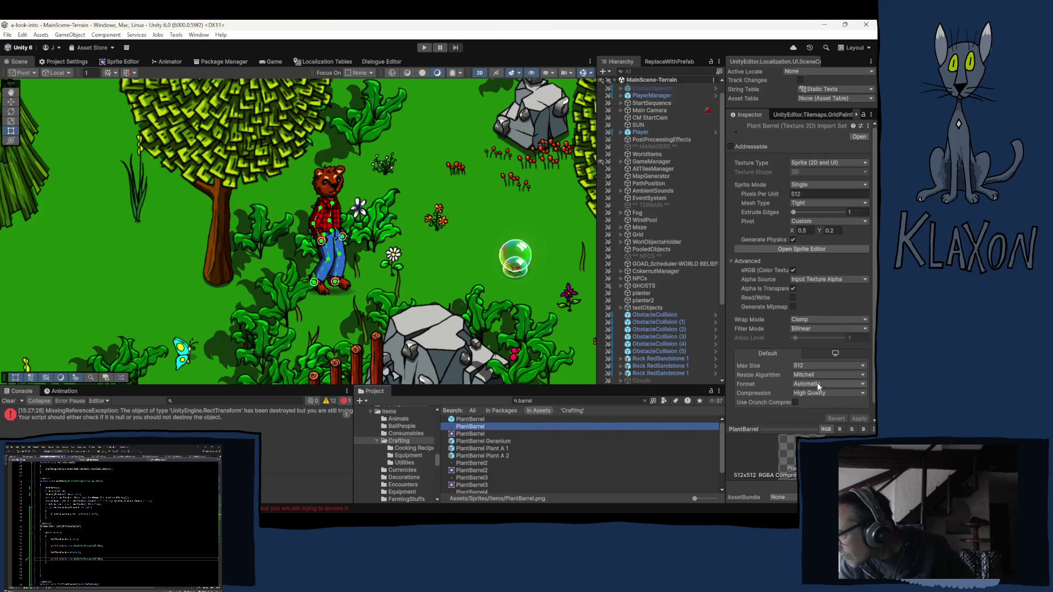
scroll(817, 384, "down", 1)
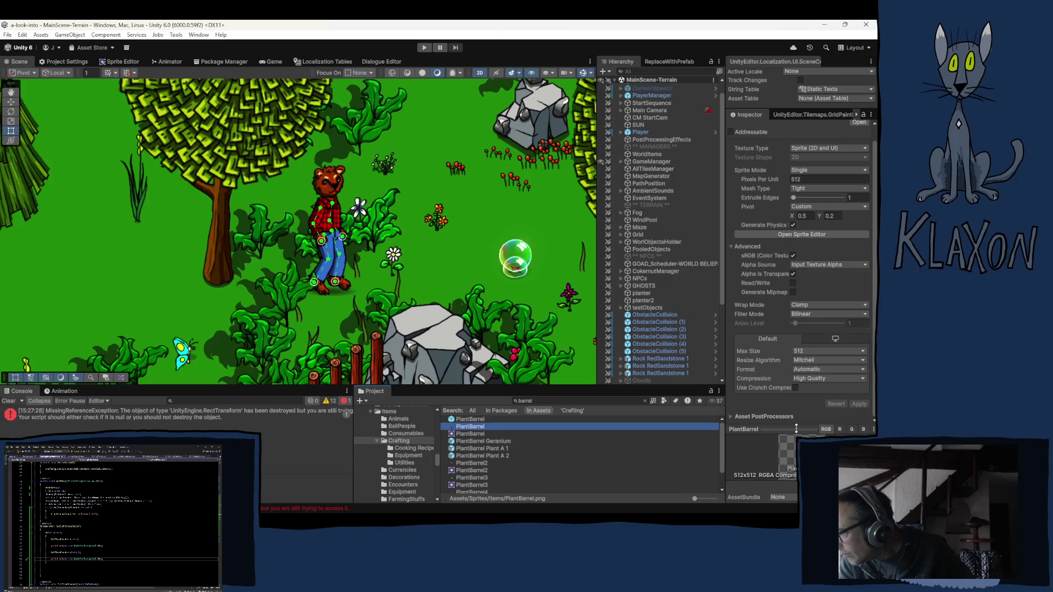
left_click_drag(797, 429, 799, 356)
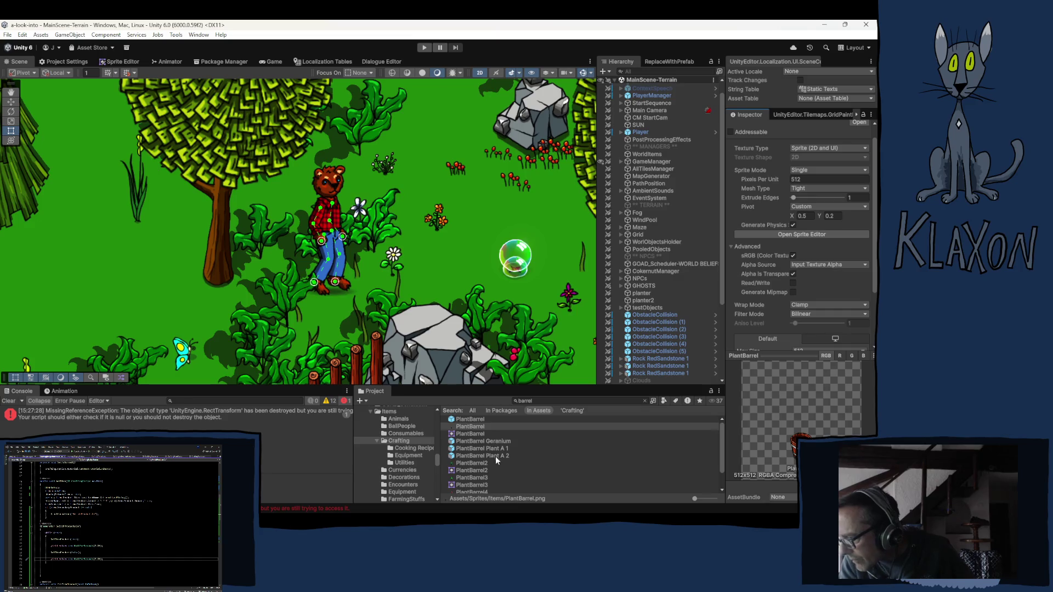
scroll(507, 460, "down", 2)
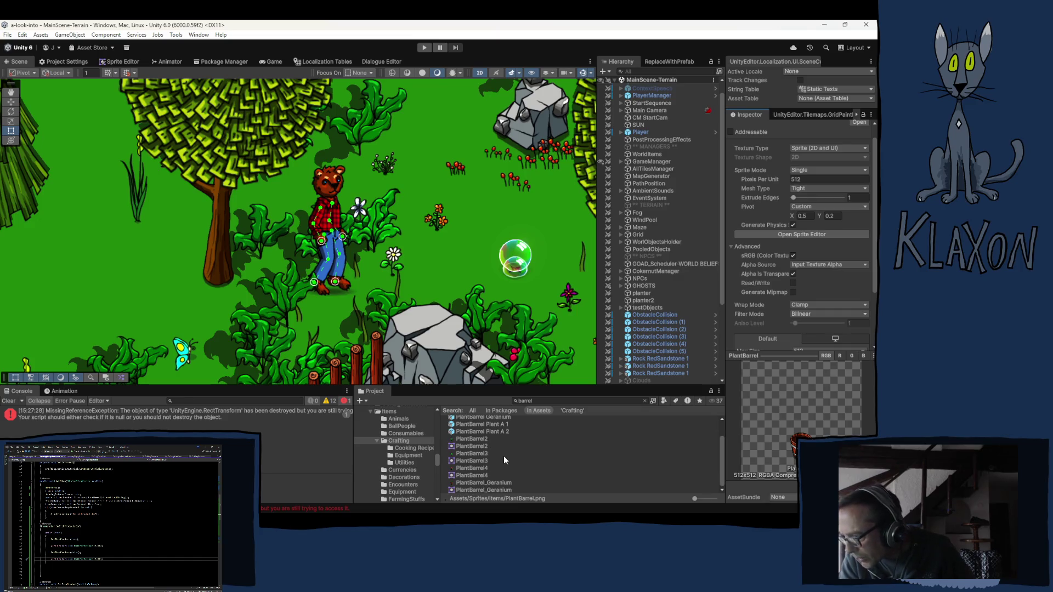
- Compare PlantBarrel4's import settings, then return to PlantBarrel's
left_click(475, 468)
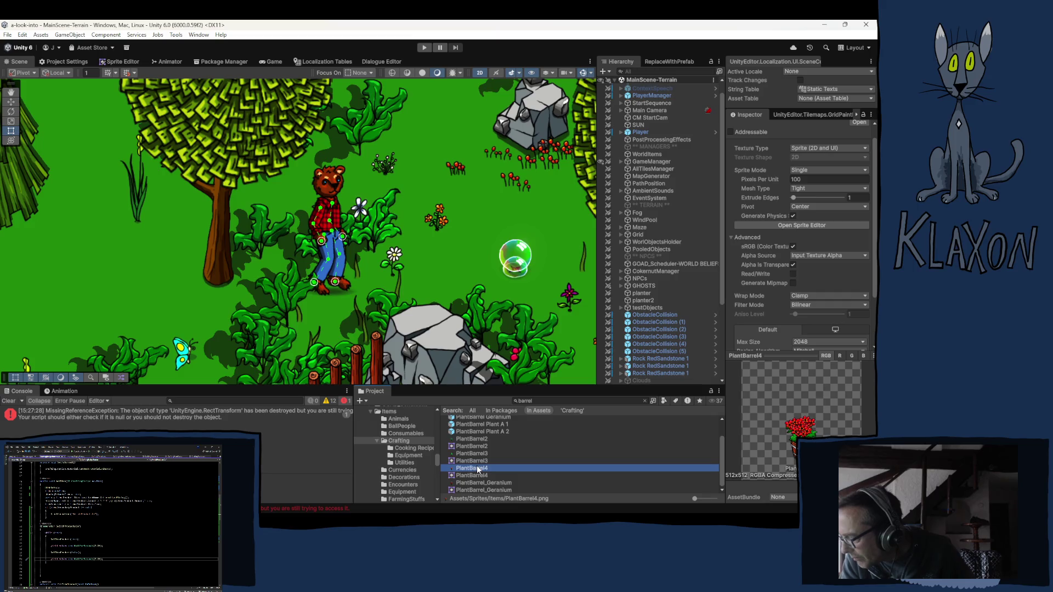
scroll(505, 464, "up", 2)
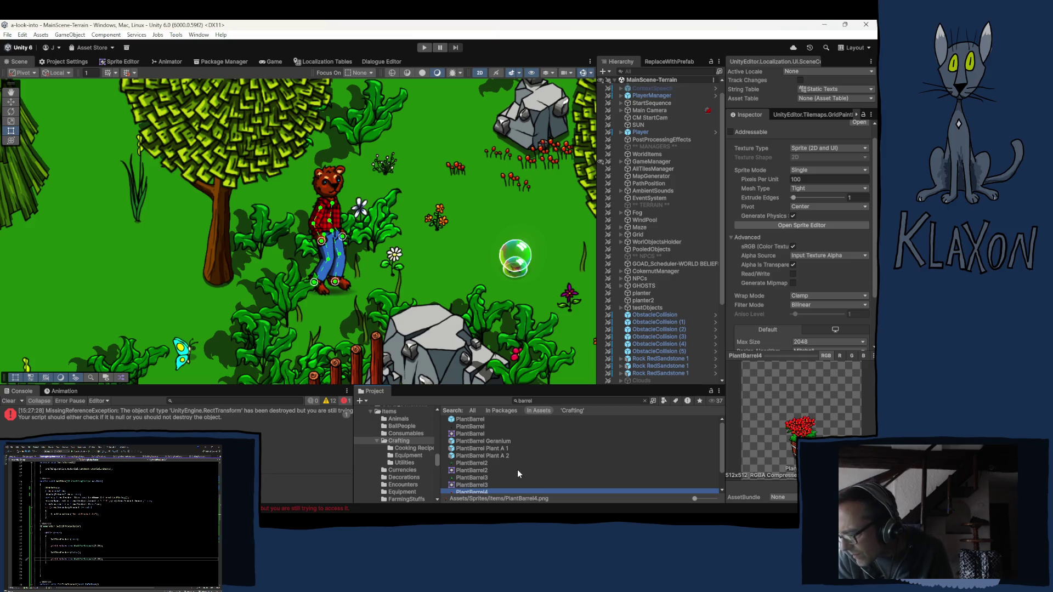
scroll(518, 470, "down", 2)
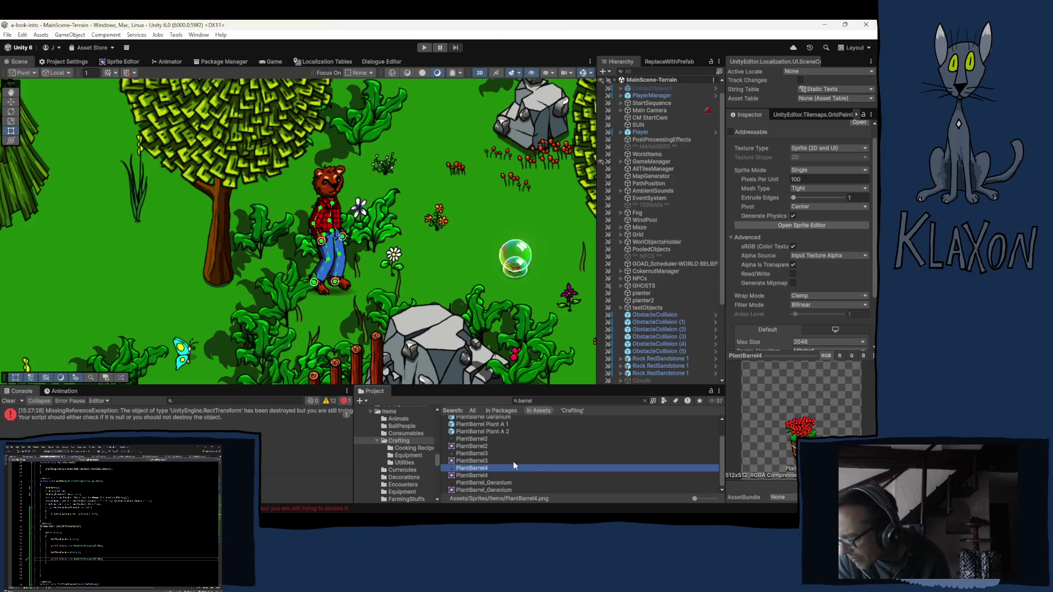
scroll(513, 466, "up", 2)
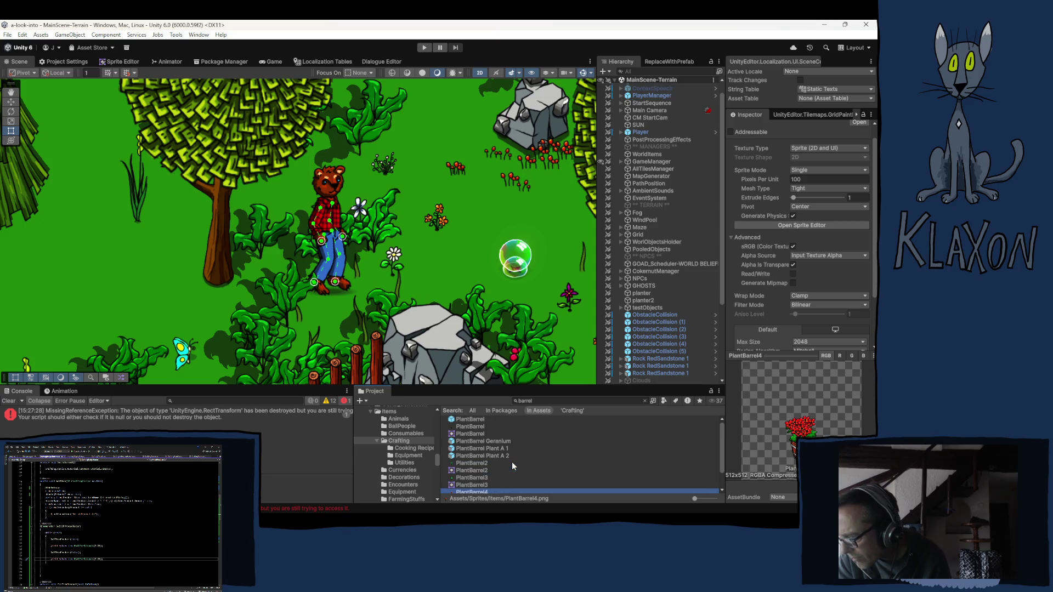
left_click(470, 428)
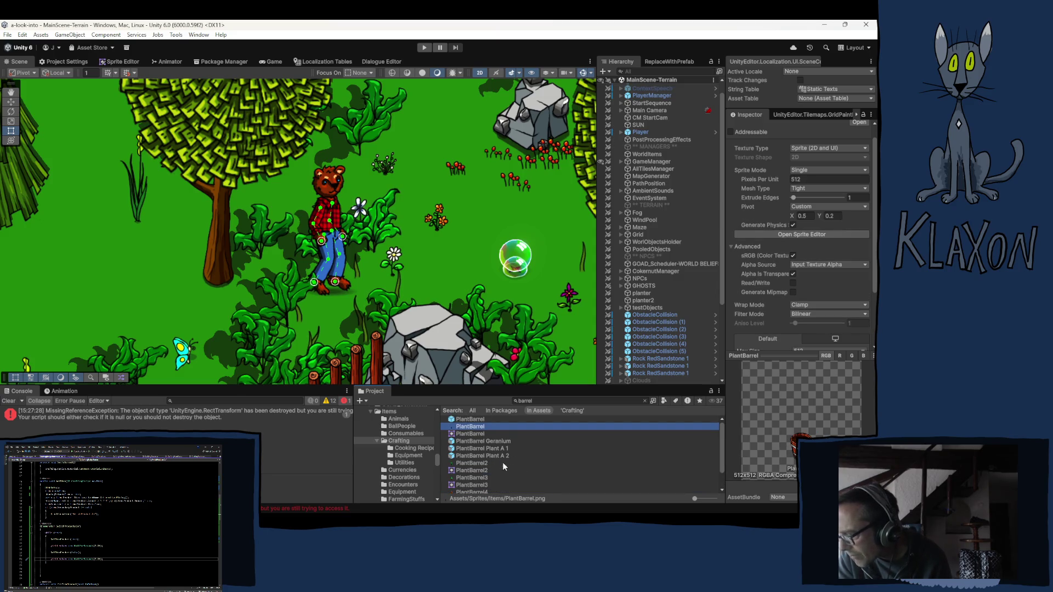
scroll(497, 462, "down", 2)
scroll(555, 467, "up", 2)
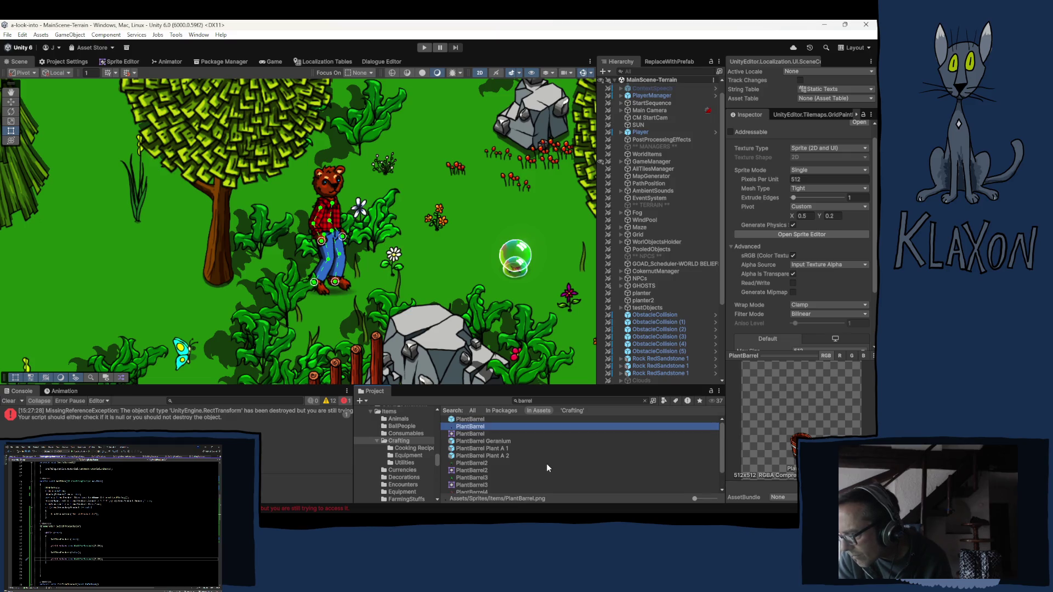
scroll(511, 474, "down", 2)
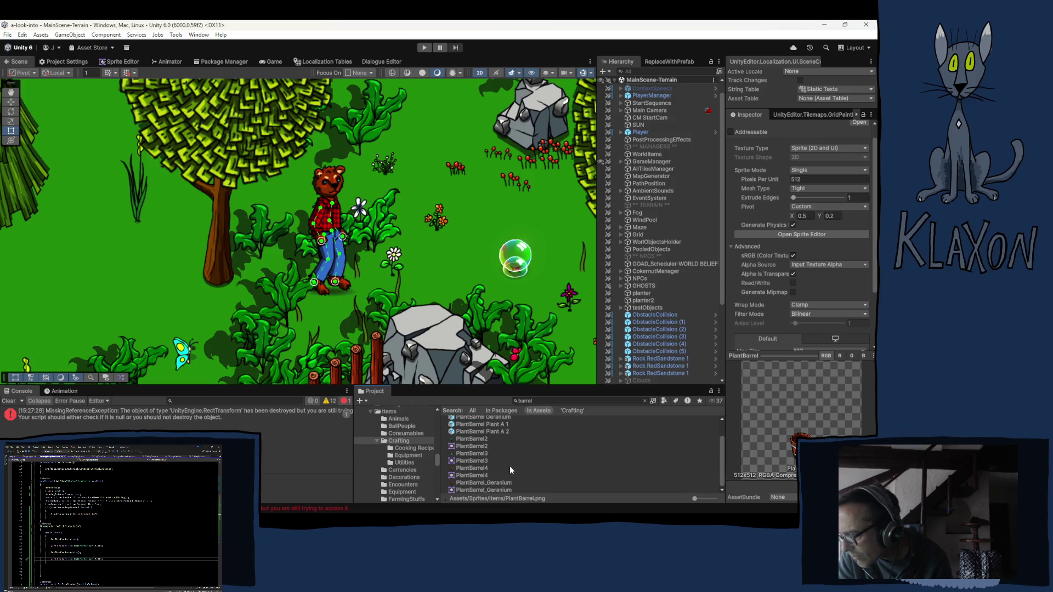
scroll(475, 437, "up", 2)
- Clear the search, select the PlantBasrre sprite, and open it in Krita as a new document
left_click(473, 427)
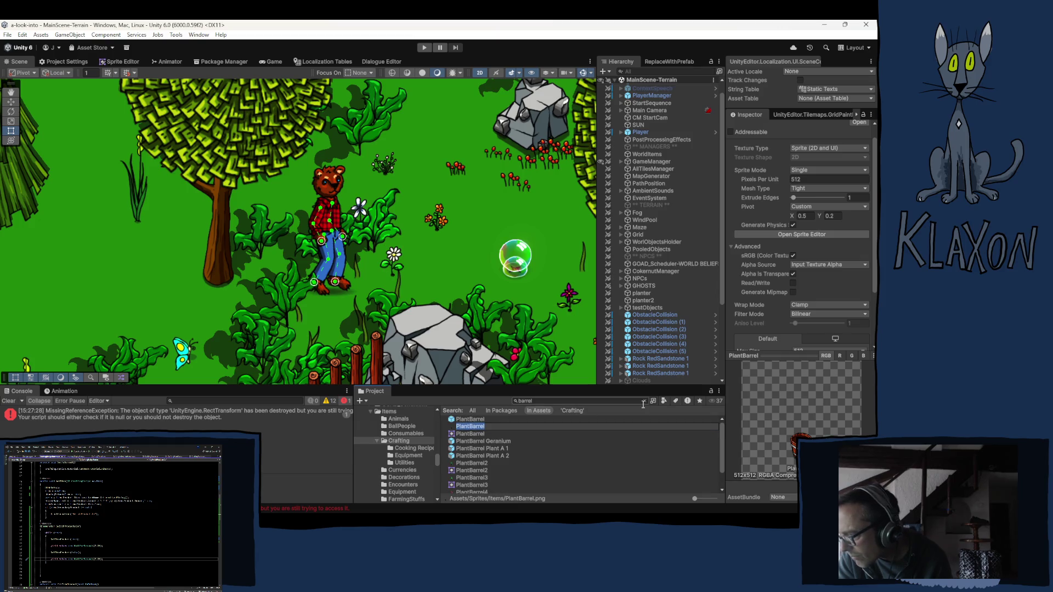
key("Escape")
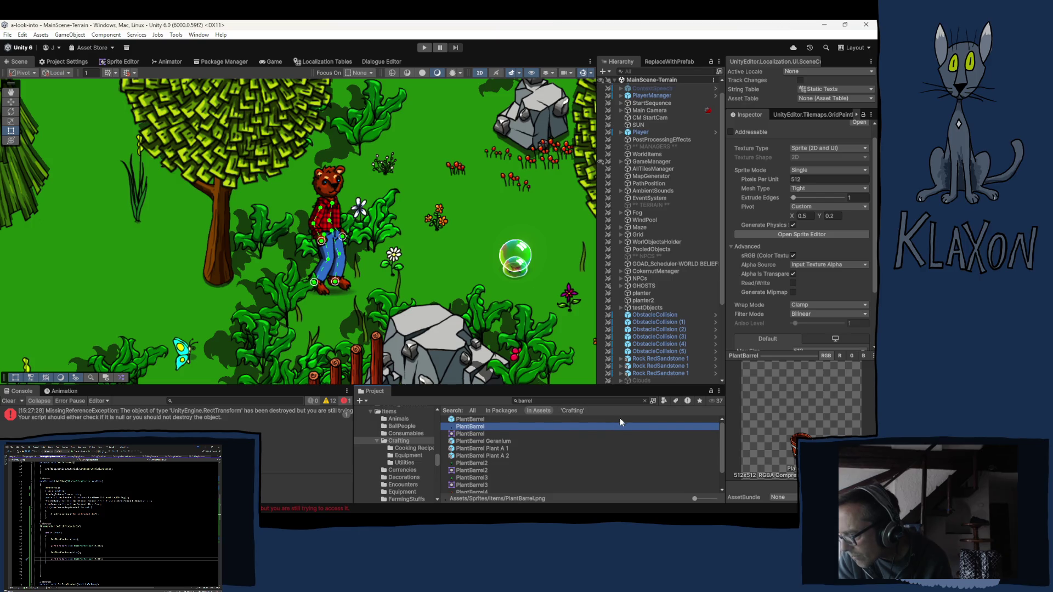
left_click(645, 401)
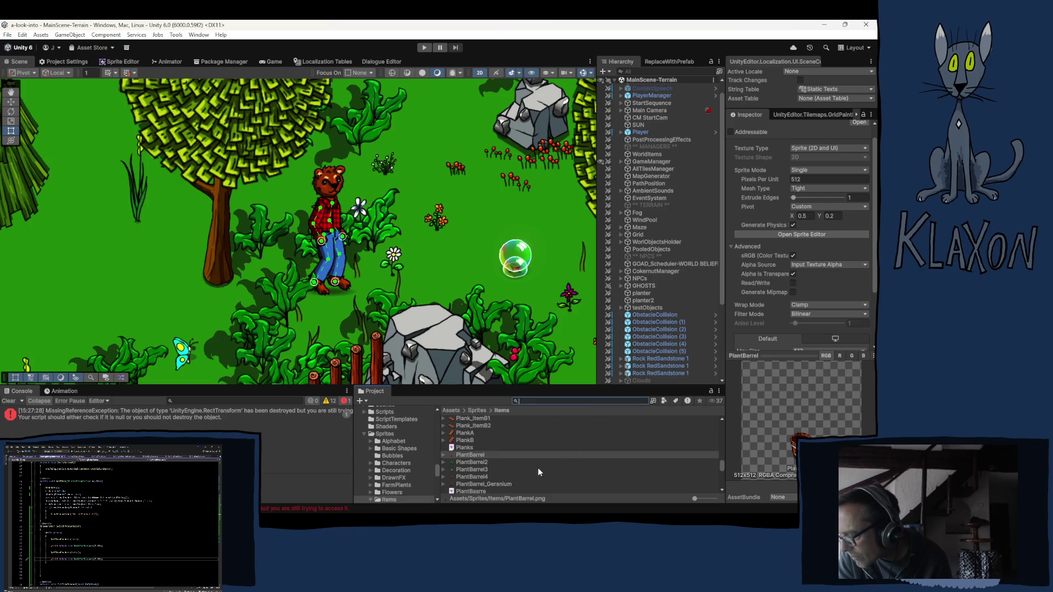
scroll(506, 454, "down", 2)
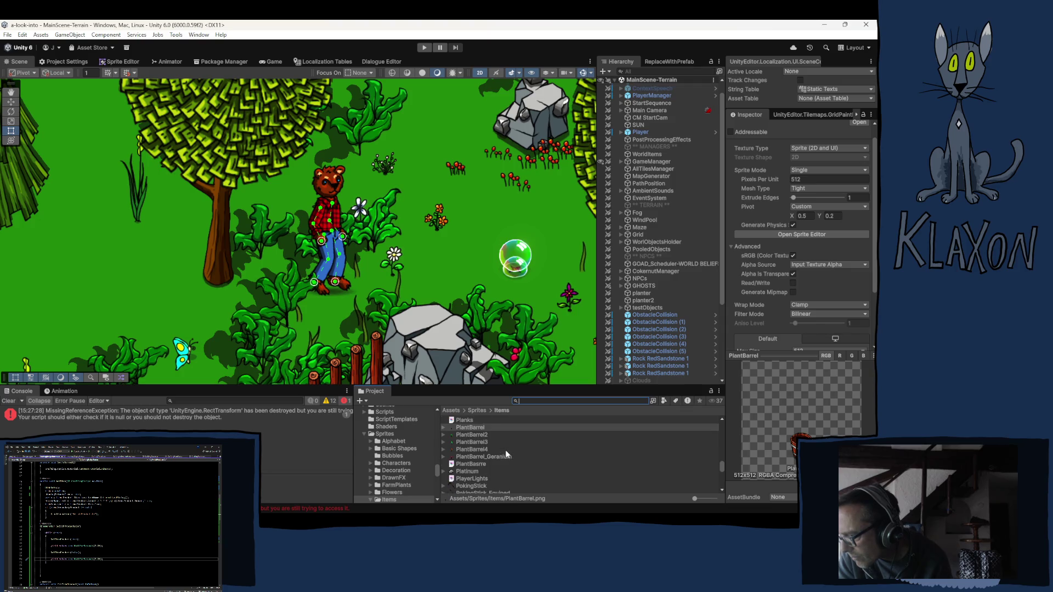
left_click(472, 464)
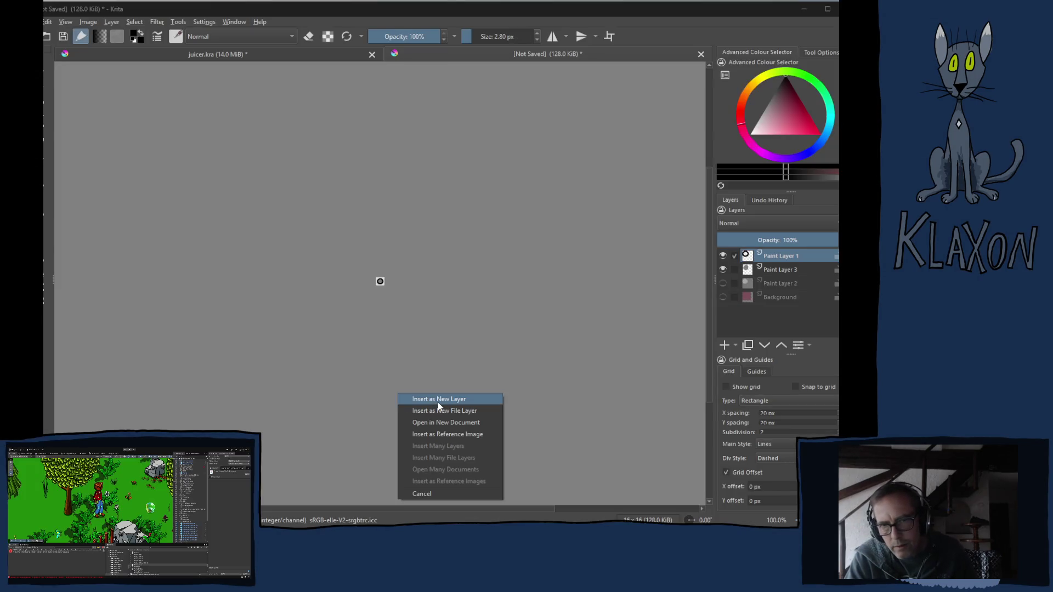
left_click(466, 423)
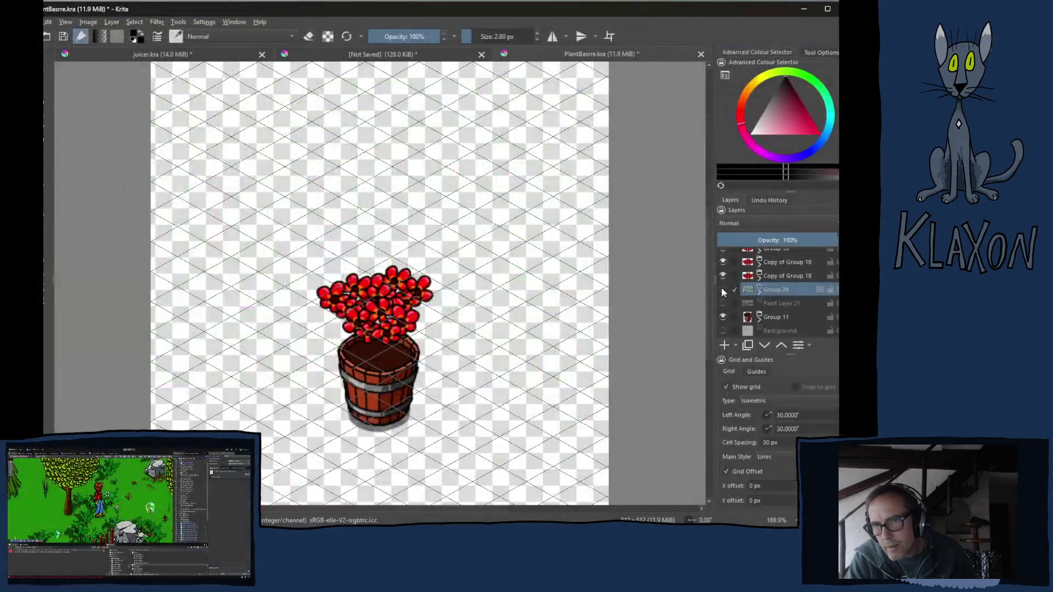
left_click(722, 269)
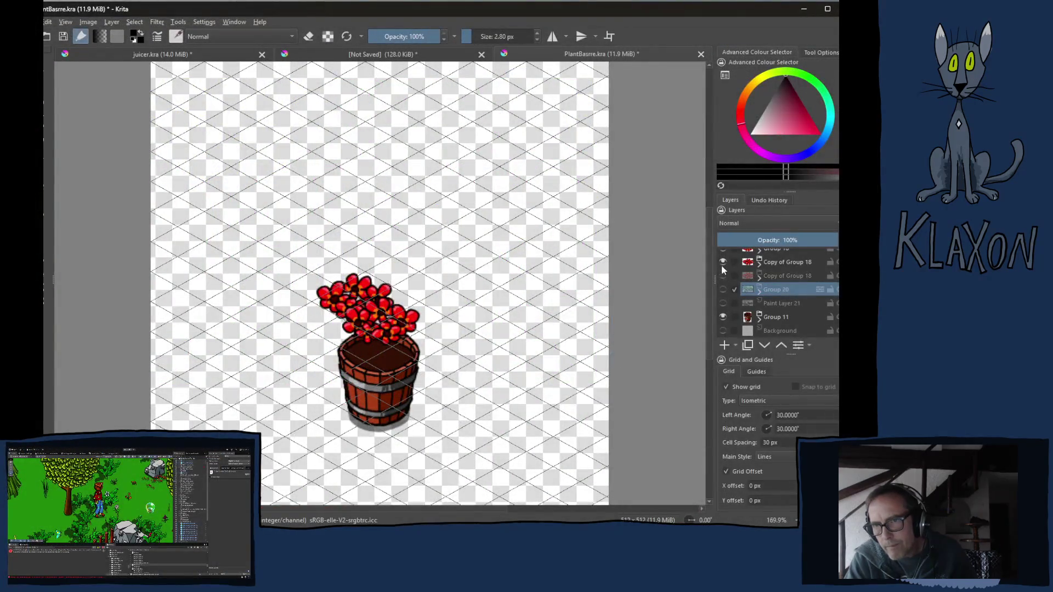
- Hide the flower layers (Group 18) so the barrel shows empty
left_click(723, 256)
left_click(723, 297)
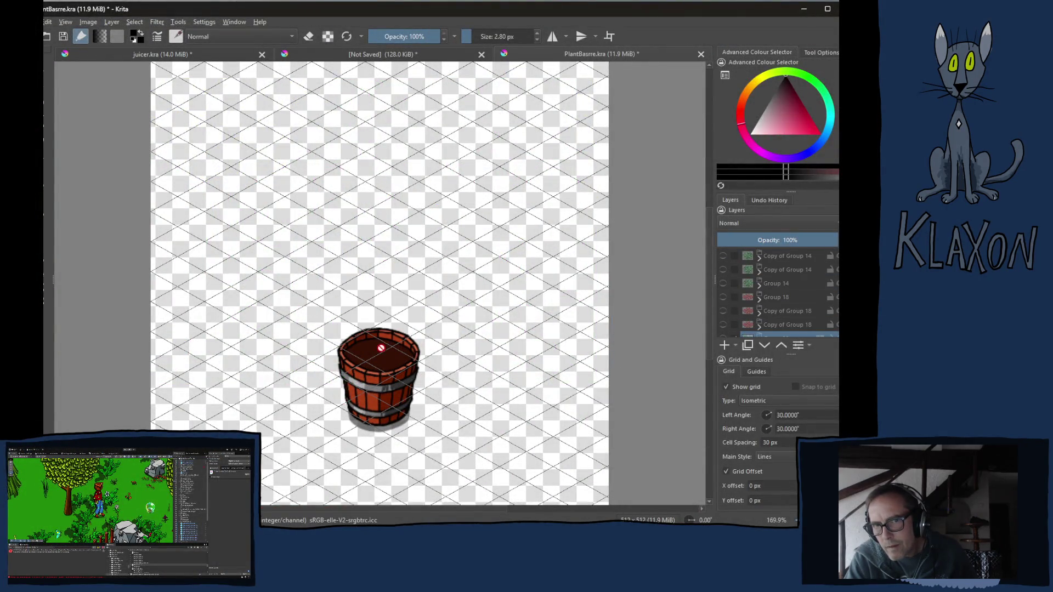
scroll(760, 316, "down", 2)
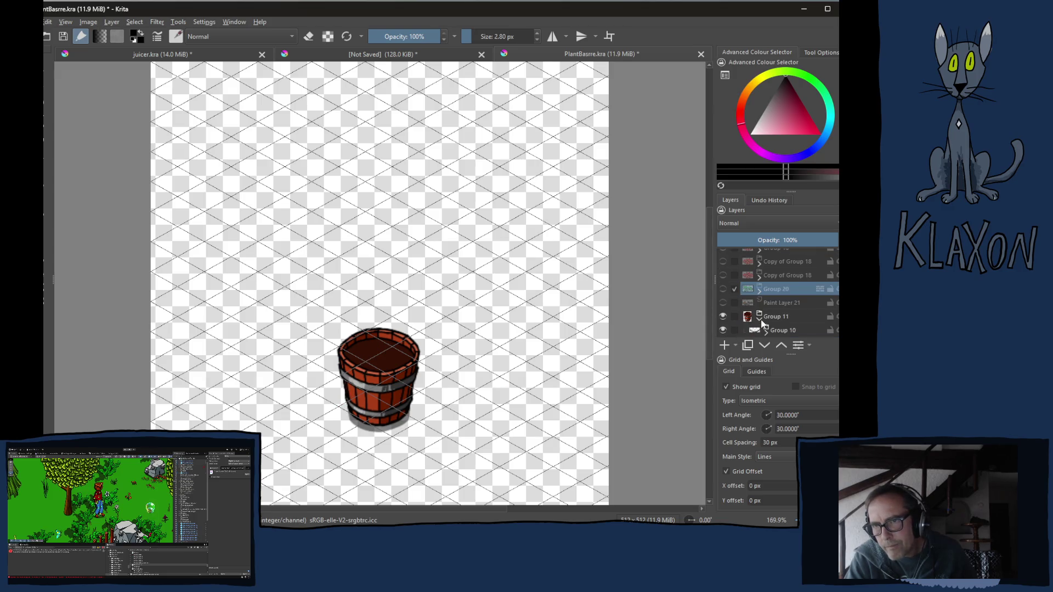
- Inspect Groups 11 and 8, select Paint Layer 4, then switch to the blank [Not Saved] document
left_click(760, 316)
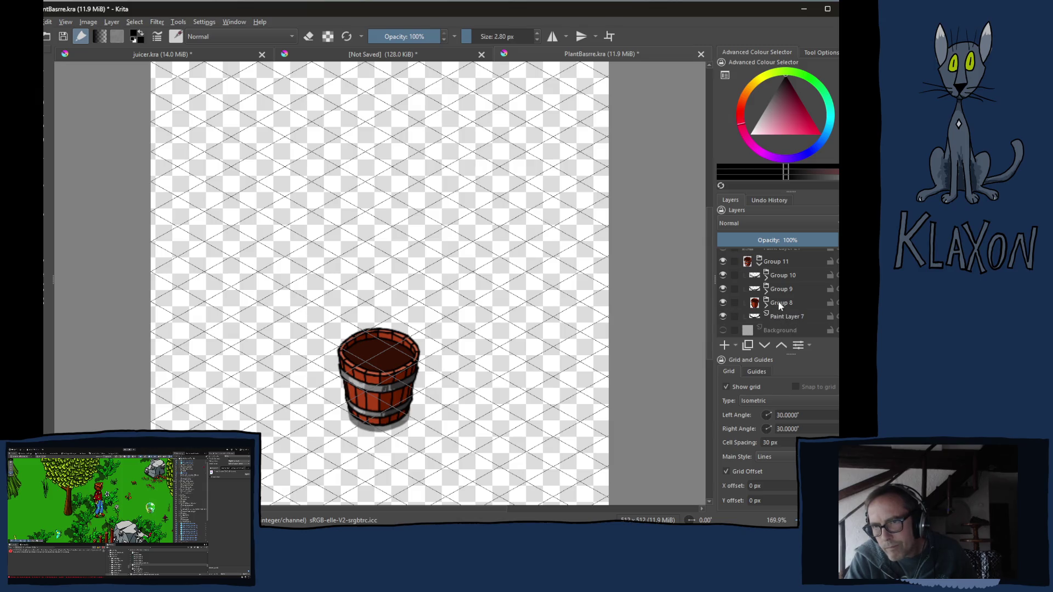
left_click(723, 305)
left_click(724, 306)
left_click(723, 305)
left_click(723, 305)
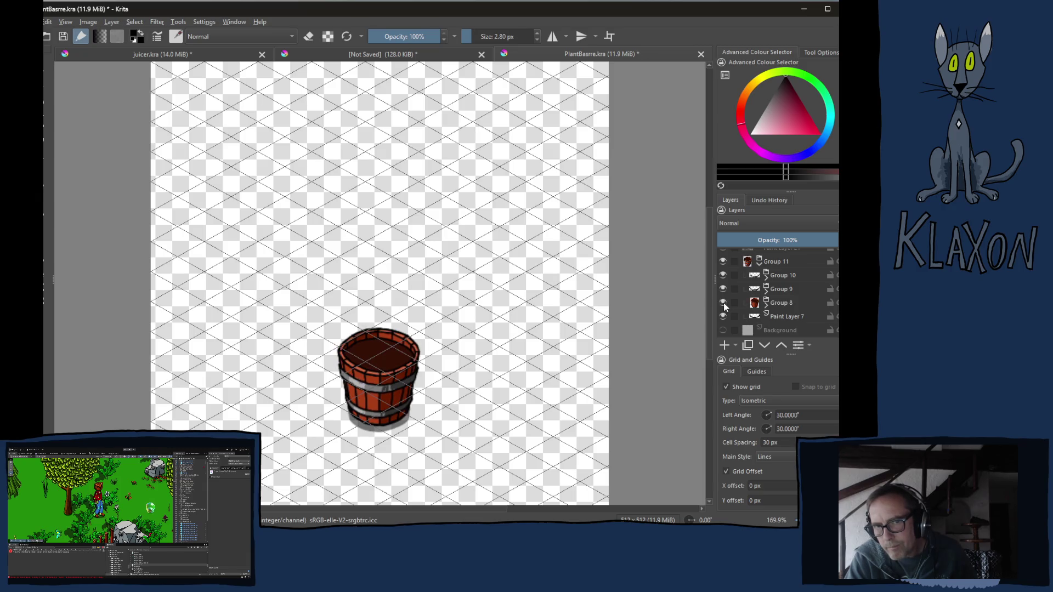
left_click(765, 306)
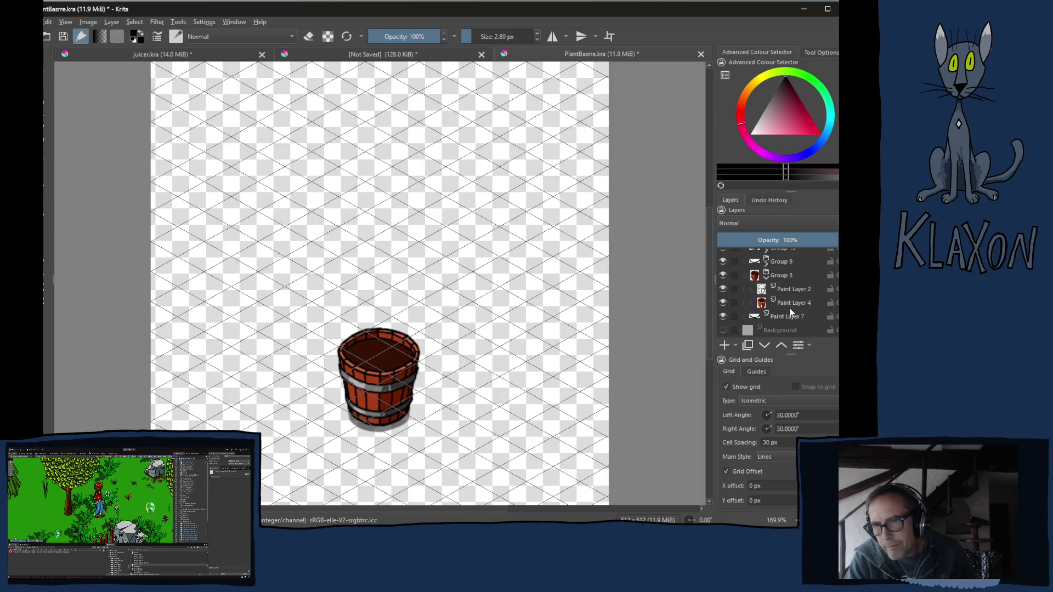
left_click(792, 305)
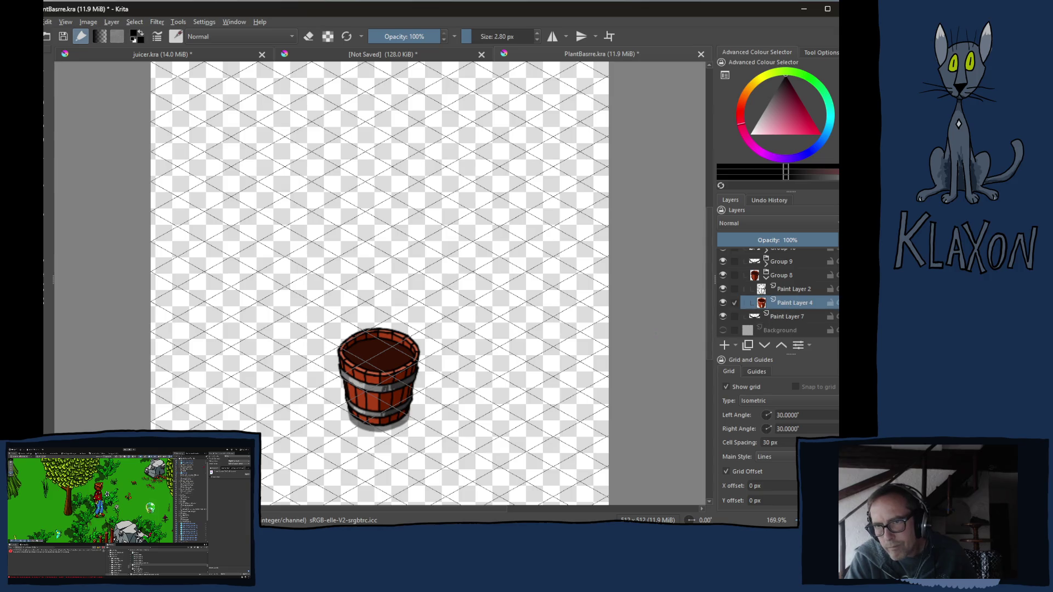
scroll(386, 373, "up", 4)
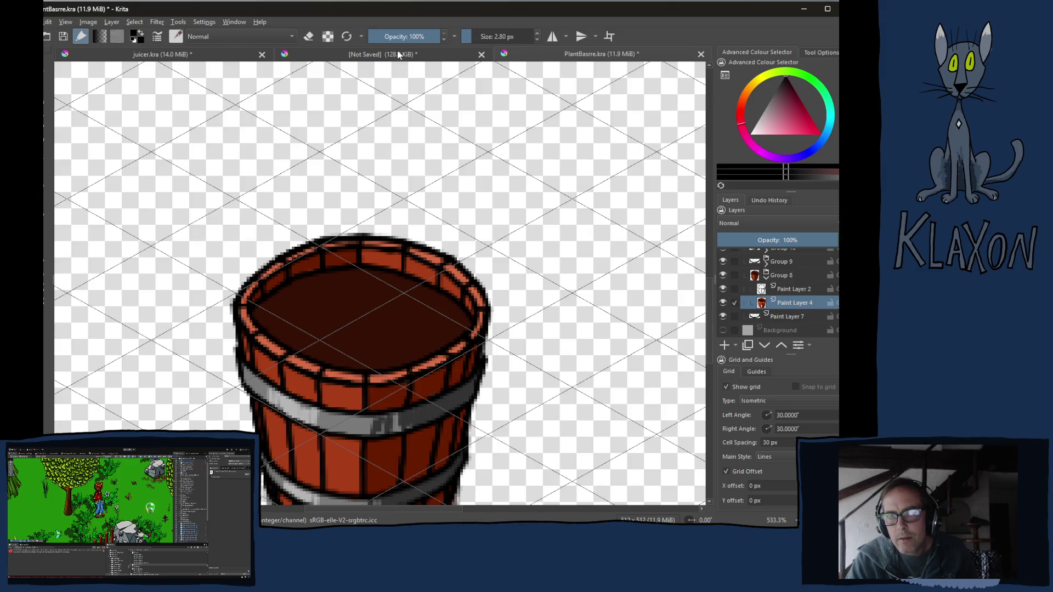
left_click(384, 55)
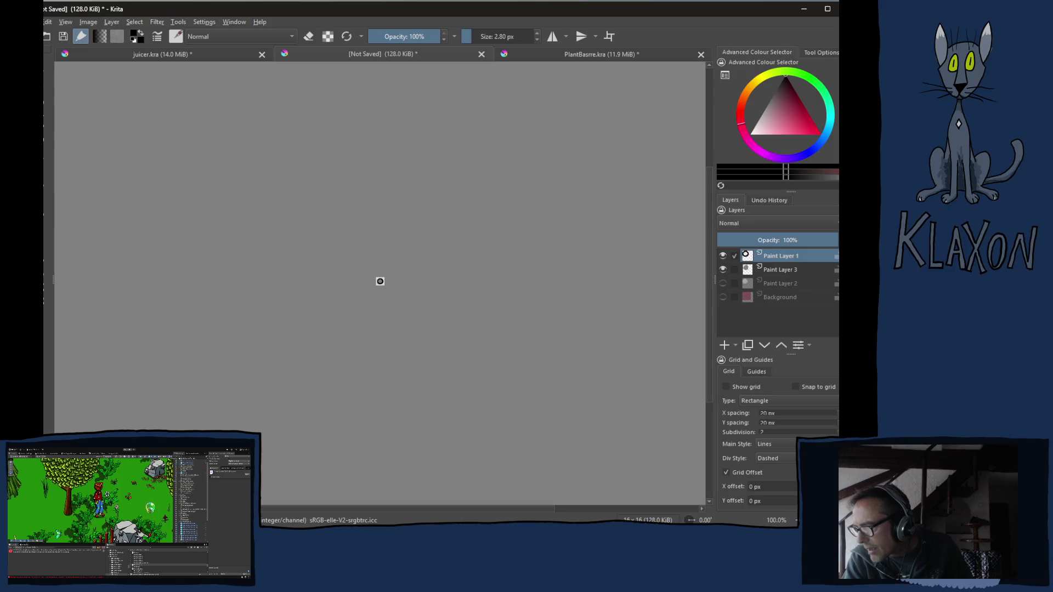
- Search Unity's Project window for 'doubleb' and drag DoubleBoiler into Krita as a new document
key("alt+Tab")
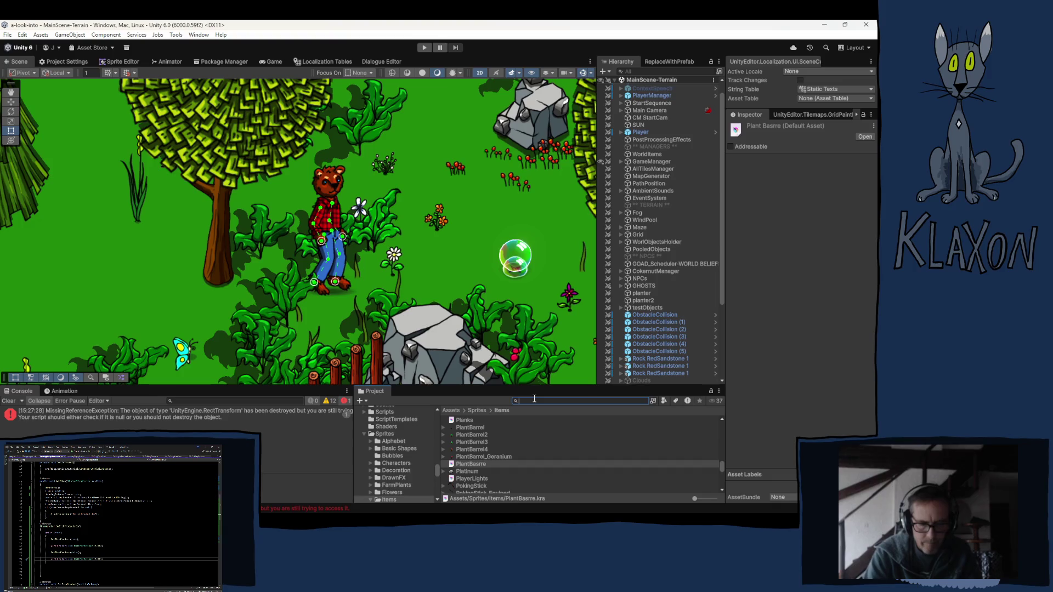
type("double")
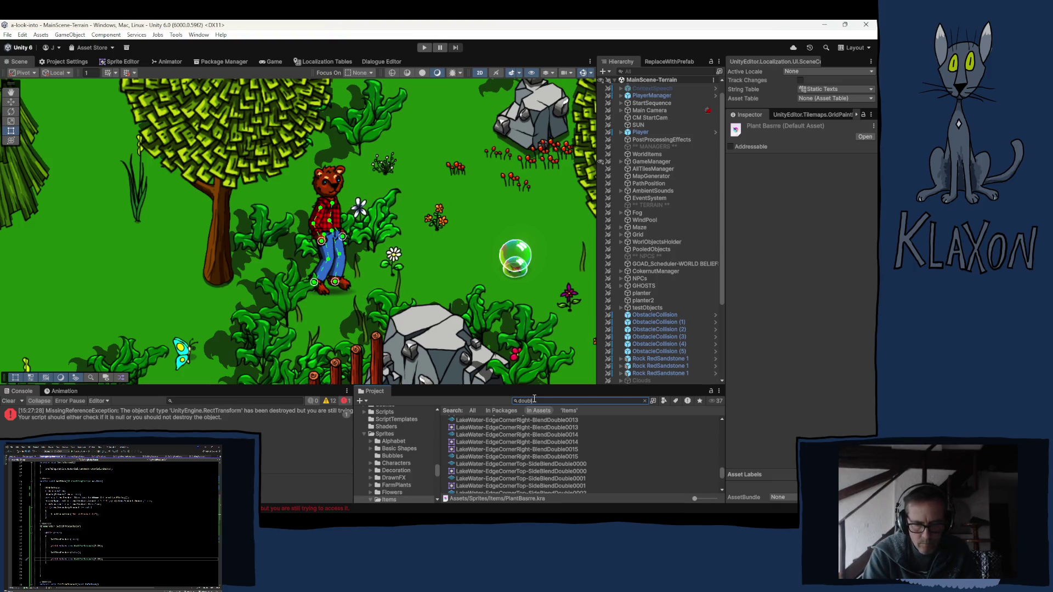
type("b")
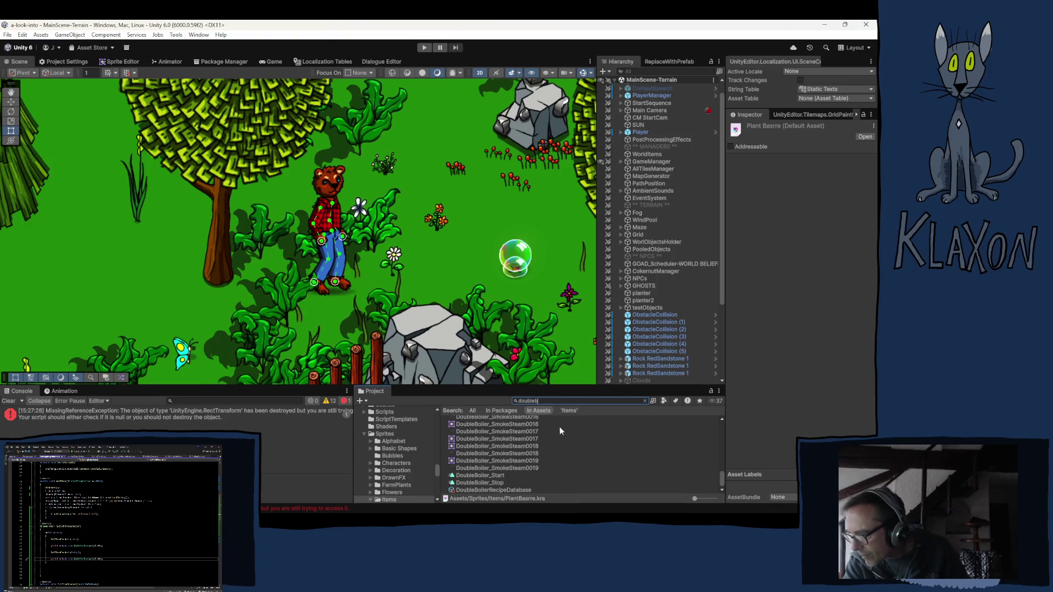
scroll(540, 459, "up", 10)
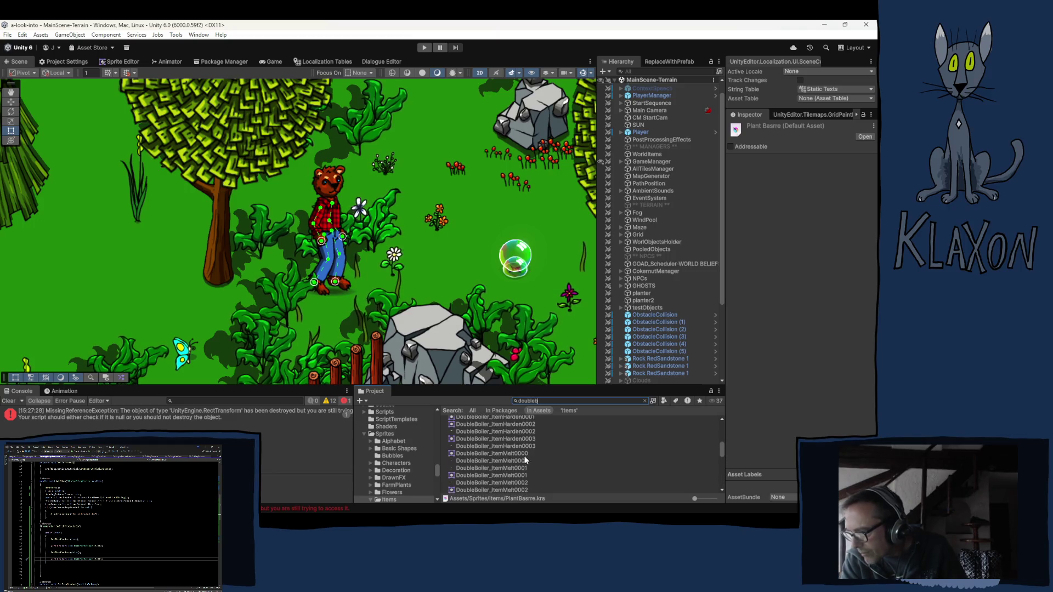
left_click_drag(466, 434, 581, 379)
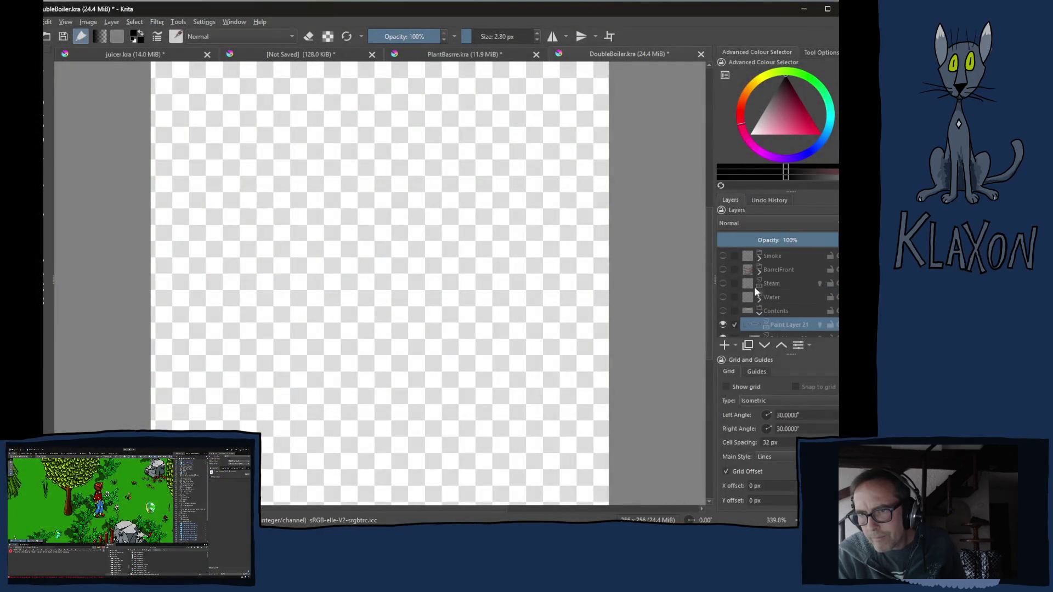
- Make the BarrelFront, BarrelRear and BarrelShadow layers visible
left_click(724, 270)
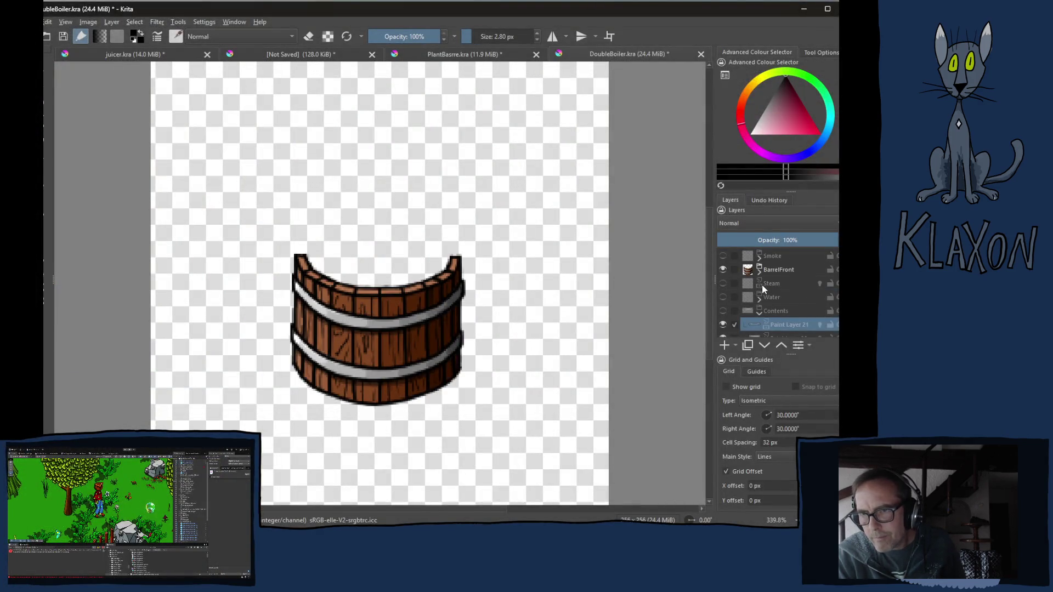
scroll(779, 280, "down", 3)
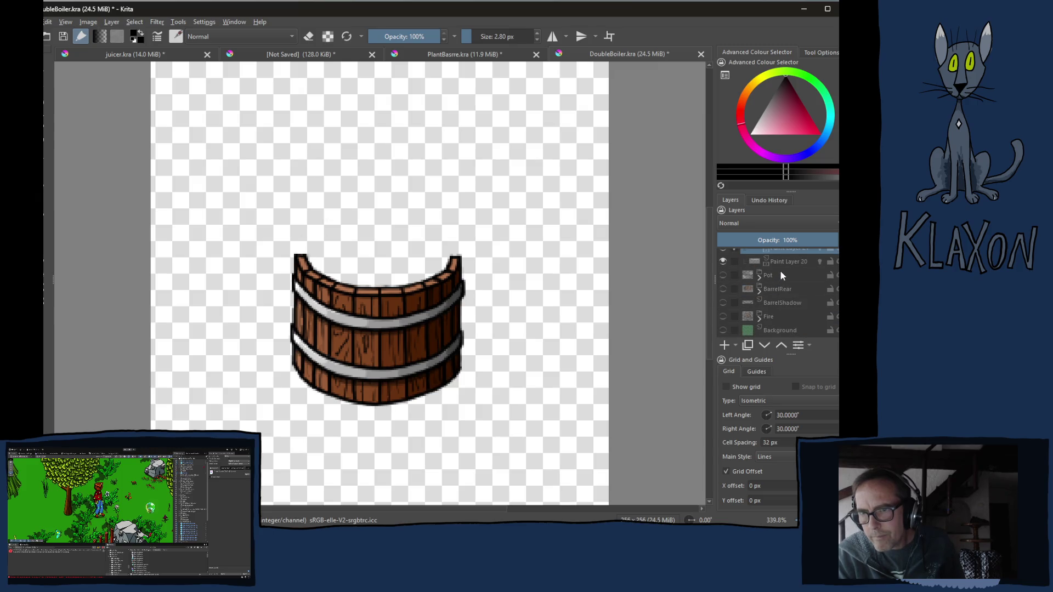
left_click(723, 289)
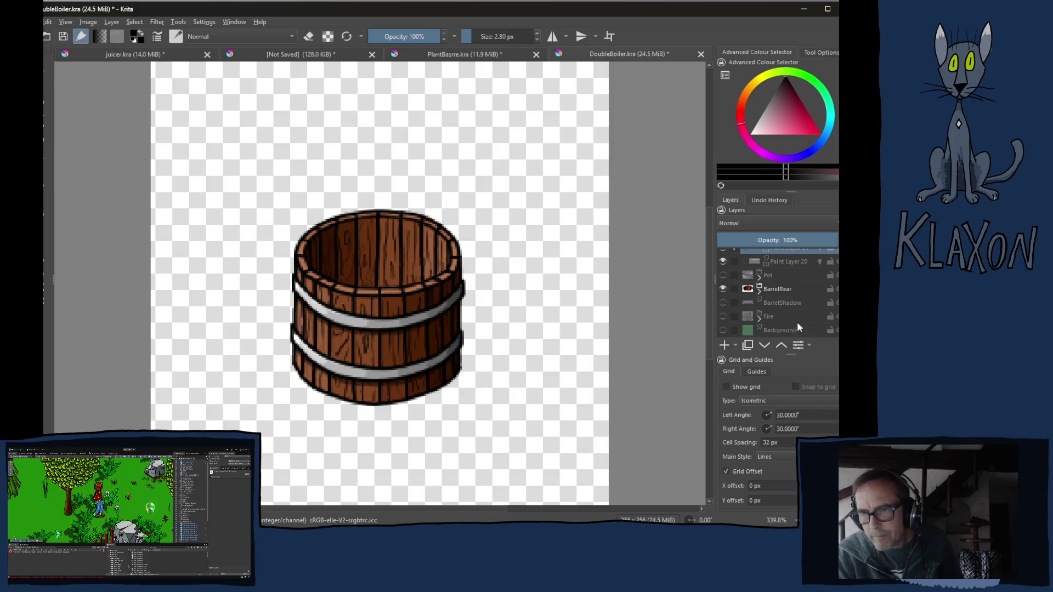
left_click(724, 303)
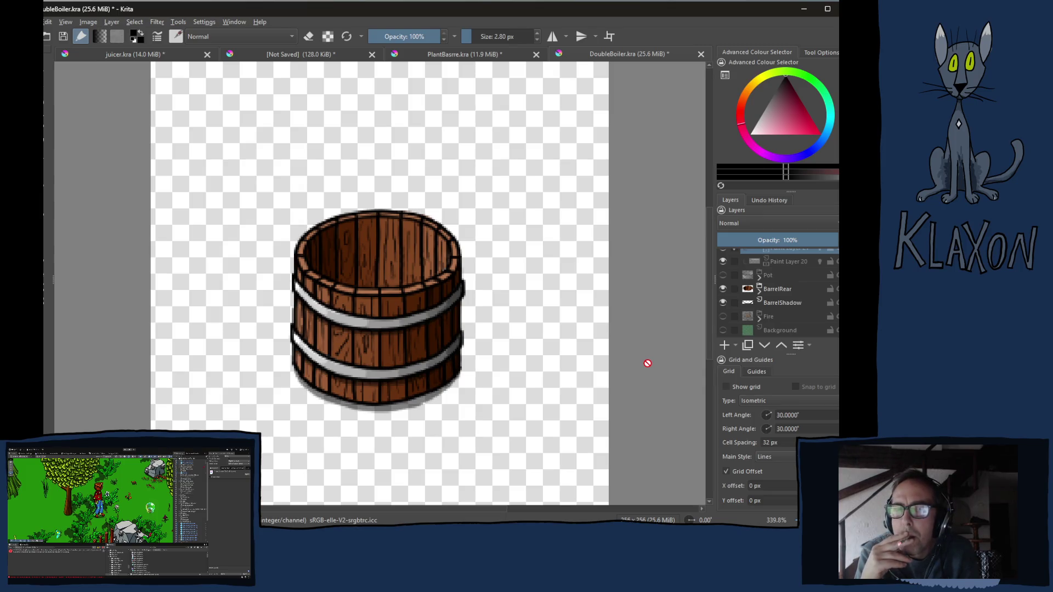
key("1")
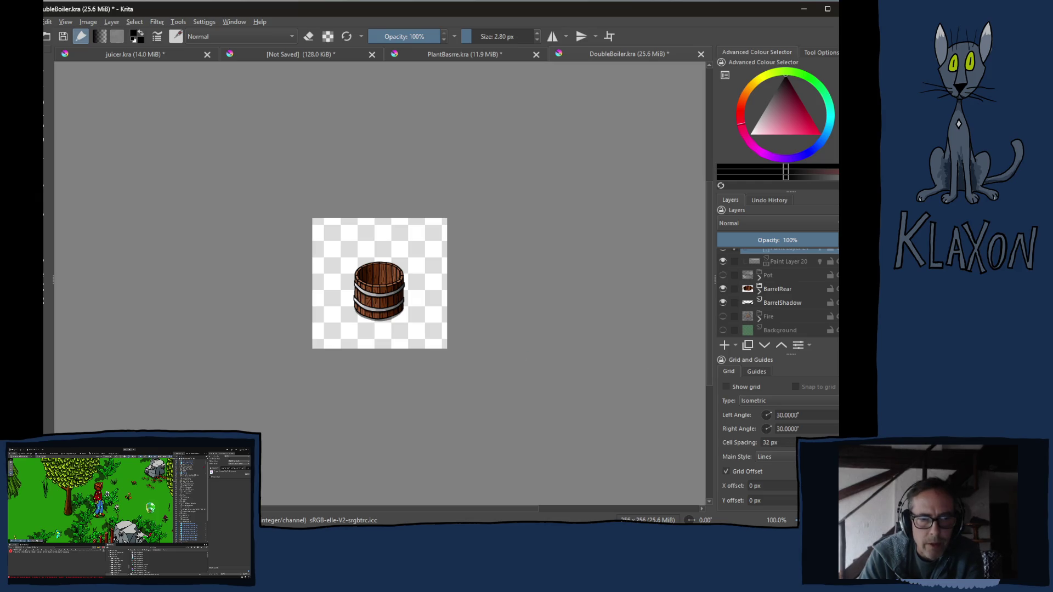
- Switch from Krita to the Chrome window playing the YouTube video
key("alt+Tab")
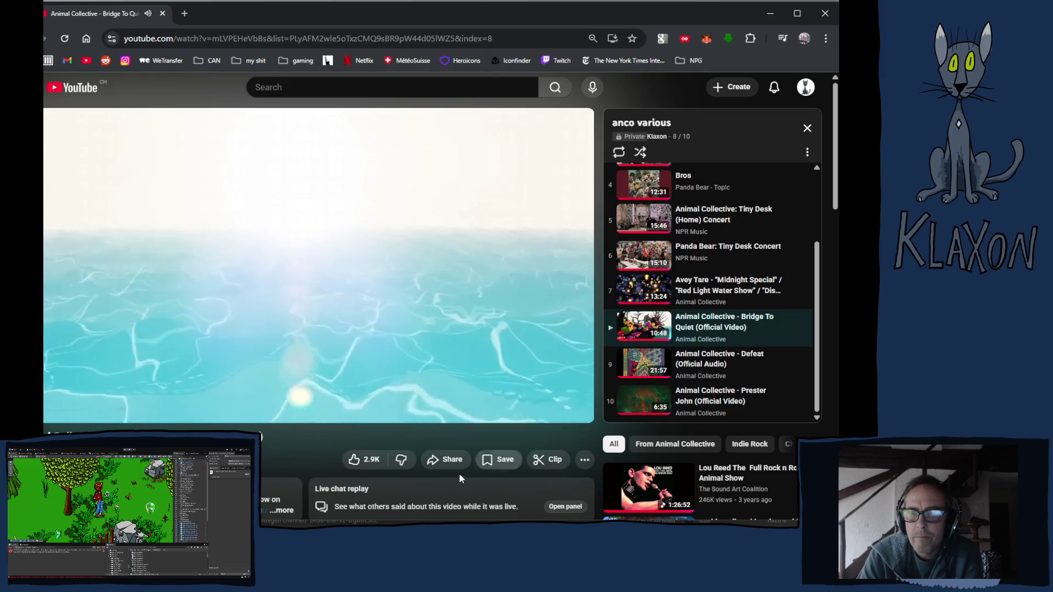
- Put the YouTube player in theater mode, then return to Krita's DoubleBoiler.kra window
left_click(544, 406)
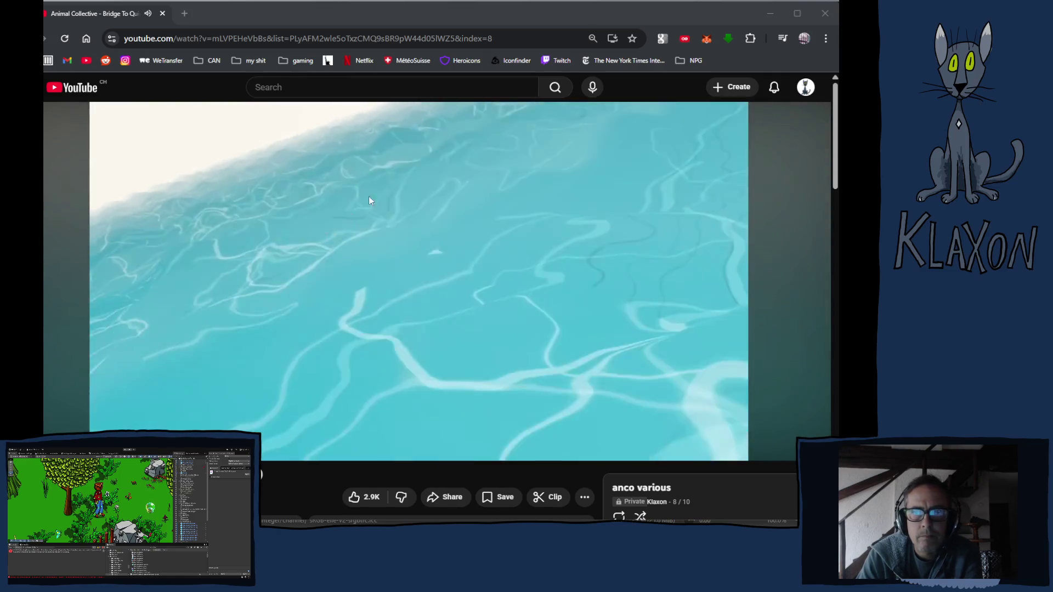
left_click(466, 14)
mouse_move(439, 115)
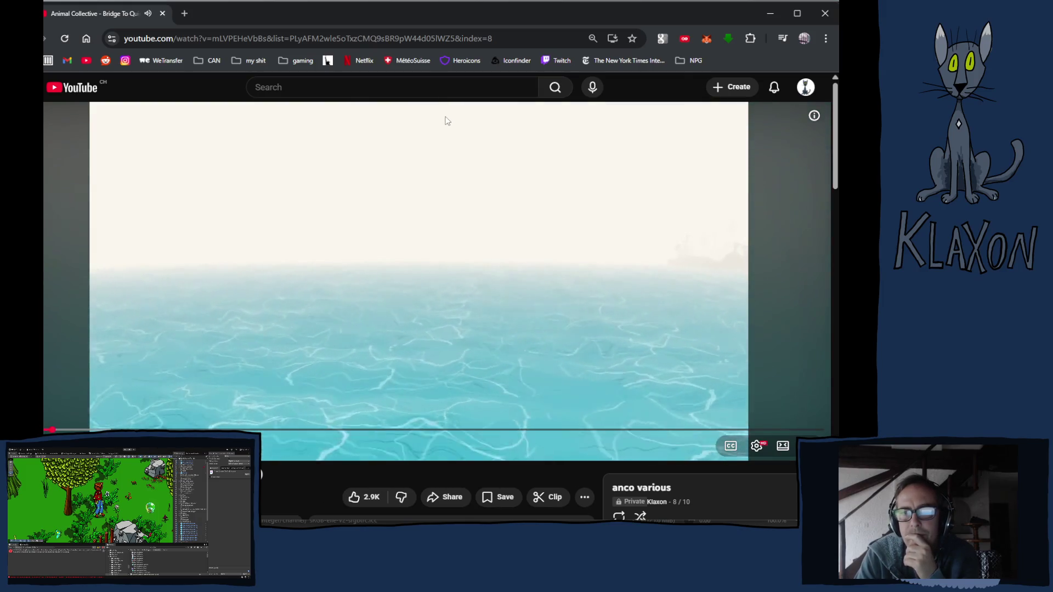
key("alt+Tab")
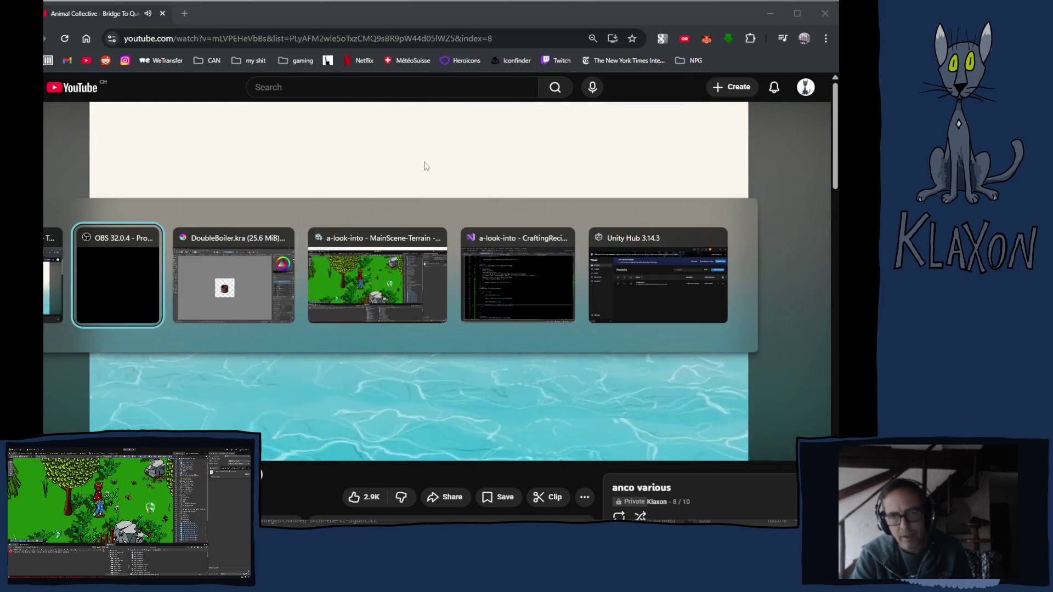
left_click(225, 288)
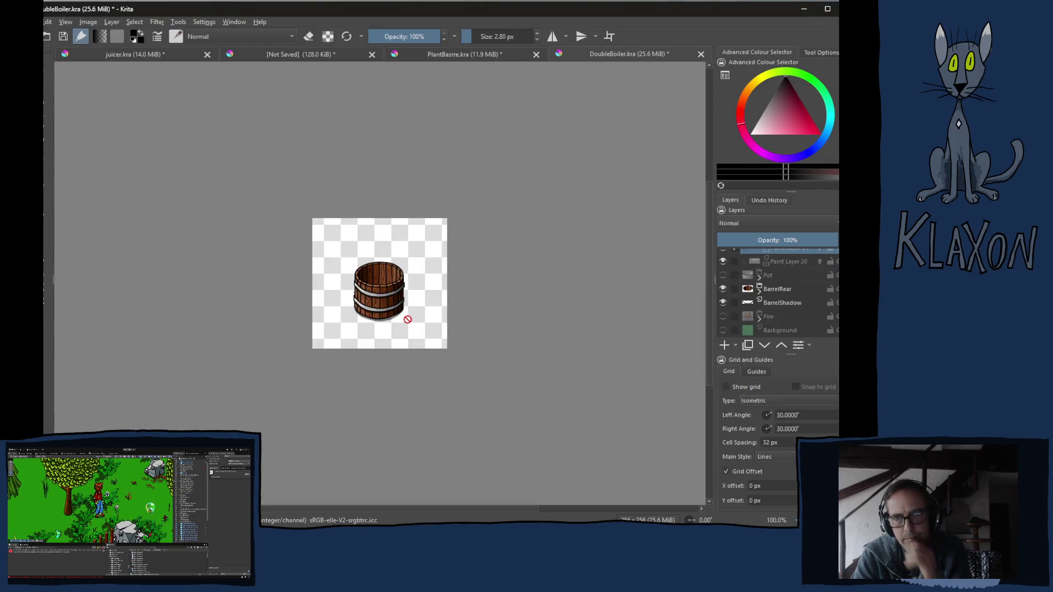
- Select the BarrelShadow layer and enlarge the brush to 5.85 px
scroll(379, 300, "up", 3)
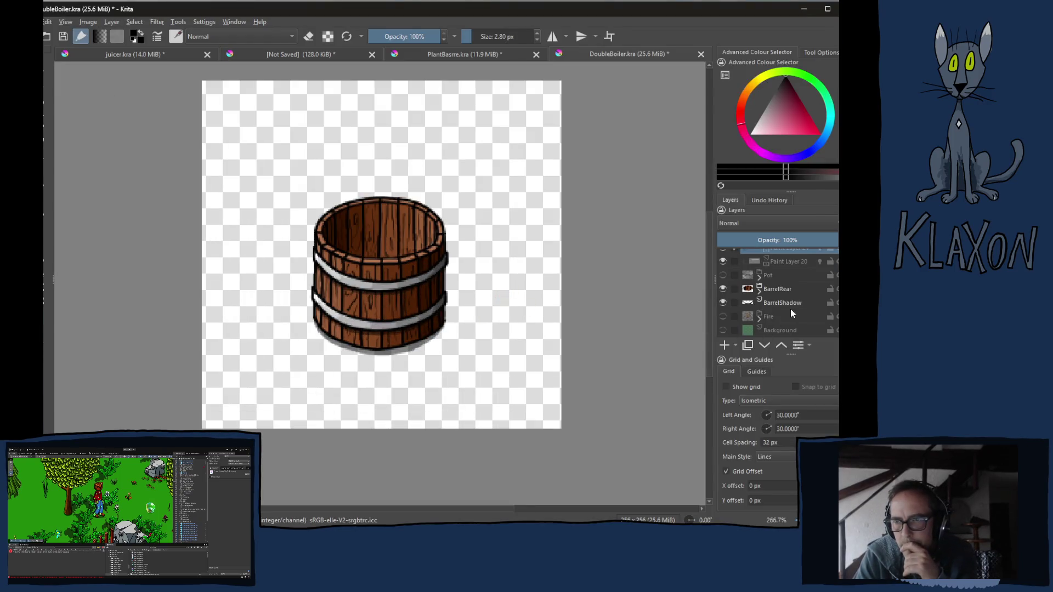
left_click(785, 301)
scroll(454, 349, "up", 2)
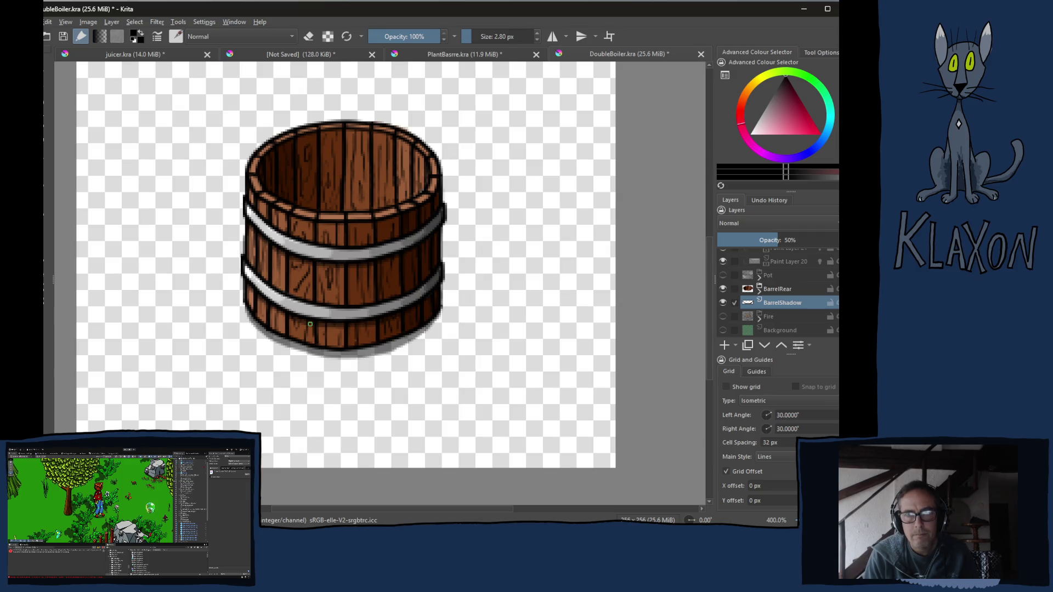
right_click(325, 292)
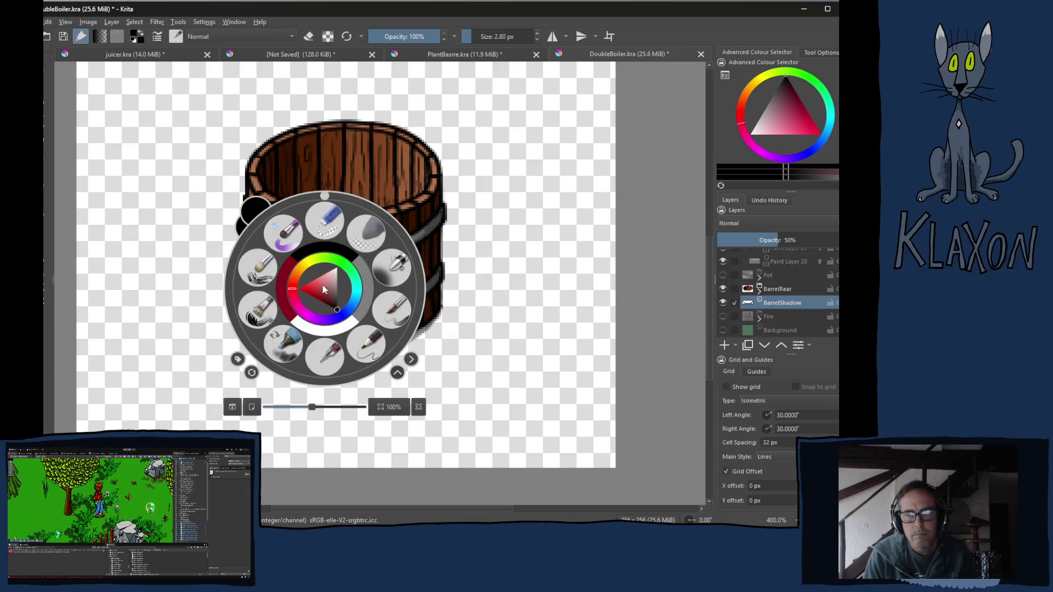
right_click(357, 259)
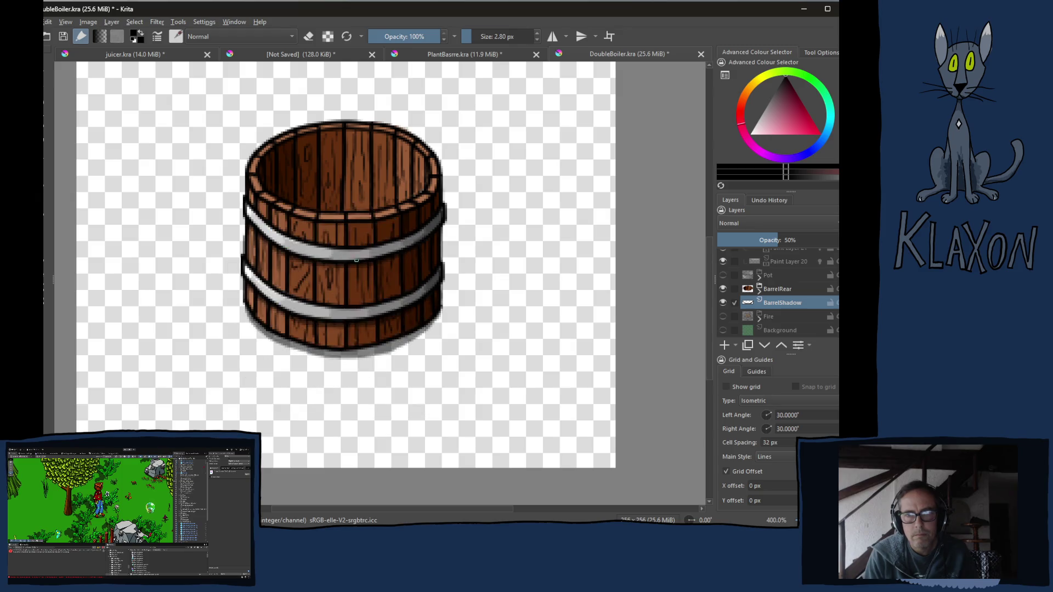
key("bracketright")
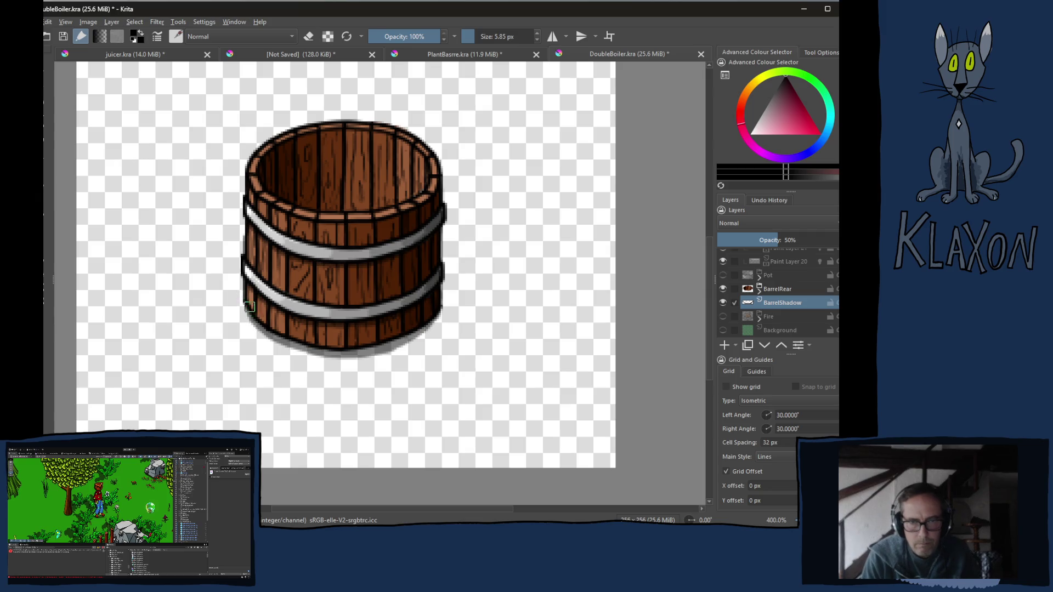
right_click(247, 303)
right_click(258, 270)
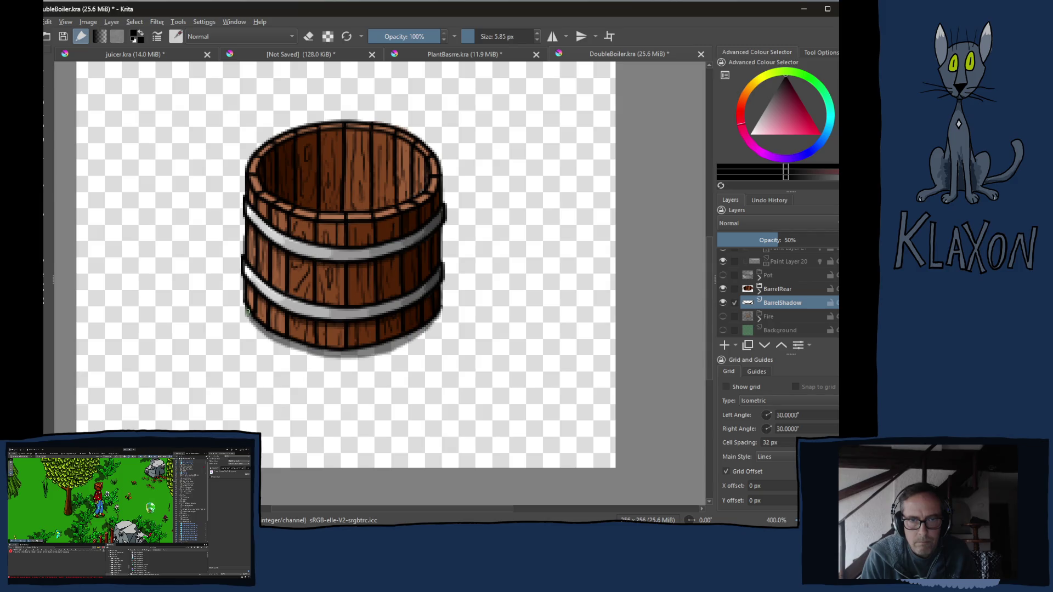
- Darken the shadow along the barrel's lower-left, lower-right and bottom edges, then erase to soften its fringe
mouse_move(251, 323)
left_mouse_down()
mouse_move(313, 356)
mouse_move(354, 359)
mouse_move(395, 341)
left_mouse_up()
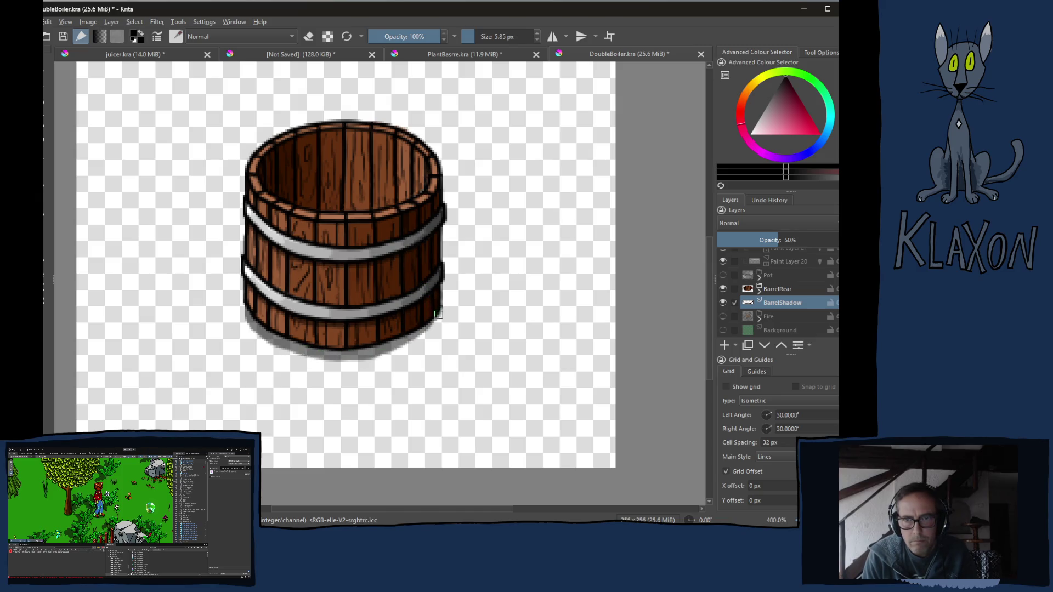
mouse_move(438, 315)
left_mouse_down()
mouse_move(435, 330)
mouse_move(395, 354)
left_mouse_up()
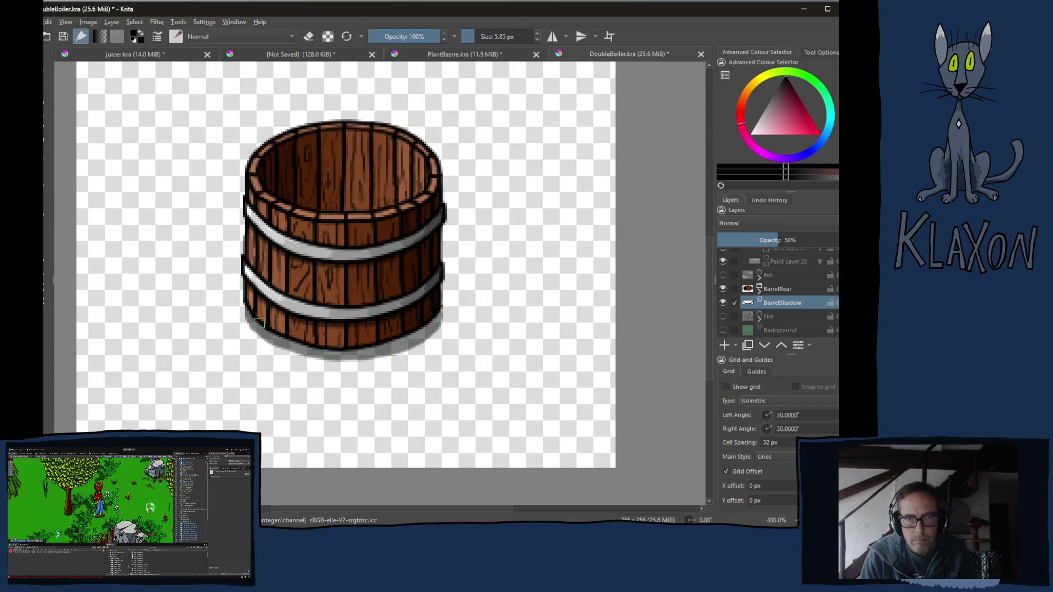
mouse_move(268, 340)
left_mouse_down()
mouse_move(309, 359)
mouse_move(381, 358)
left_mouse_up()
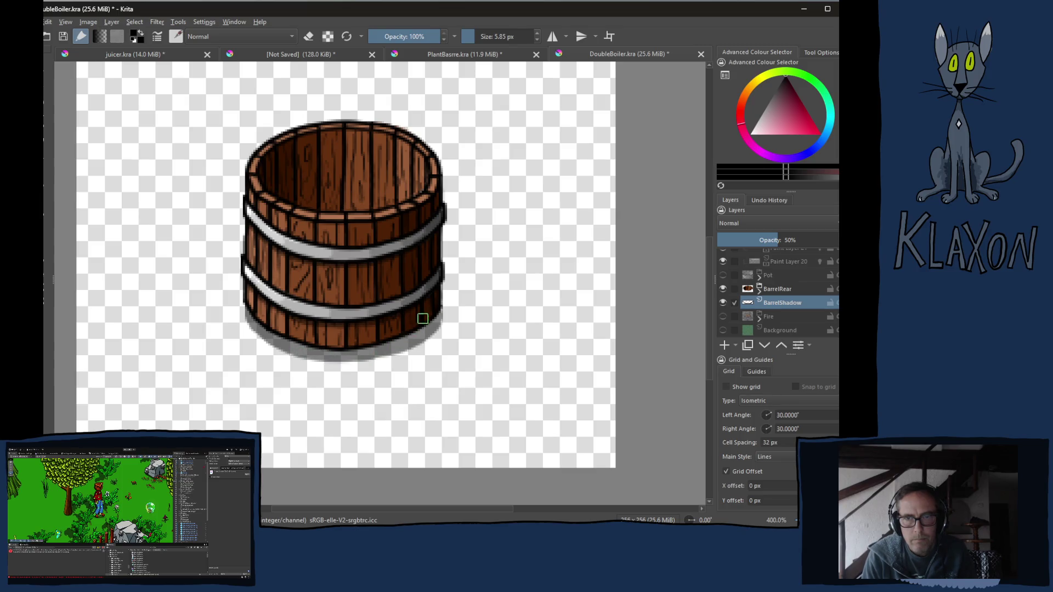
key("e")
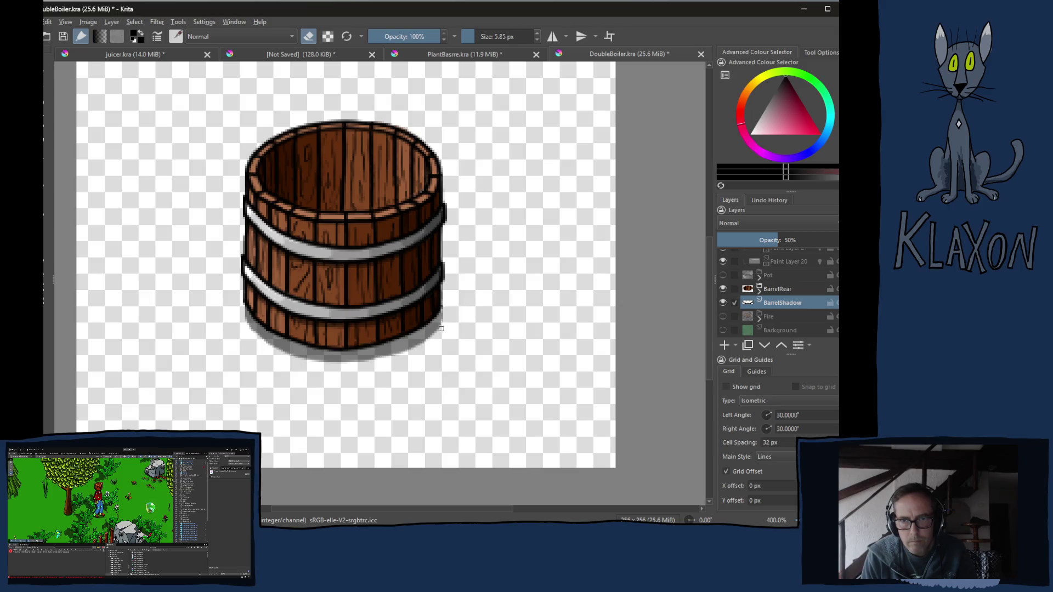
left_click_drag(422, 345, 366, 362)
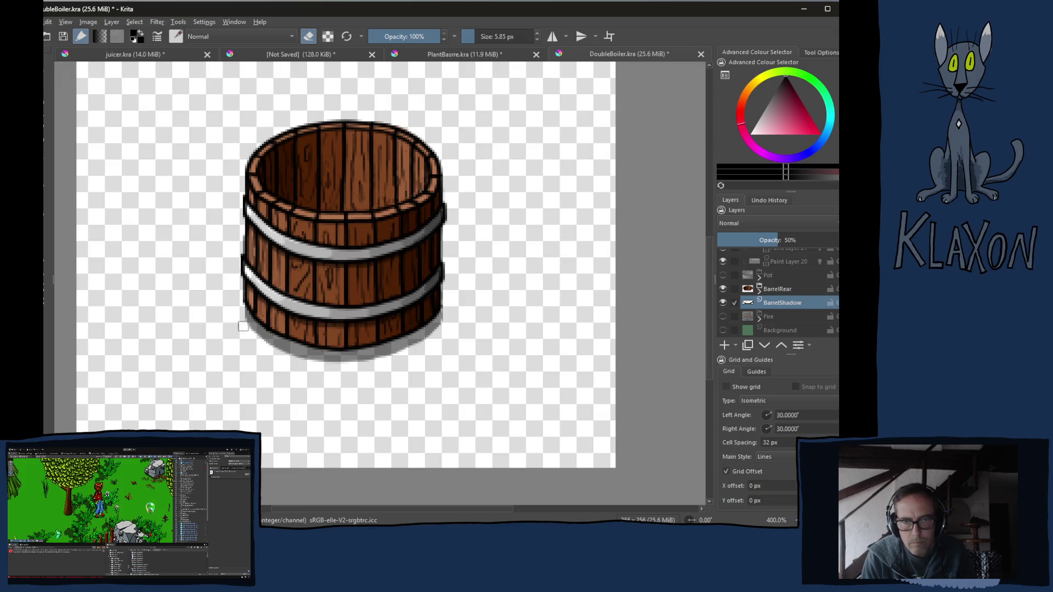
left_click_drag(243, 324, 261, 339)
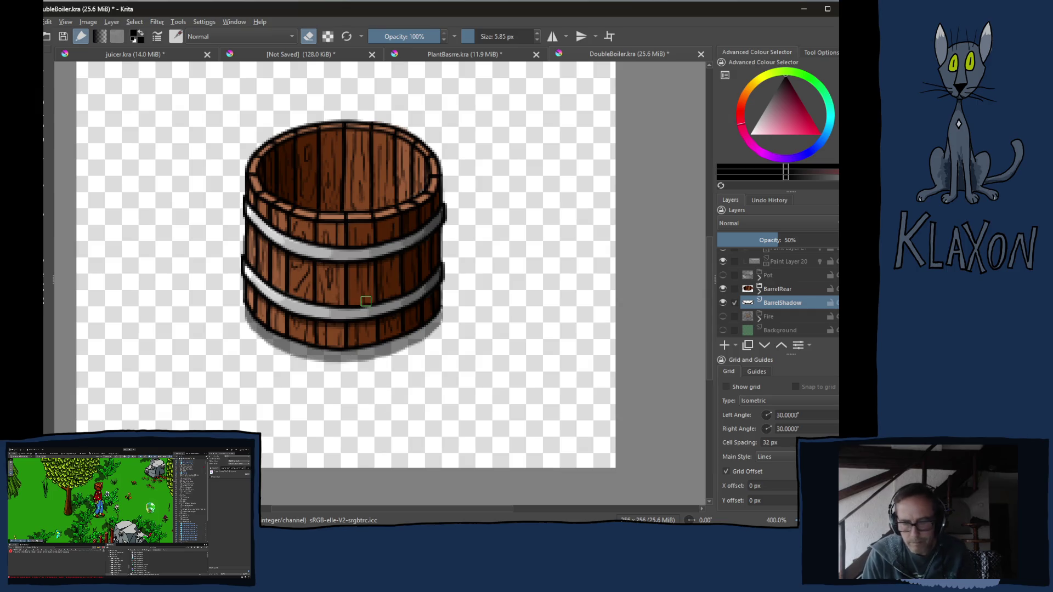
scroll(359, 301, "up", 2)
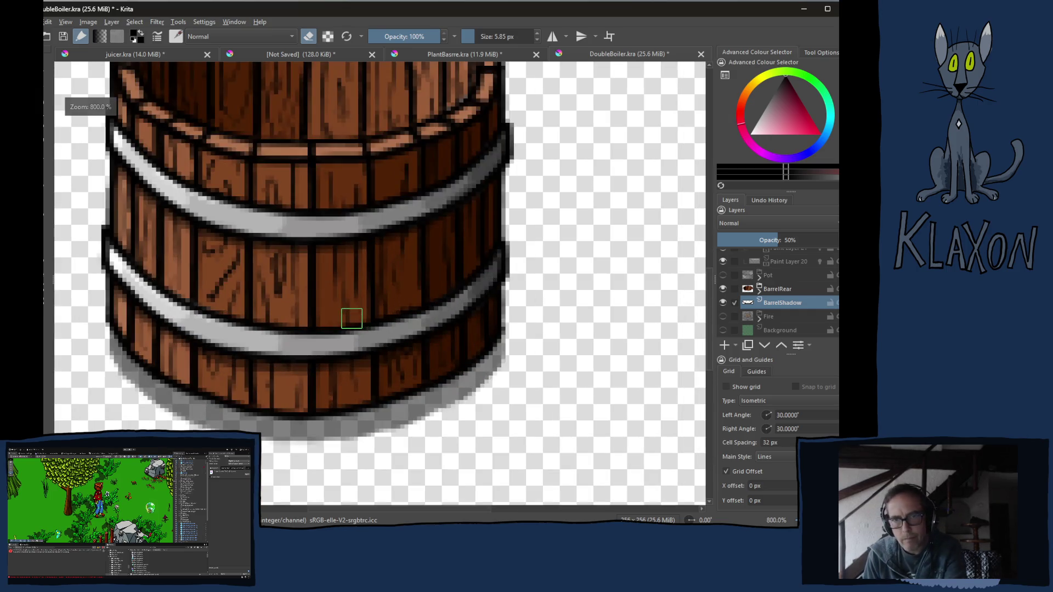
key("4")
key("4")
key("4")
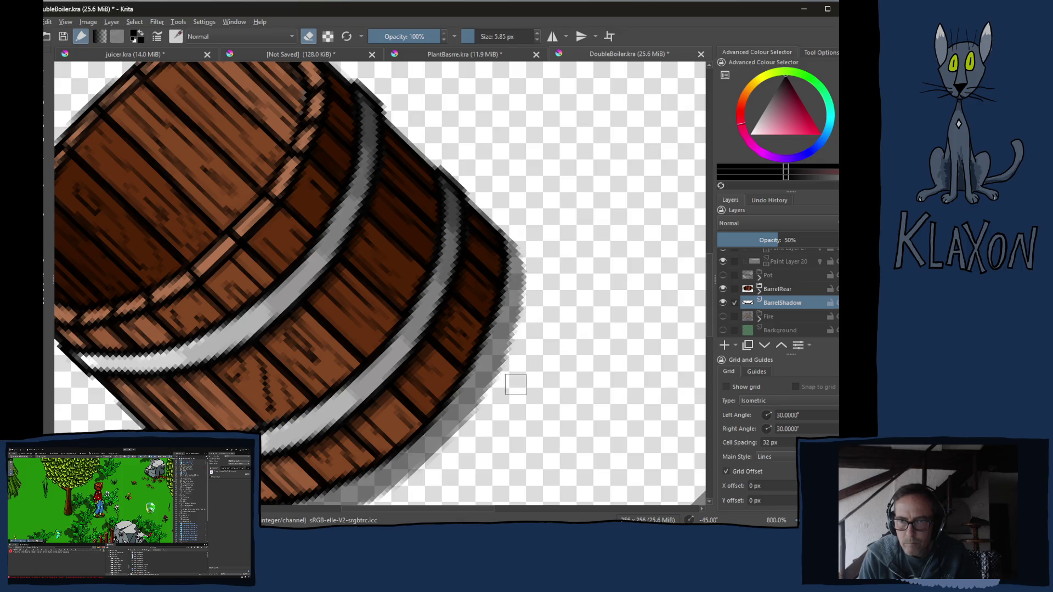
left_click_drag(515, 384, 535, 274)
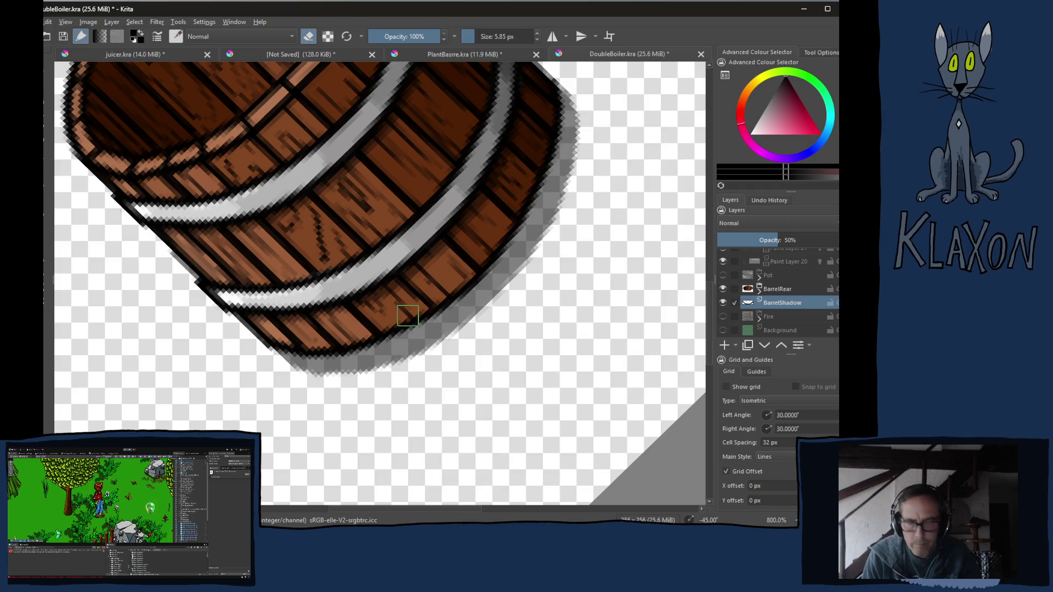
key("4")
key("4")
key("4")
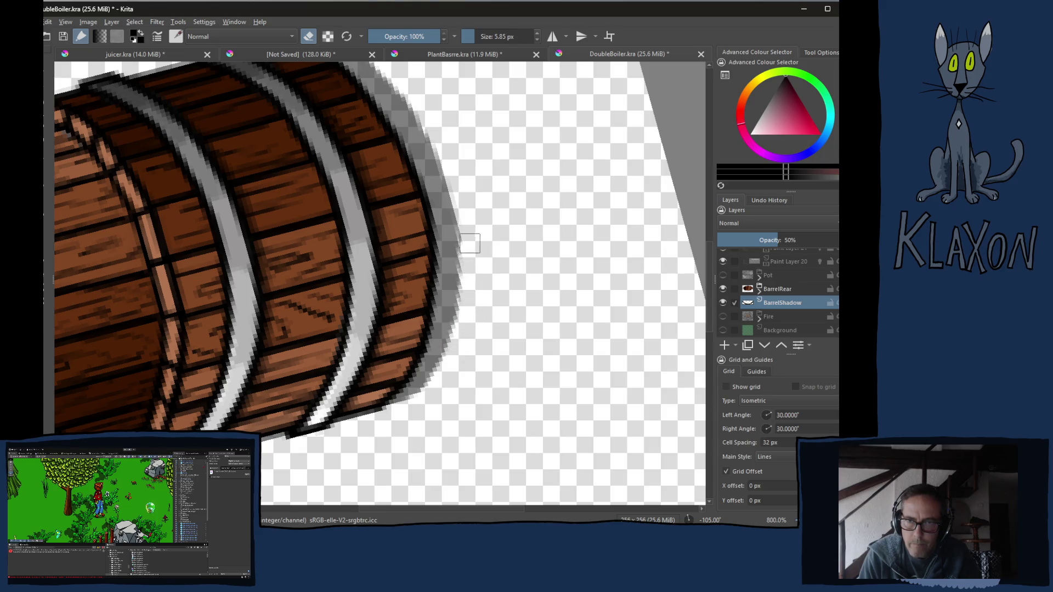
key("5")
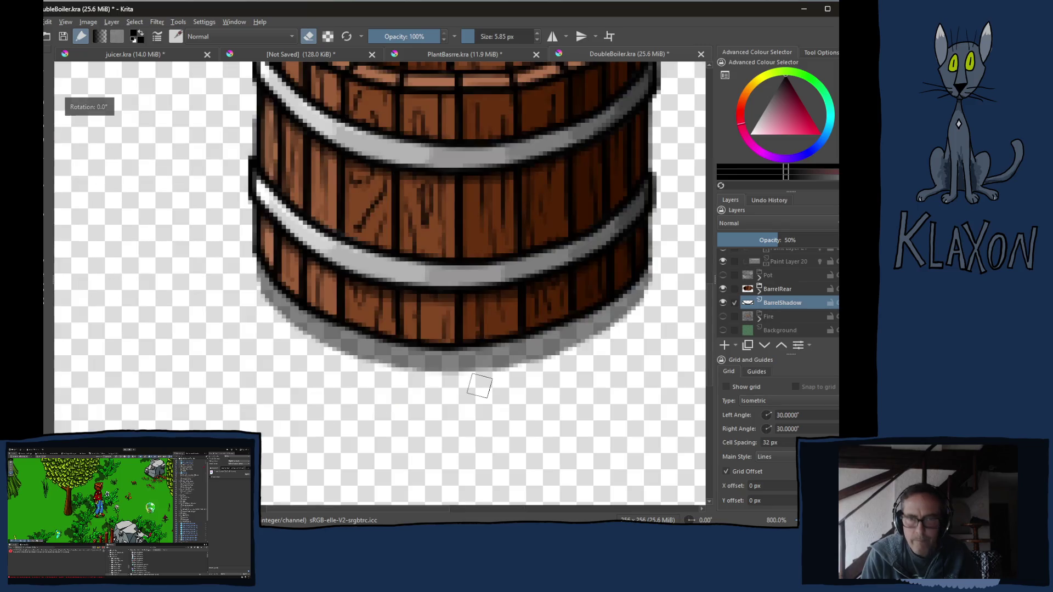
left_click_drag(463, 313, 399, 296)
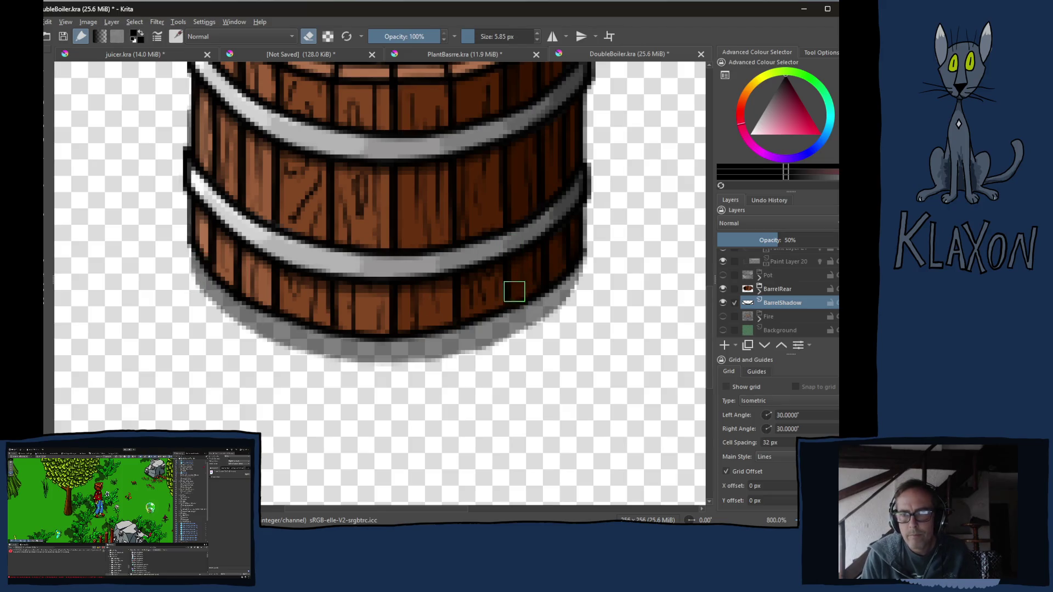
key("e")
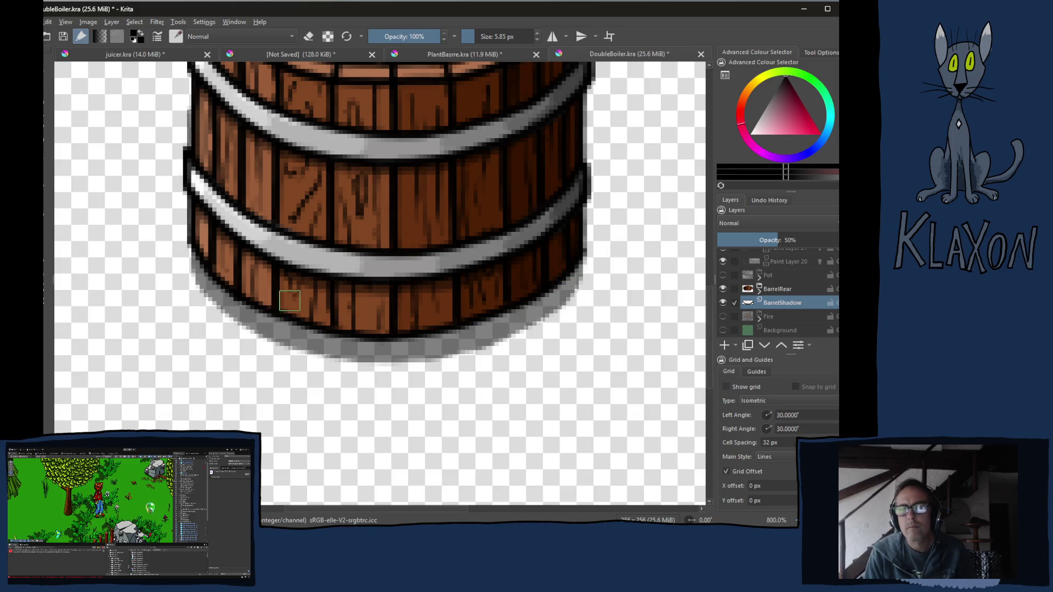
key("1")
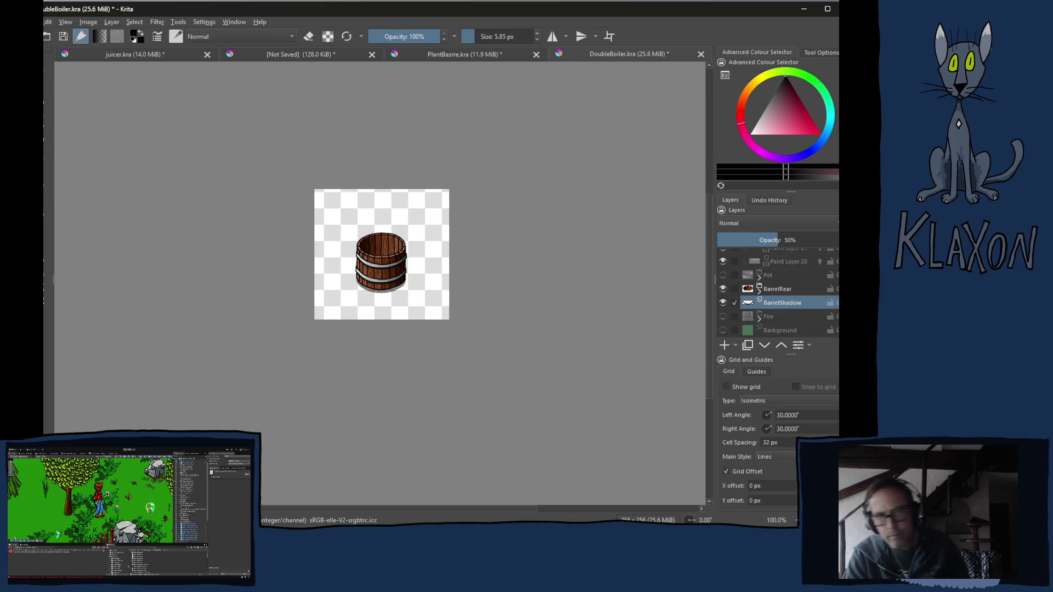
- Switch from Krita to the browser showing the Animal Collective YouTube video
key("alt+Tab")
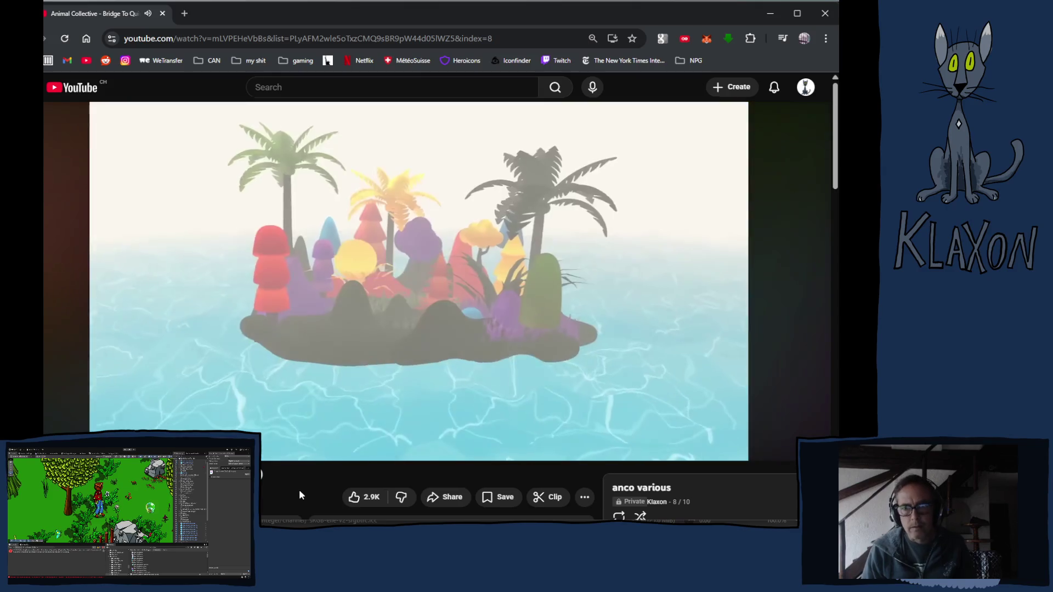
- Return from YouTube to the DoubleBoiler.kra canvas in Krita and start a PNG export
key("alt+Tab")
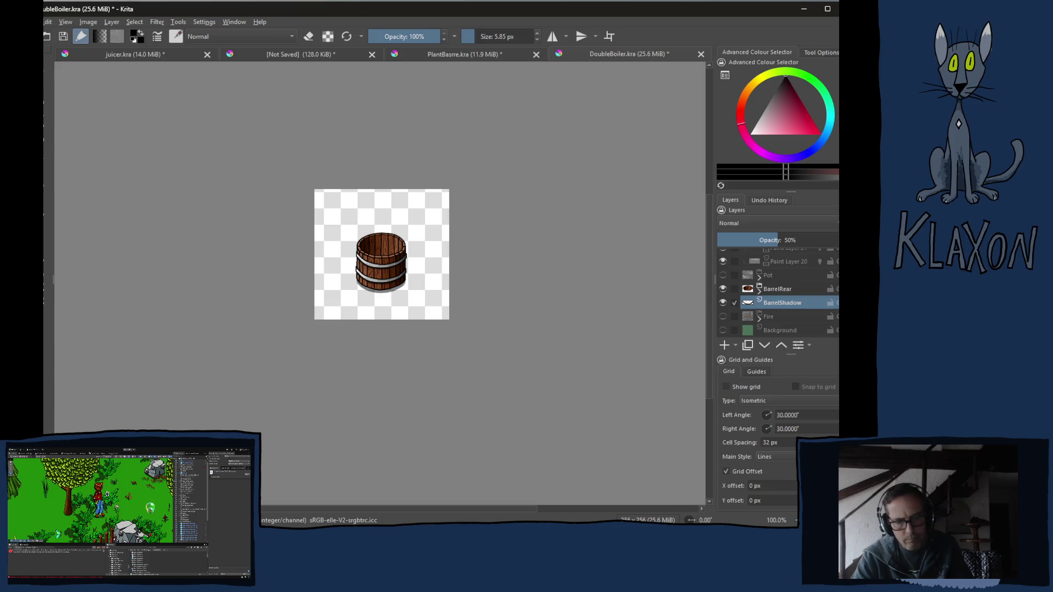
key("ctrl+shift+e")
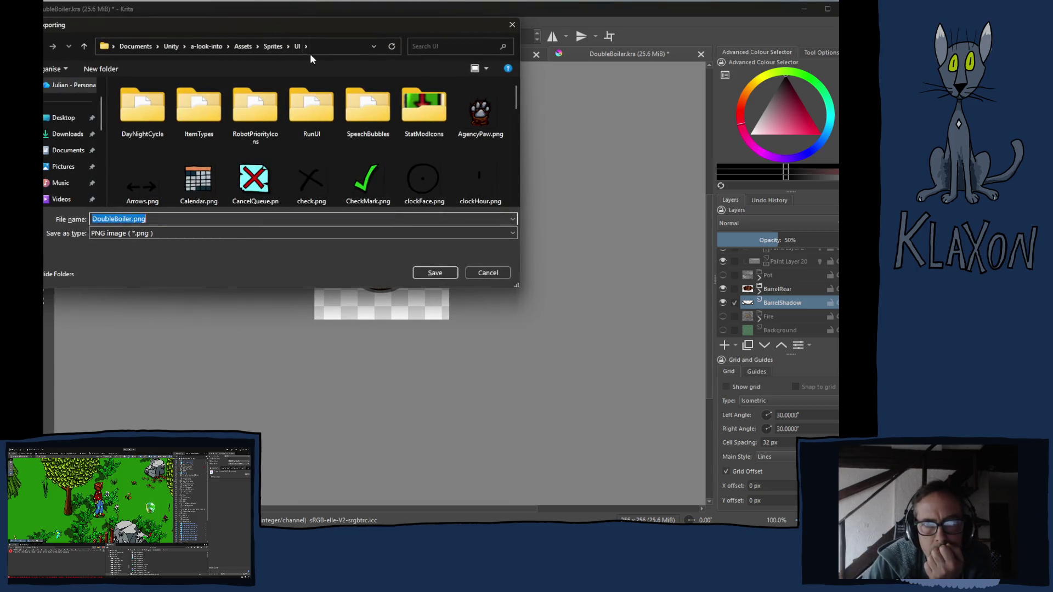
- Retarget the DoubleBoiler.png export from Assets/Sprites/UI to the Assets/Sprites/Utilities folder
left_click(274, 48)
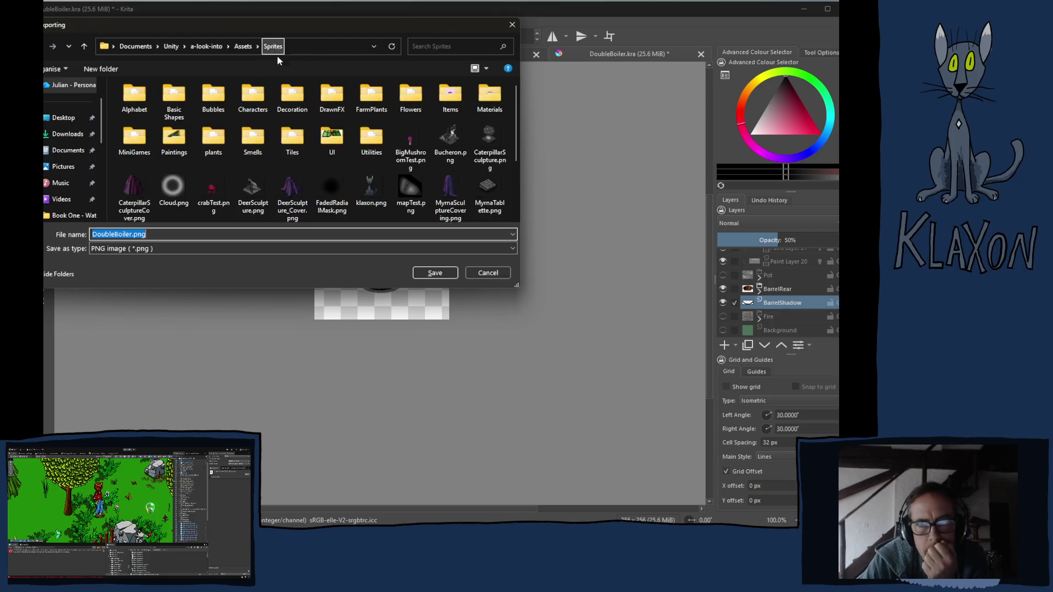
double_click(363, 138)
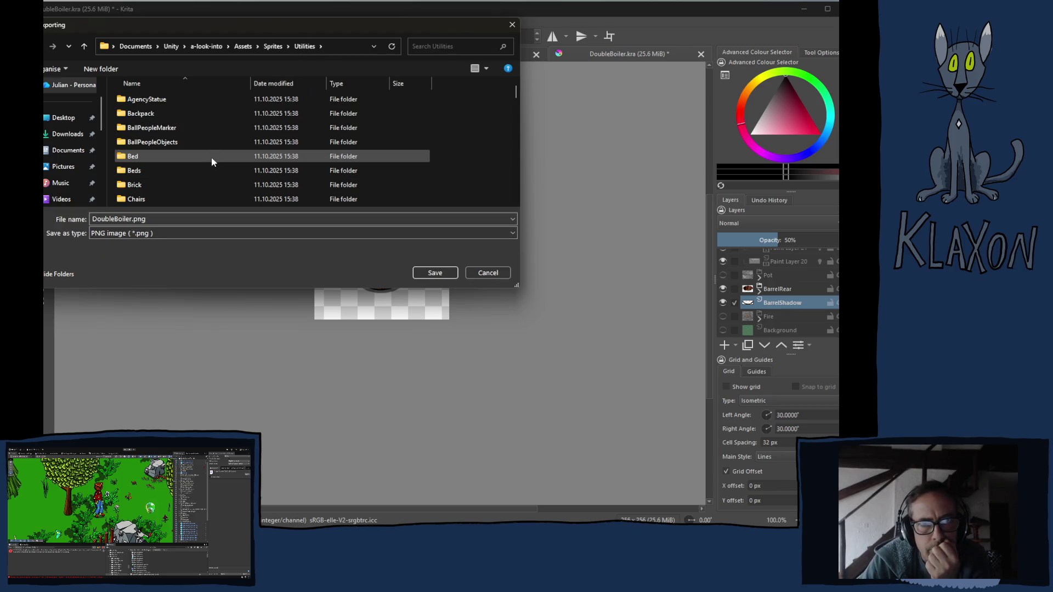
scroll(223, 143, "down", 10)
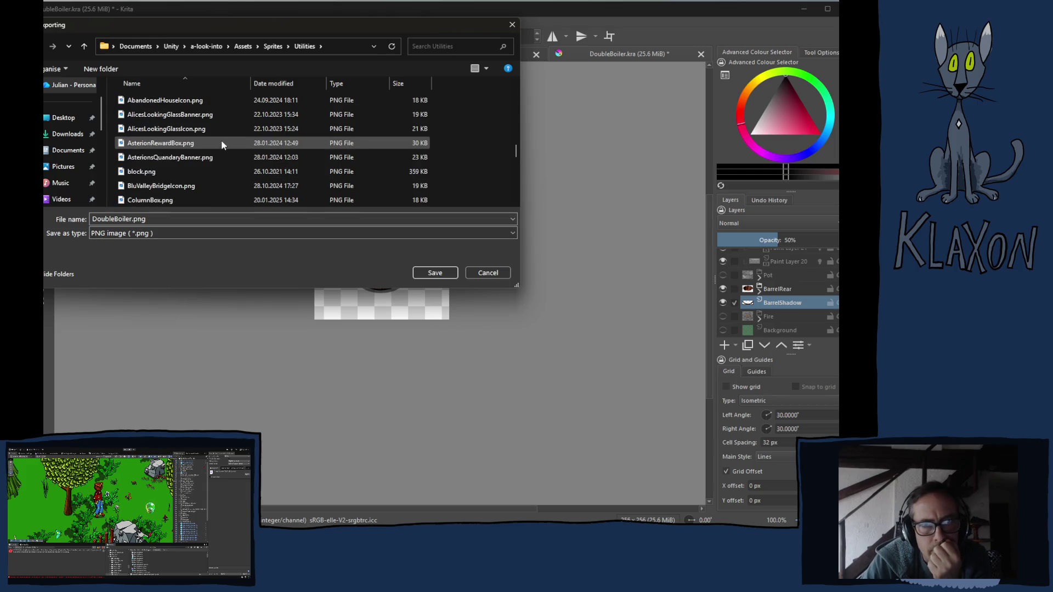
scroll(223, 144, "up", 2)
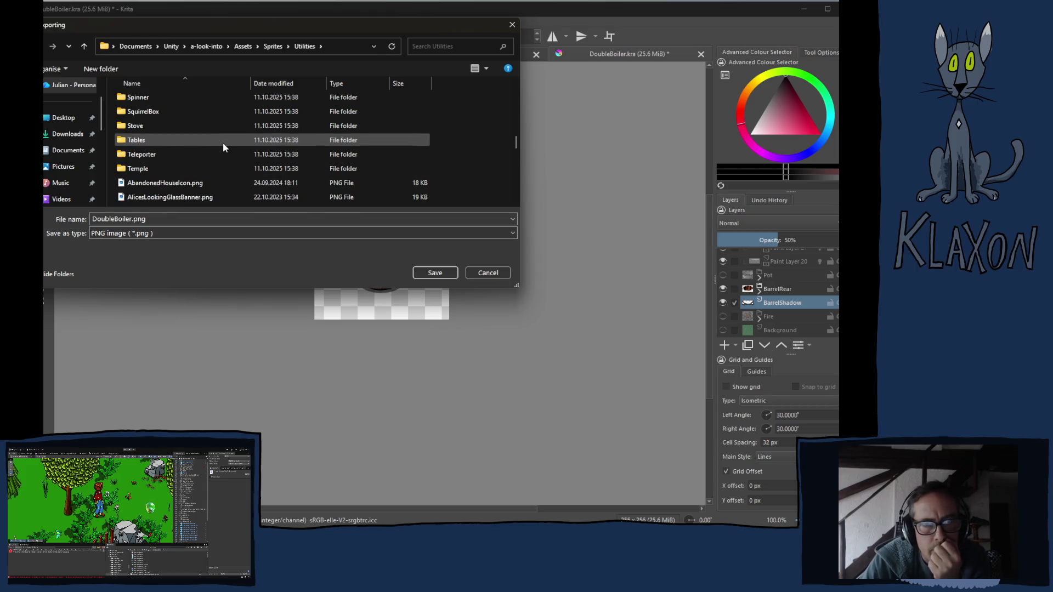
scroll(222, 142, "down", 3)
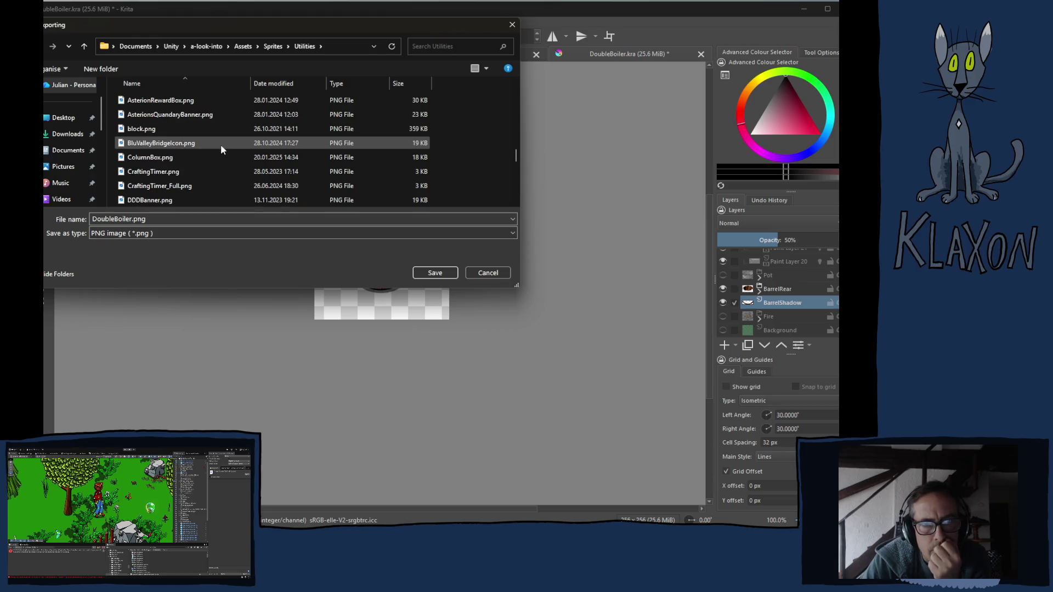
scroll(225, 142, "down", 5)
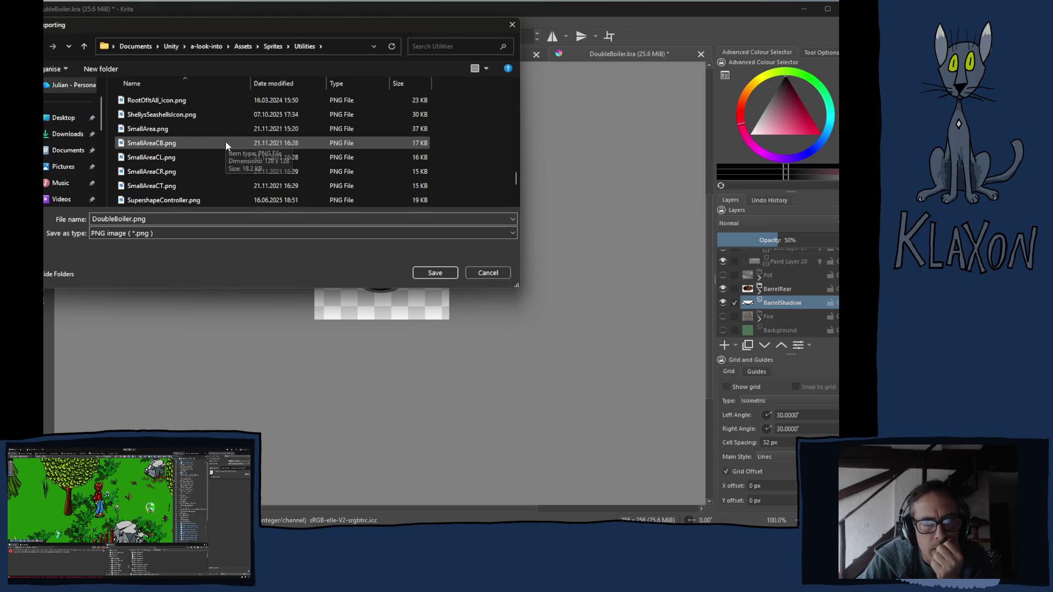
scroll(229, 141, "up", 5)
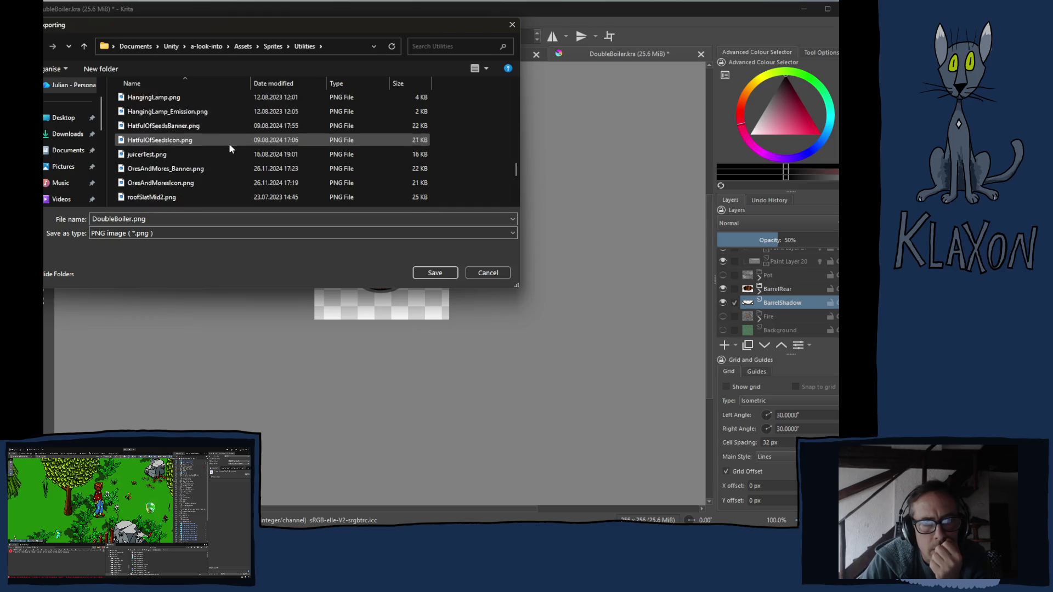
scroll(231, 148, "up", 4)
scroll(235, 140, "up", 5)
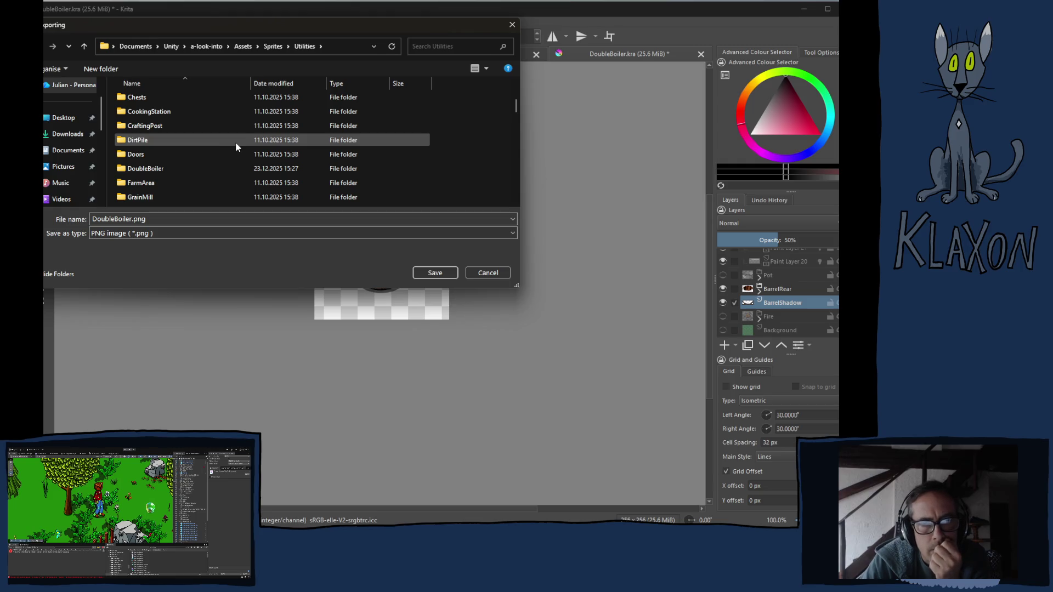
scroll(236, 146, "up", 1)
scroll(236, 143, "down", 9)
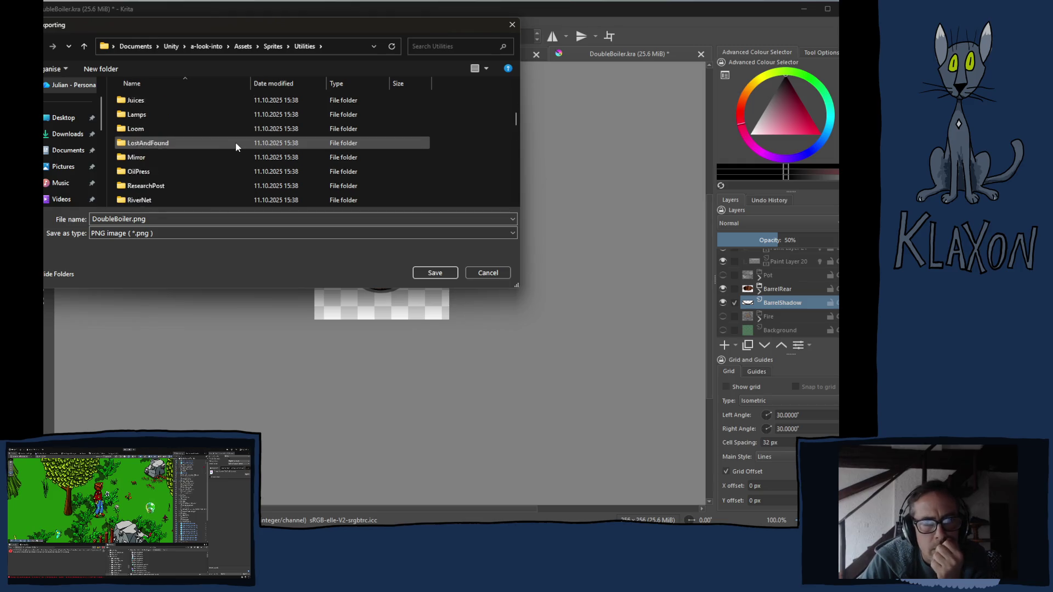